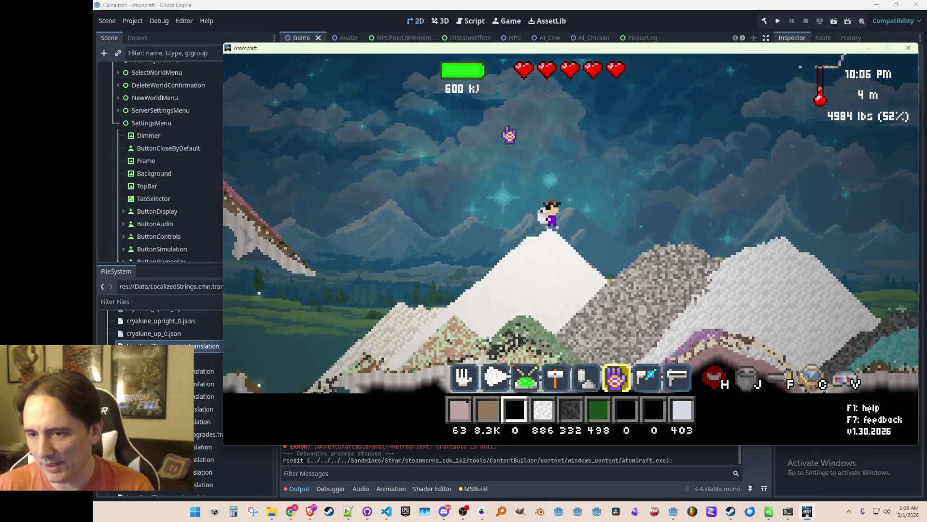
key("d")
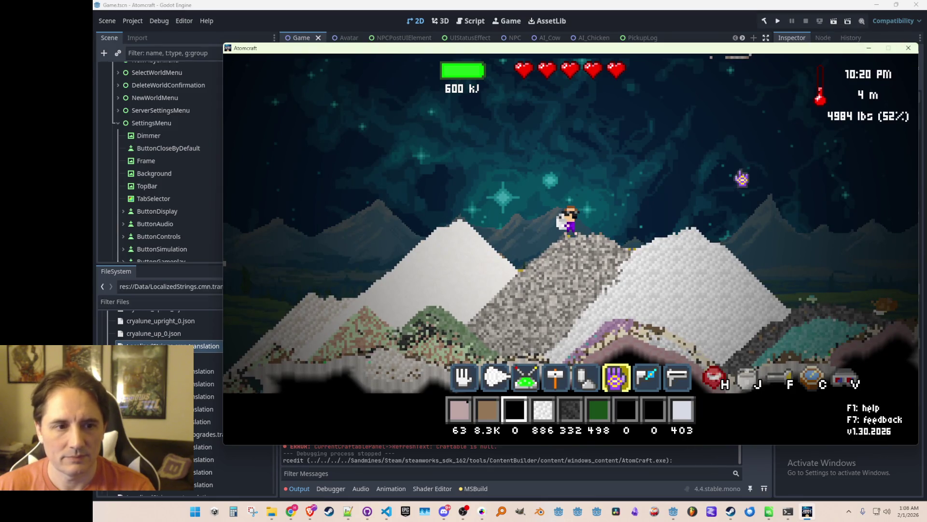
- Walk down off the peak, then disable Vertical Sync in Atomcraft's settings and apply it
key("Escape")
left_click(588, 313)
left_click(649, 182)
left_click(616, 372)
key("Escape")
- Fly around the mountains with the jetpack, land on the rock mound, and show the F3 debug stats
key("w")
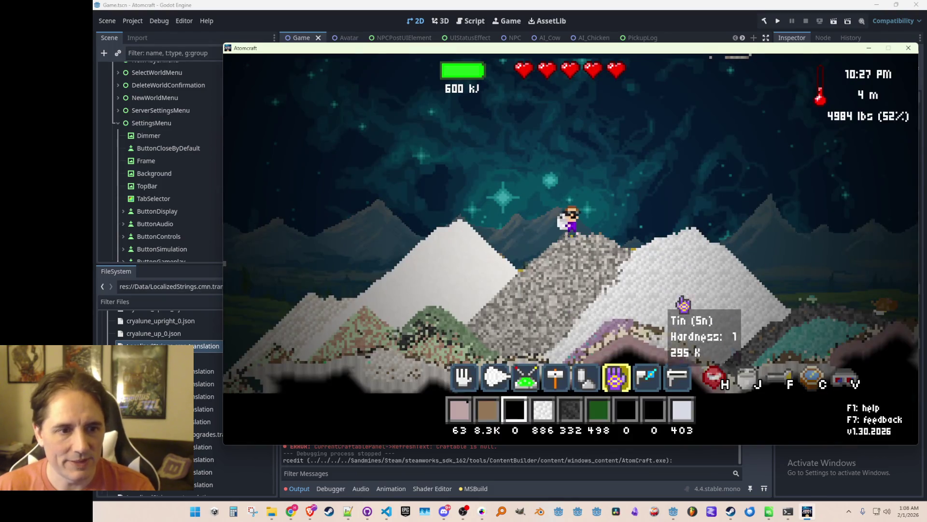
key("w")
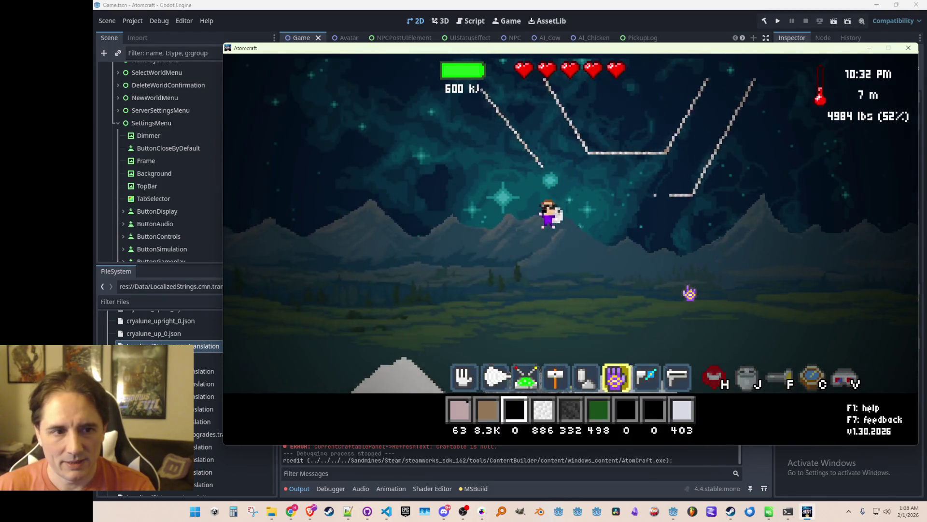
key("d")
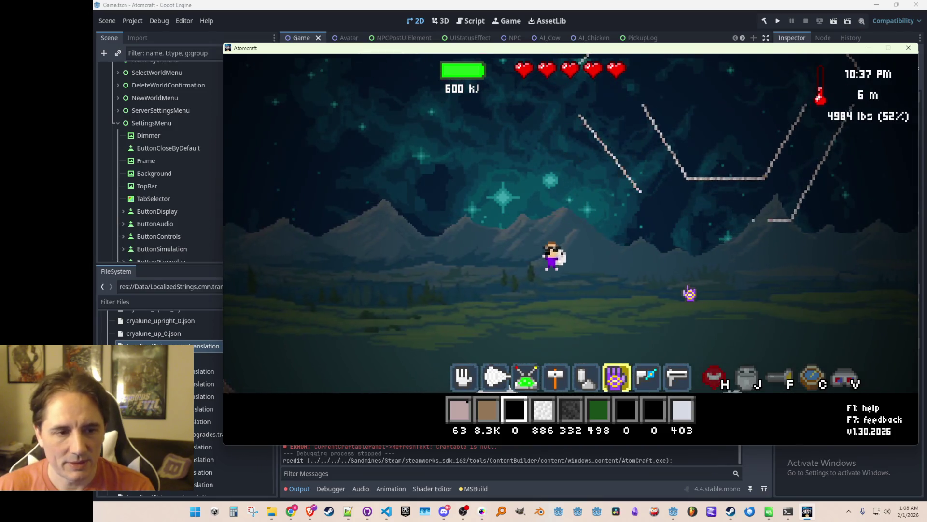
key("w")
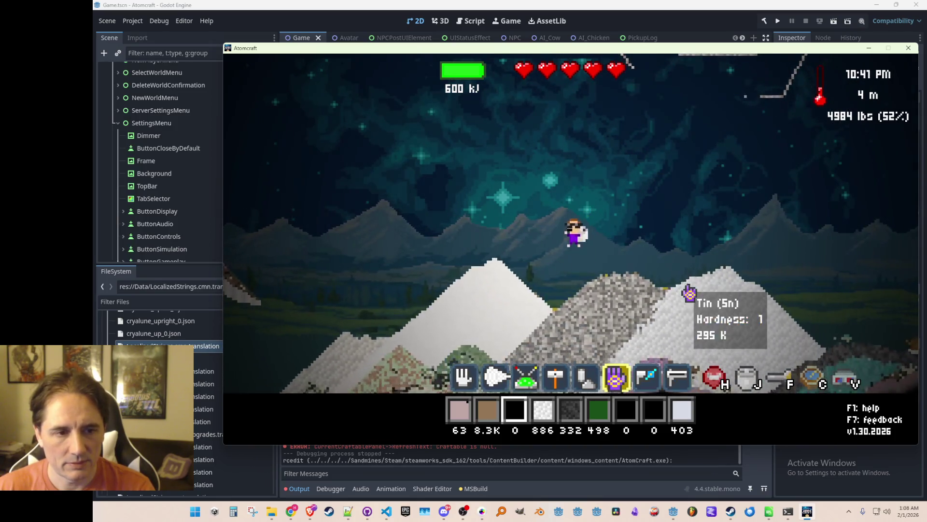
key("a")
key("w")
key("d")
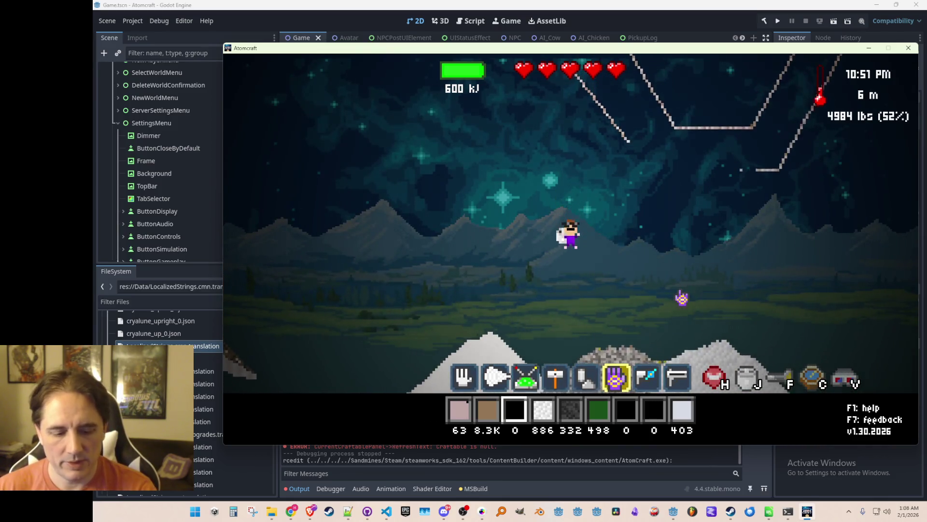
key("a")
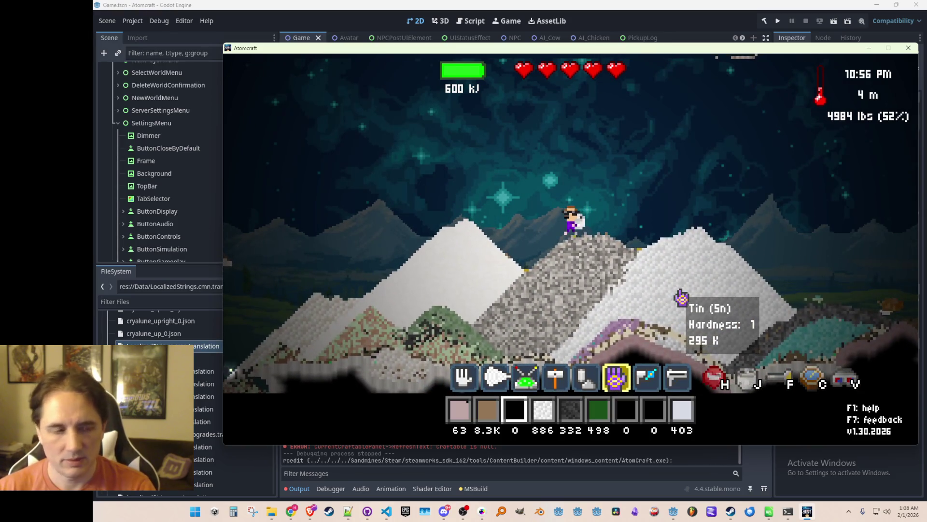
key("F3")
key("w")
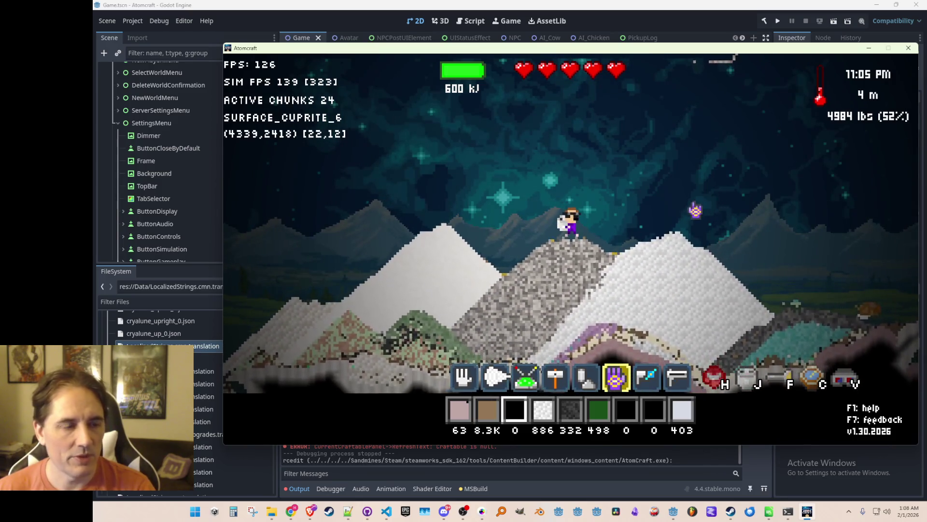
- Re-enable Vertical Sync in Atomcraft's settings, apply it, and resume play
key("Escape")
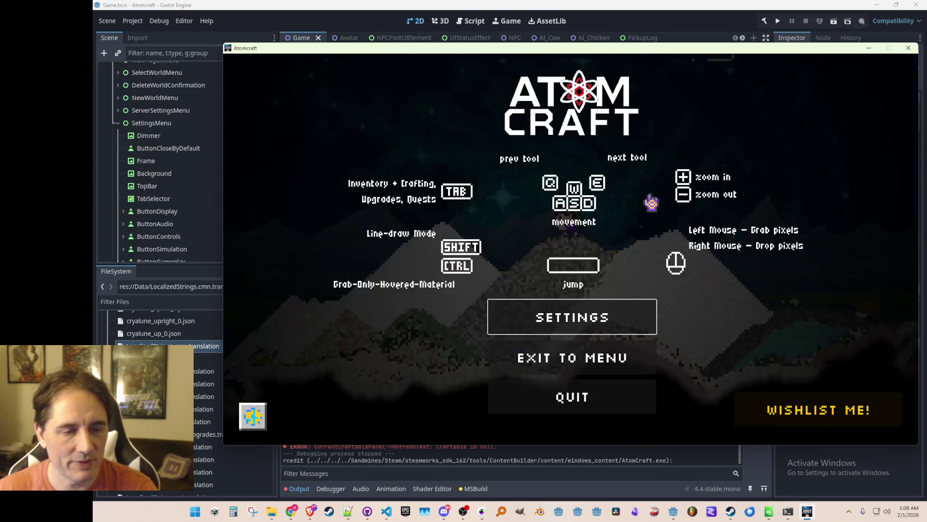
left_click(576, 331)
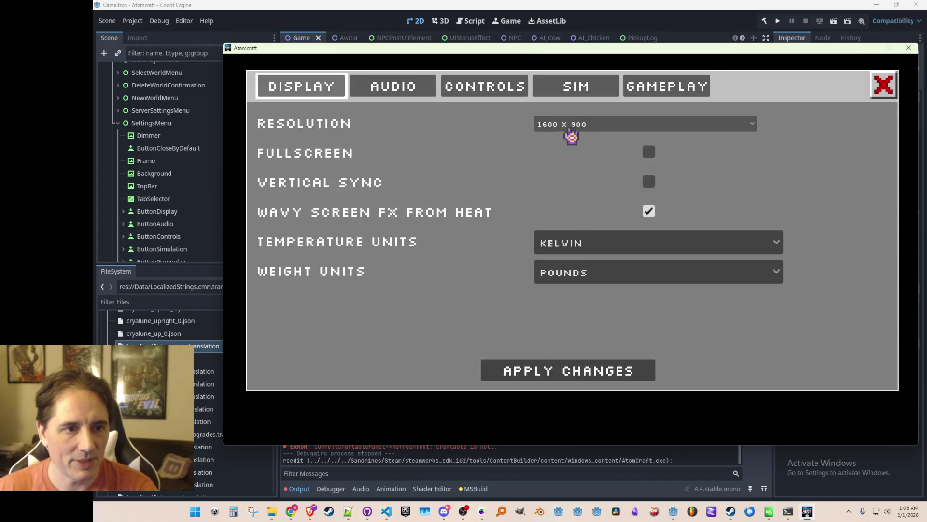
left_click(648, 183)
left_click(649, 208)
left_click(616, 373)
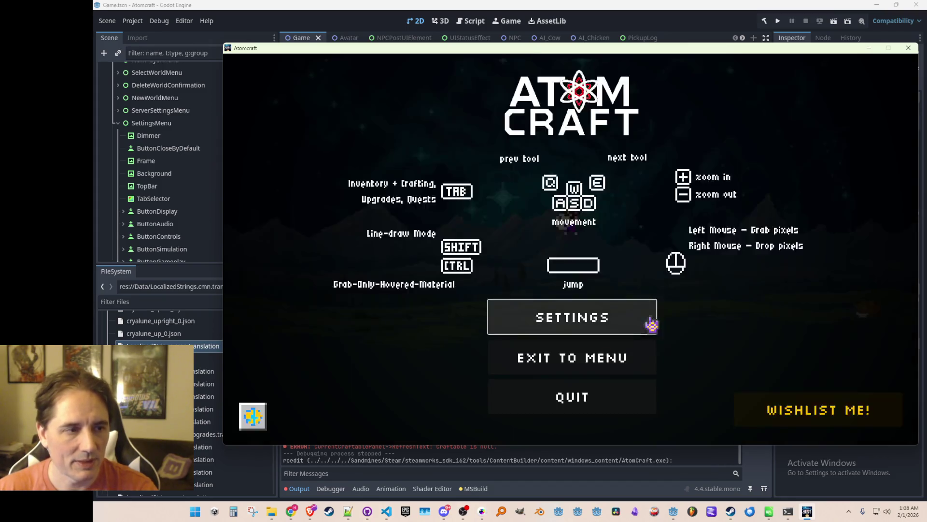
key("Escape")
- Fly the character around the terrain and settle on the gravel peak
key("w")
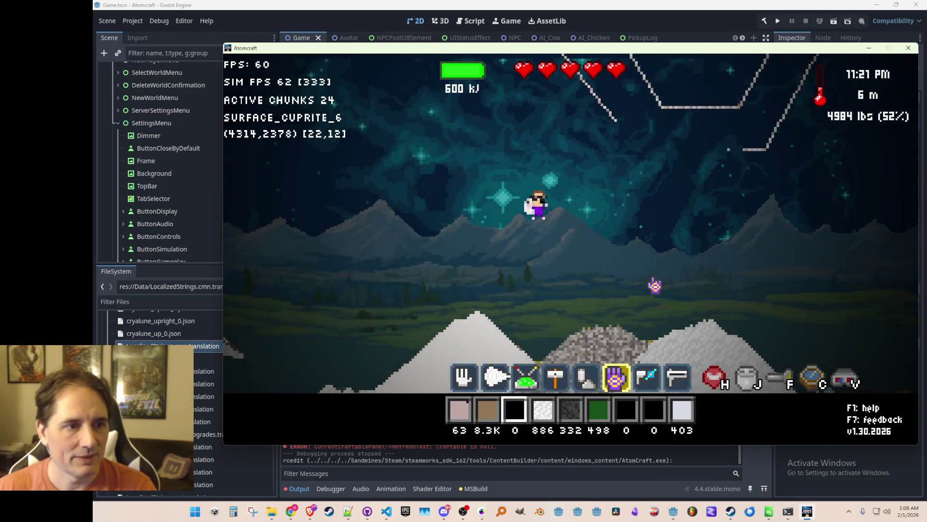
key("d")
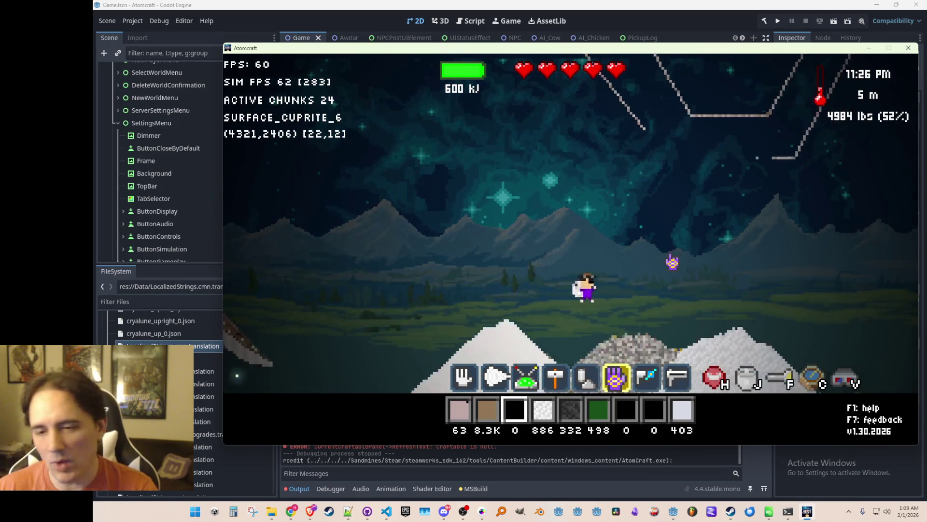
key("a")
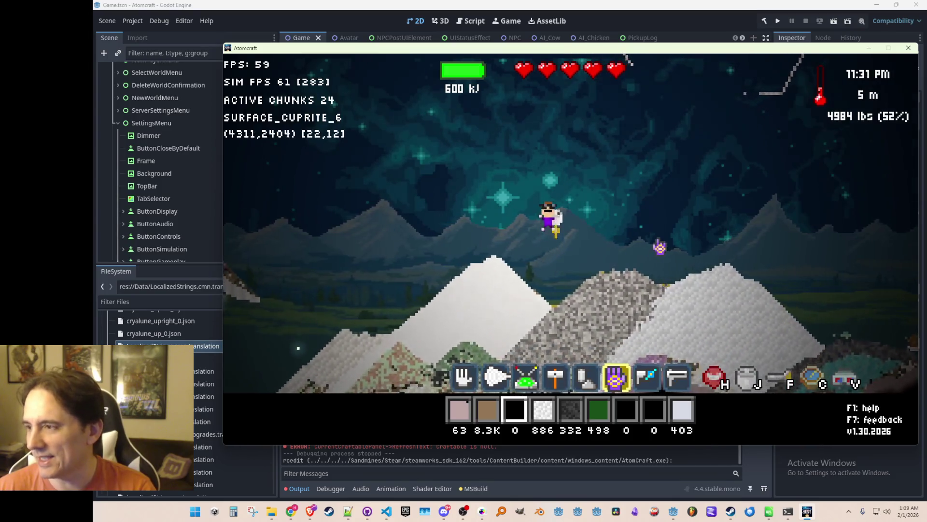
key("w")
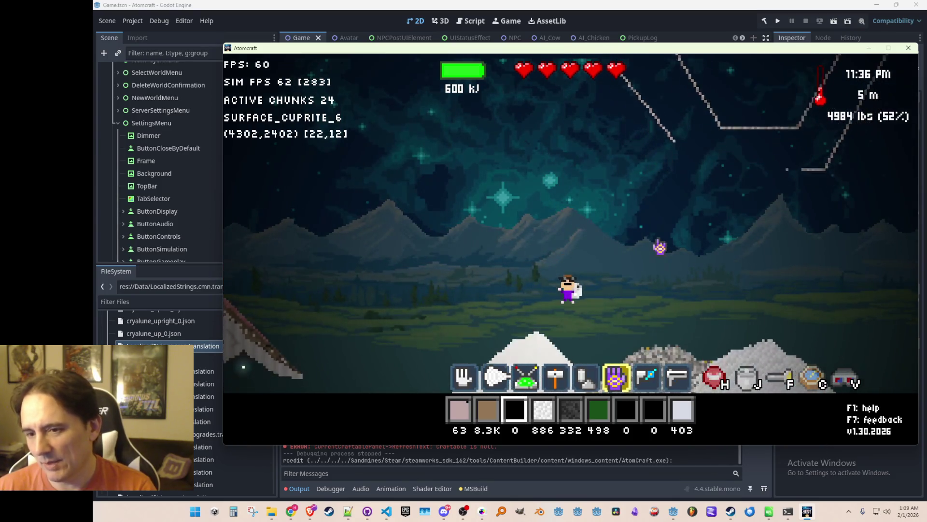
key("d")
key("w")
key("d")
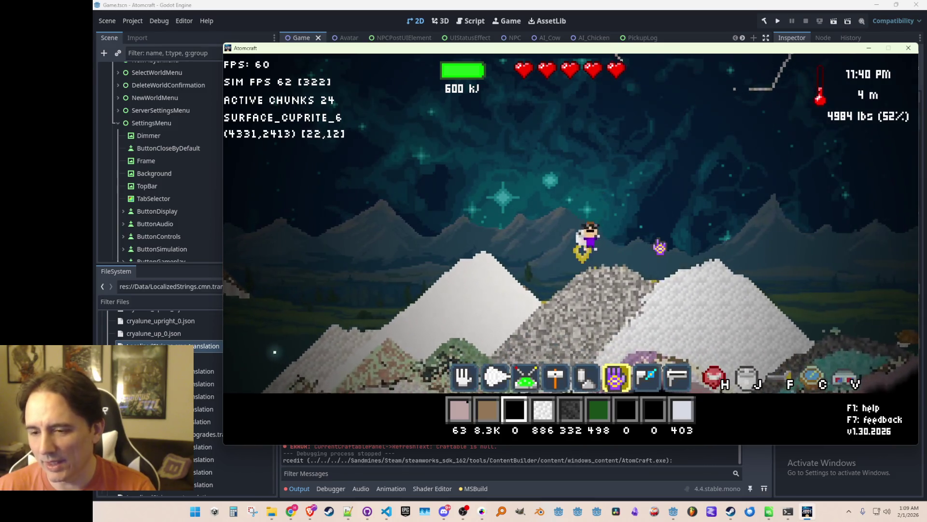
key("w")
key("w")
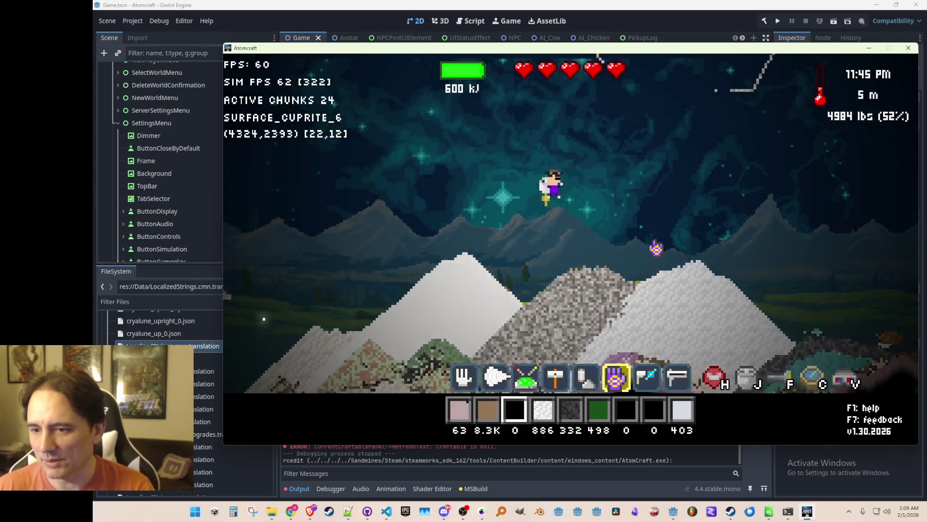
key("d")
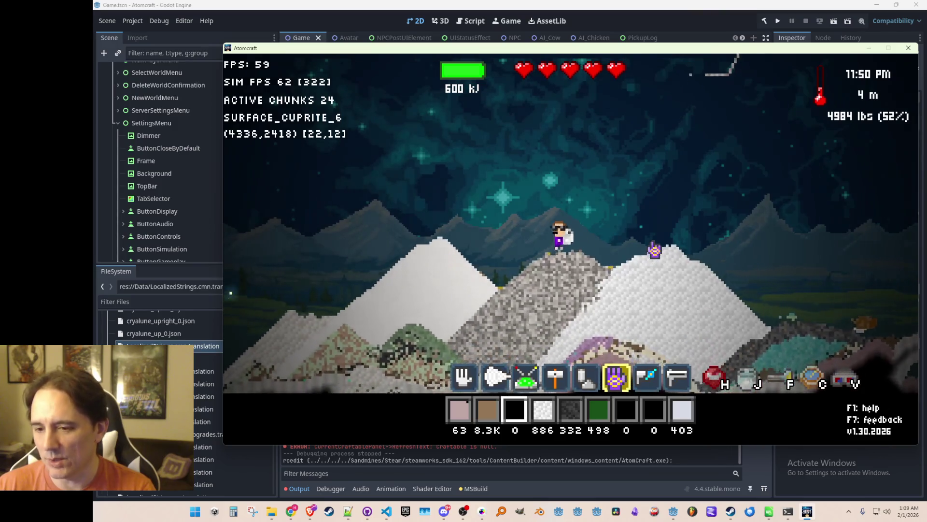
key("w")
key("a")
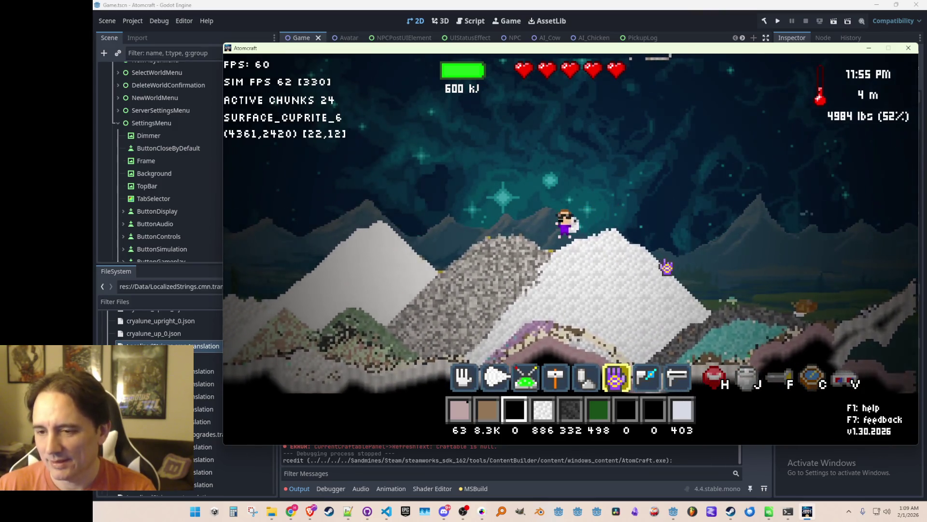
key("d")
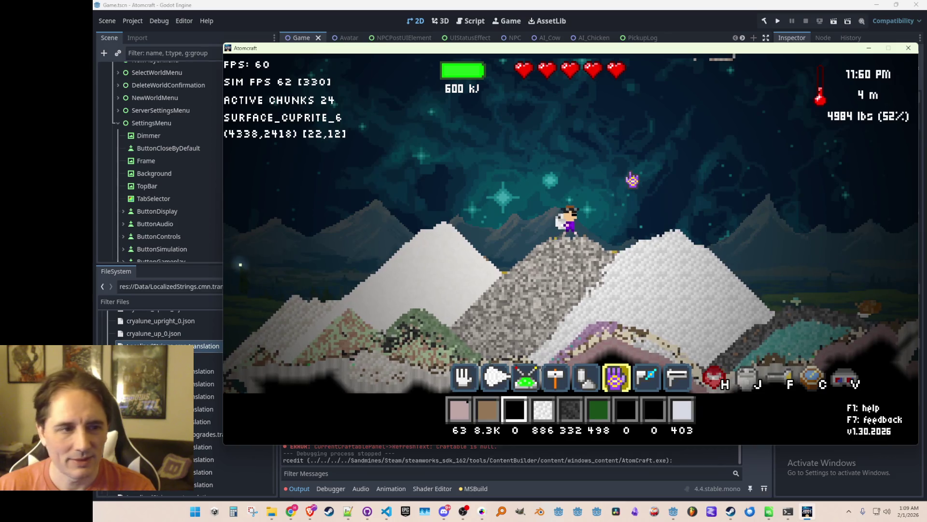
- Hide the debug overlay and quit the running game with Alt+F4
key("F3")
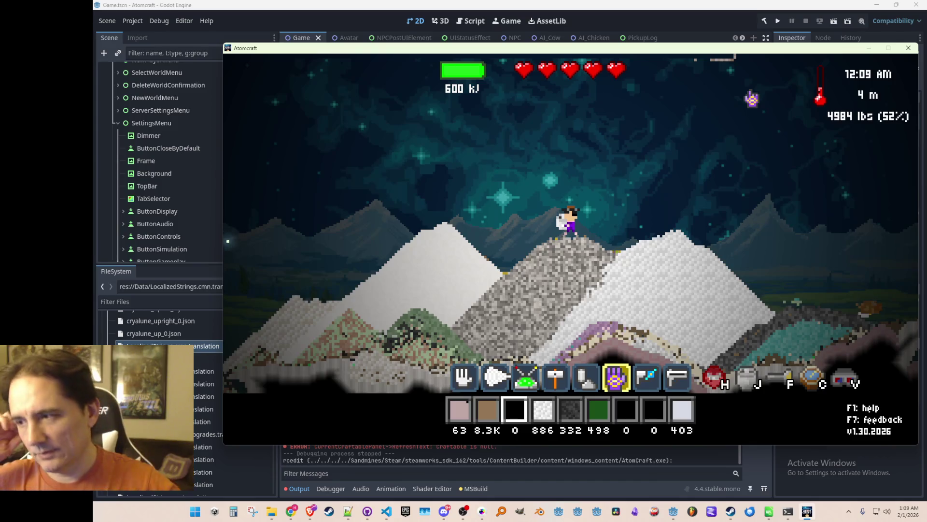
key("Escape")
key("Escape")
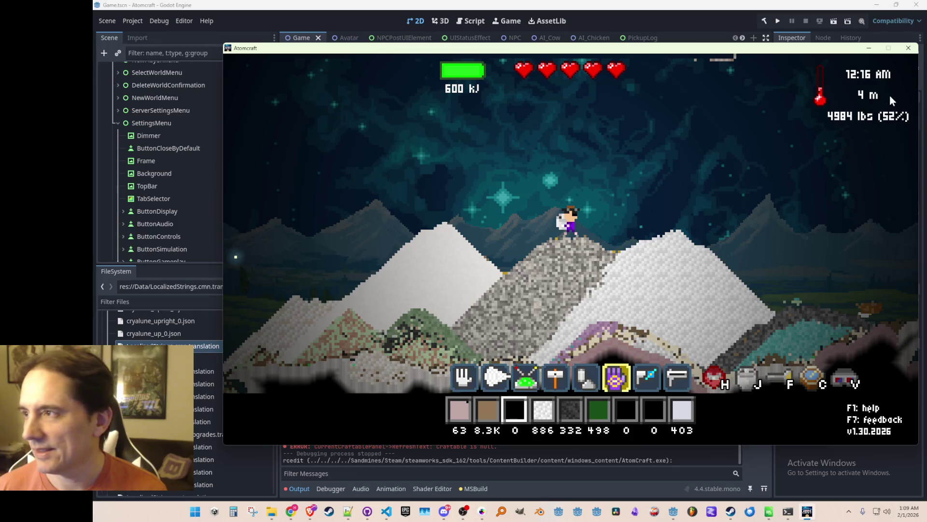
key("alt+F4")
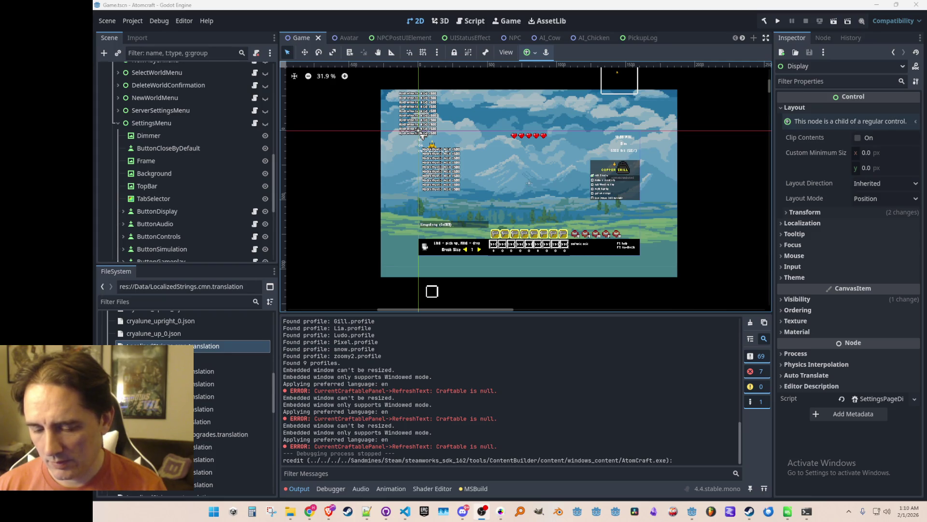
- Leave the Godot editor view and bring SettingsPageDisplay.cs forward in Visual Studio Code
scroll(578, 193, "down", 1)
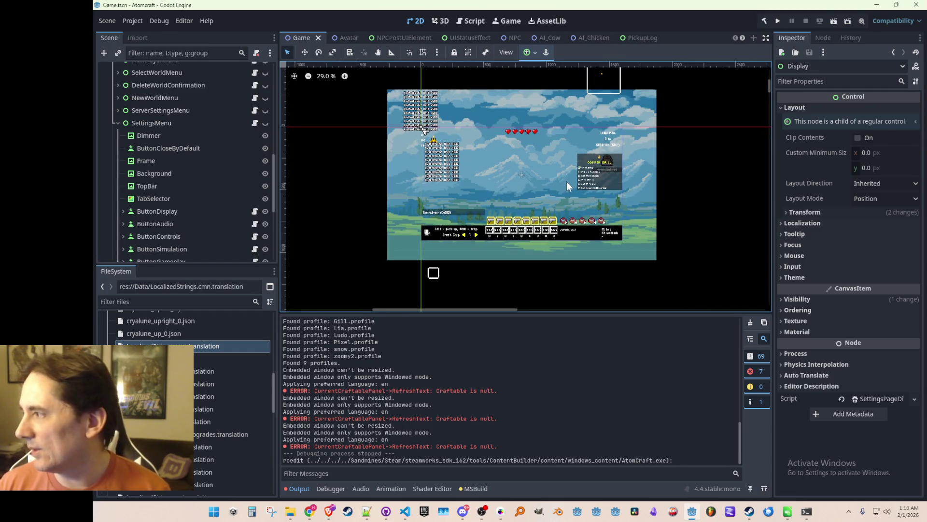
left_click(788, 511)
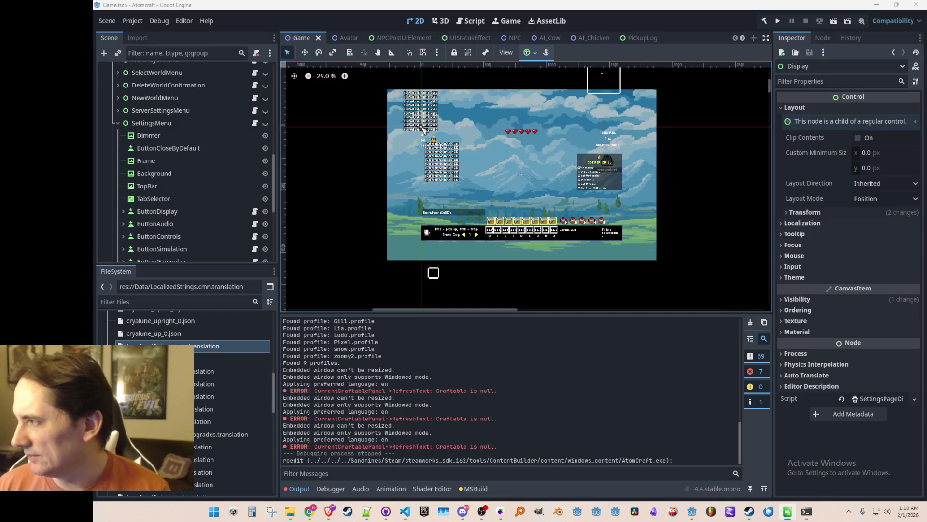
scroll(550, 246, "up", 1)
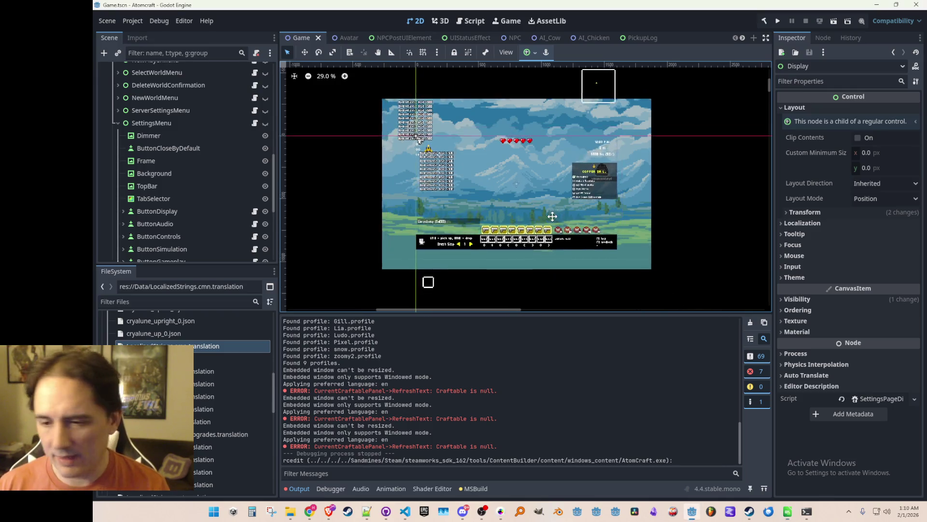
left_click(406, 511)
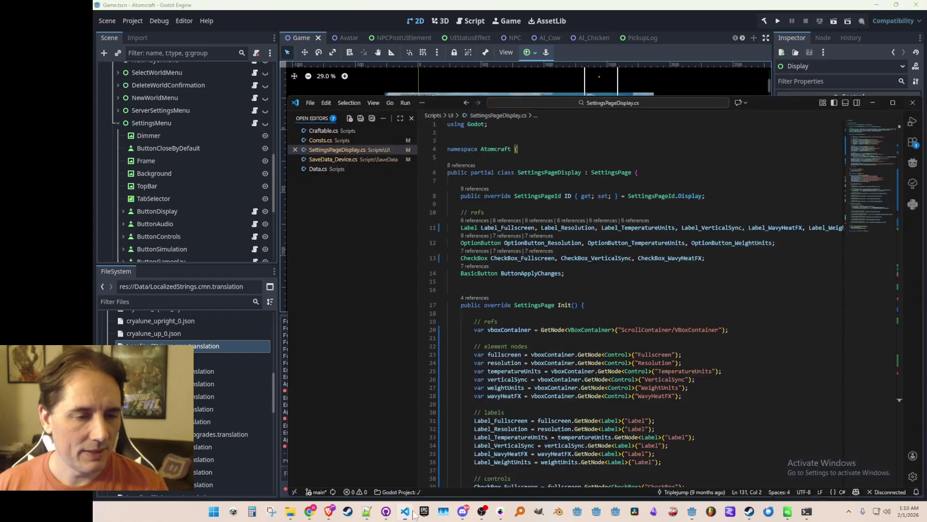
- Scroll through SettingsPageDisplay.cs and bring up Quick Open with Ctrl+P
scroll(725, 283, "down", 1)
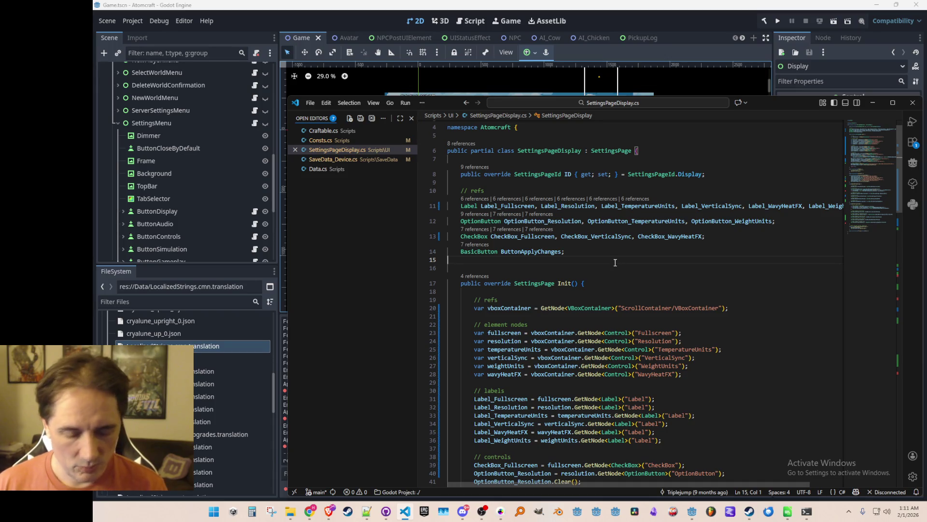
key("ctrl+p")
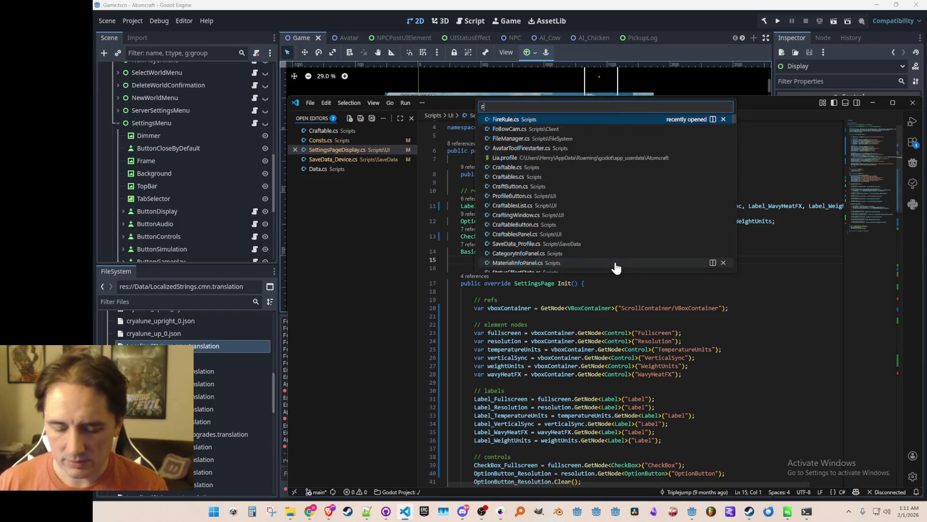
- Open FileManager.cs by searching 'Fileman' in Quick Open
type("Fileman")
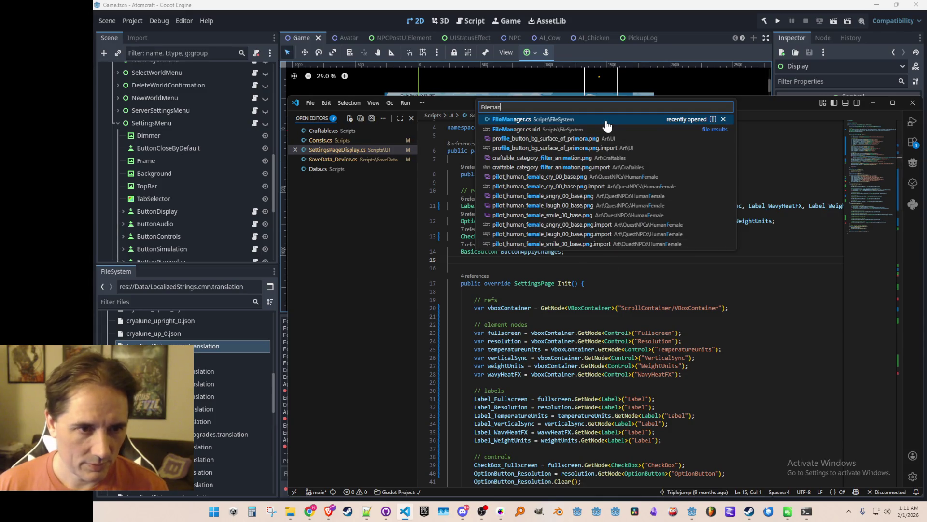
key("Return")
left_click(720, 326)
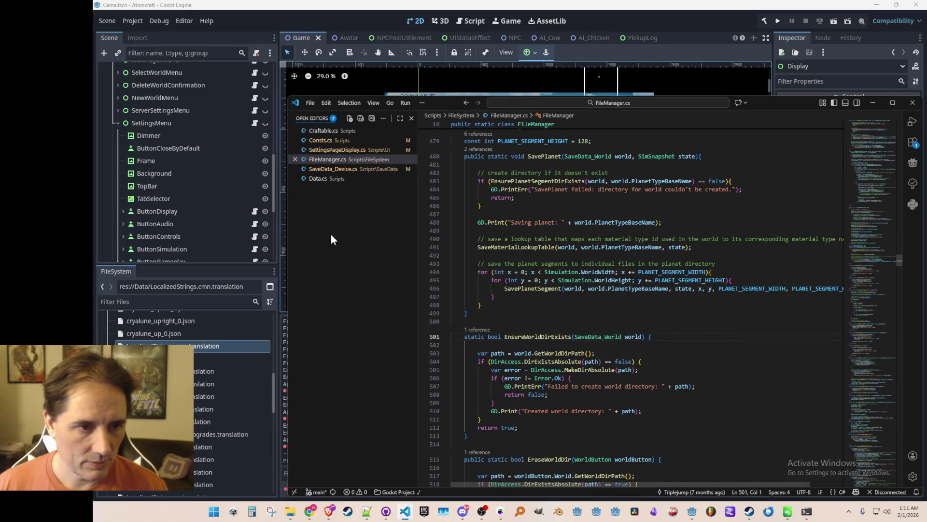
- Widen the VS Code window and read the SavePlanet method with its segment constants
left_click_drag(288, 237, 194, 238)
scroll(475, 270, "up", 2)
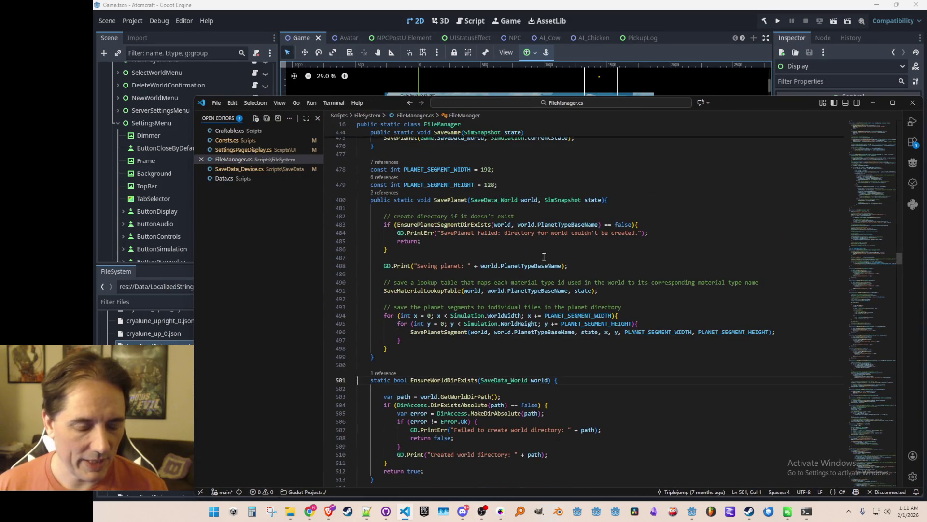
left_click(504, 258)
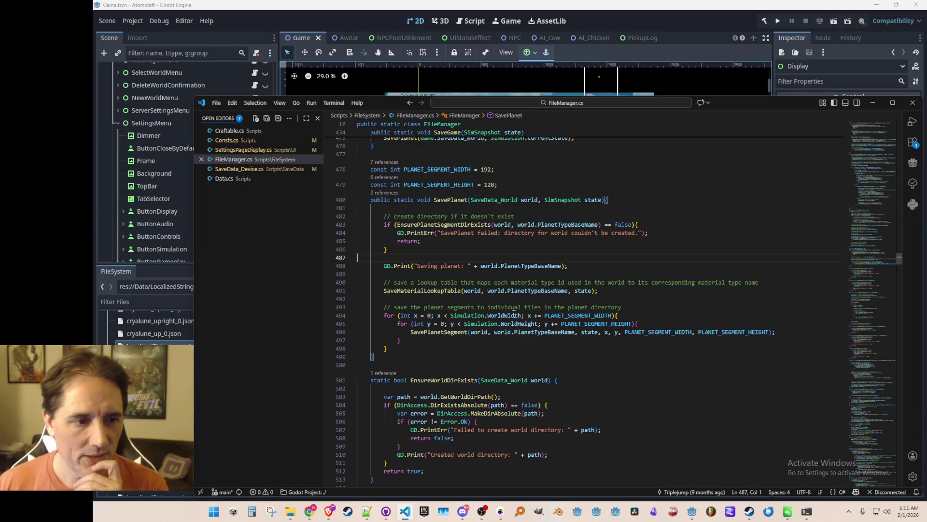
left_click(449, 332)
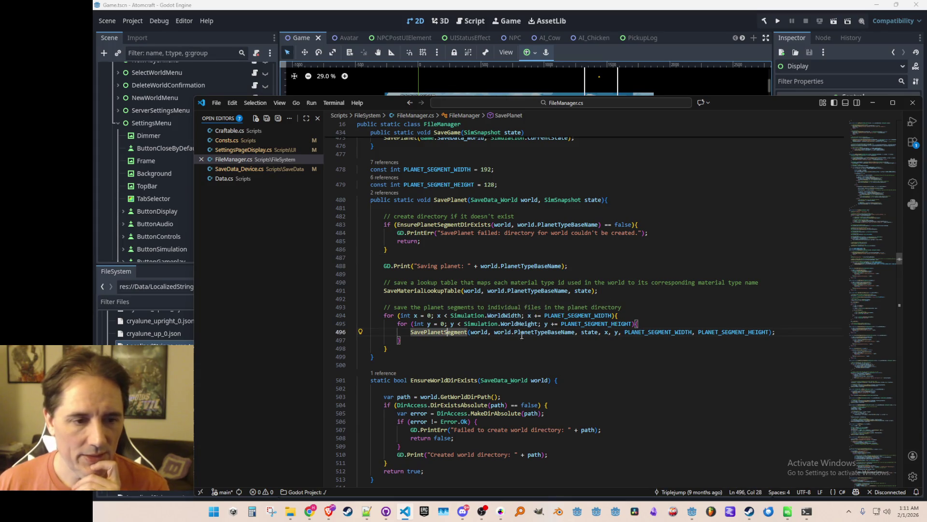
scroll(522, 314, "down", 1)
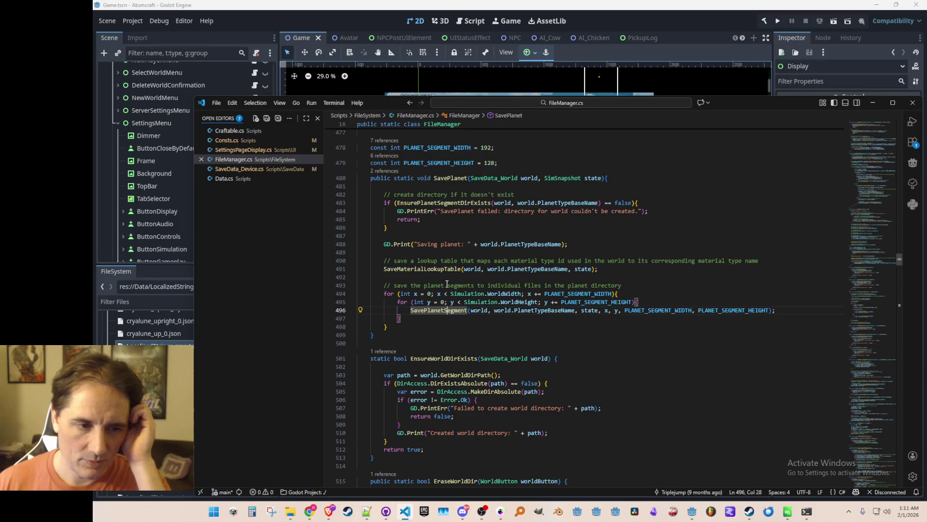
key("Down")
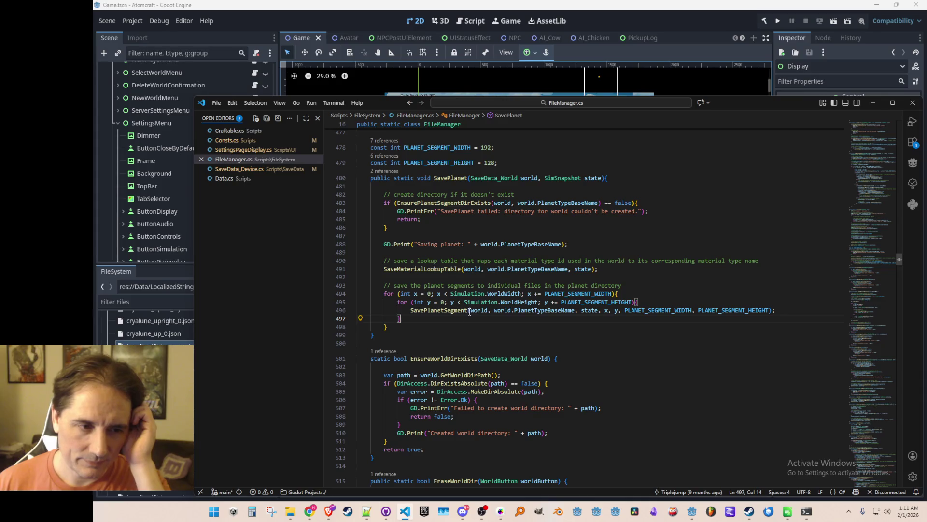
left_click(464, 278)
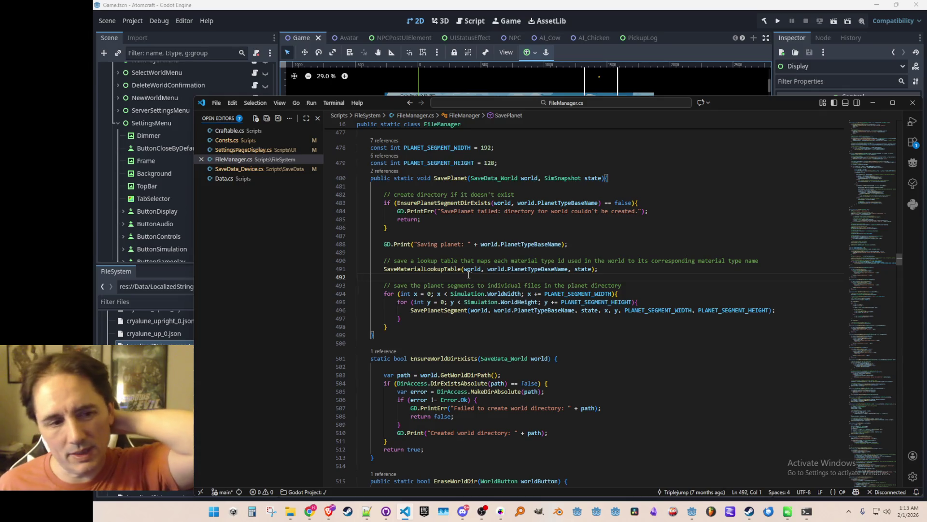
- Open Simulation.cs by searching 'simul' and move to the FloodFillDrop signature
key("ctrl+p")
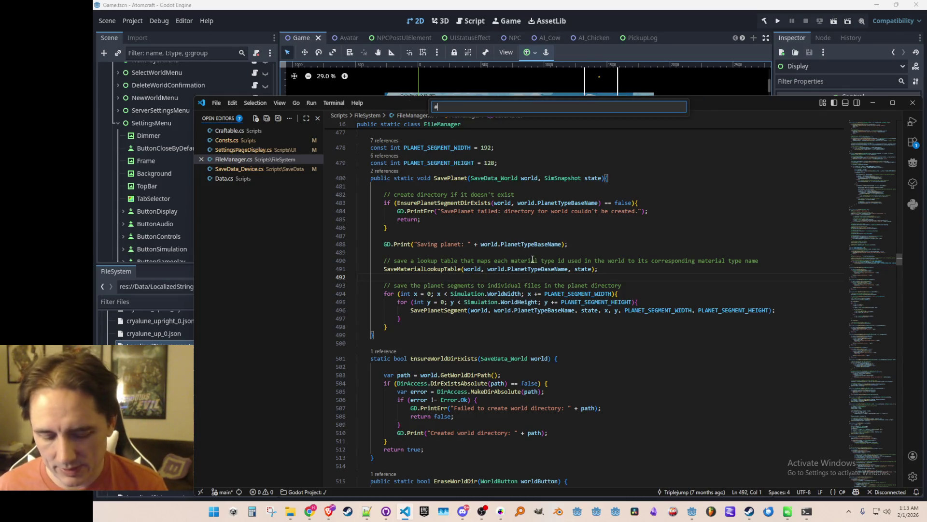
type("simul")
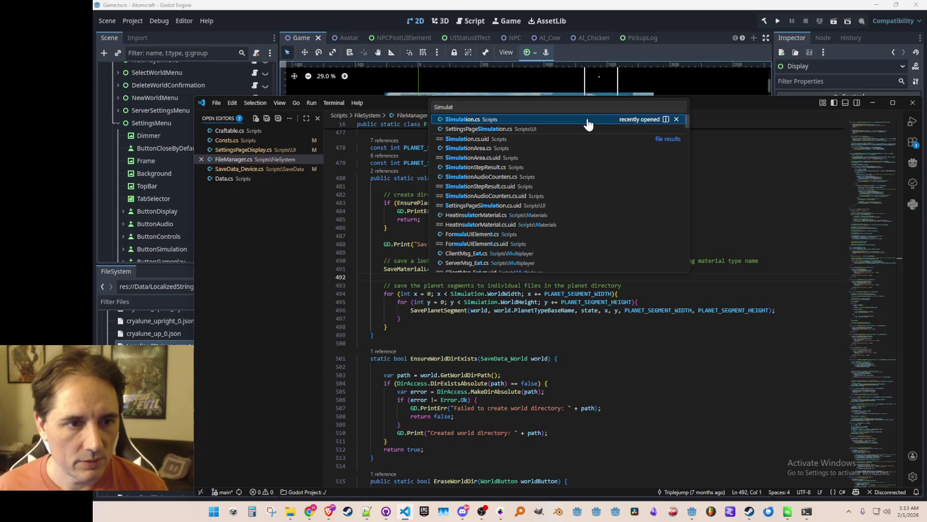
key("Return")
key("Down")
key("End")
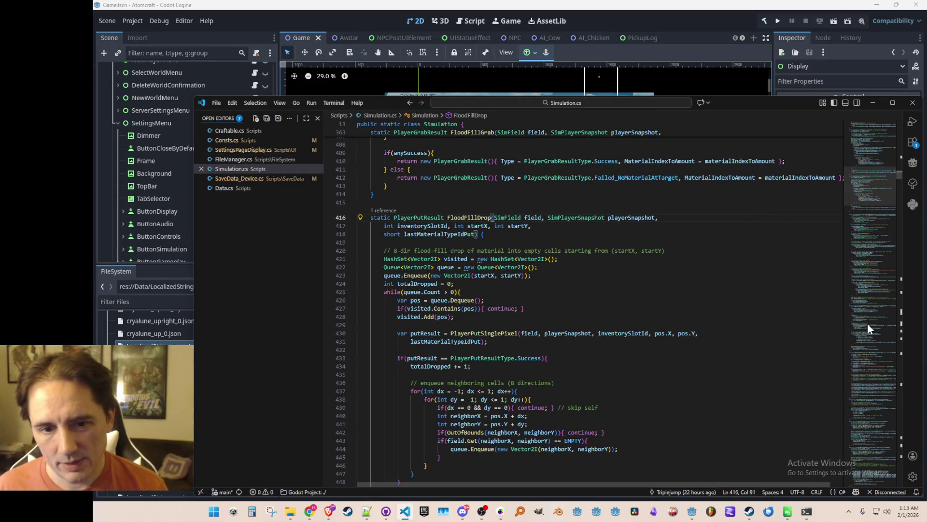
- Scroll Simulation.cs to the Step method and place the caret at line 2937
mouse_move(874, 191)
left_mouse_down()
mouse_move(888, 351)
mouse_move(877, 463)
mouse_move(867, 395)
mouse_move(866, 141)
mouse_move(886, 465)
mouse_move(885, 441)
left_mouse_up()
scroll(744, 341, "down", 5)
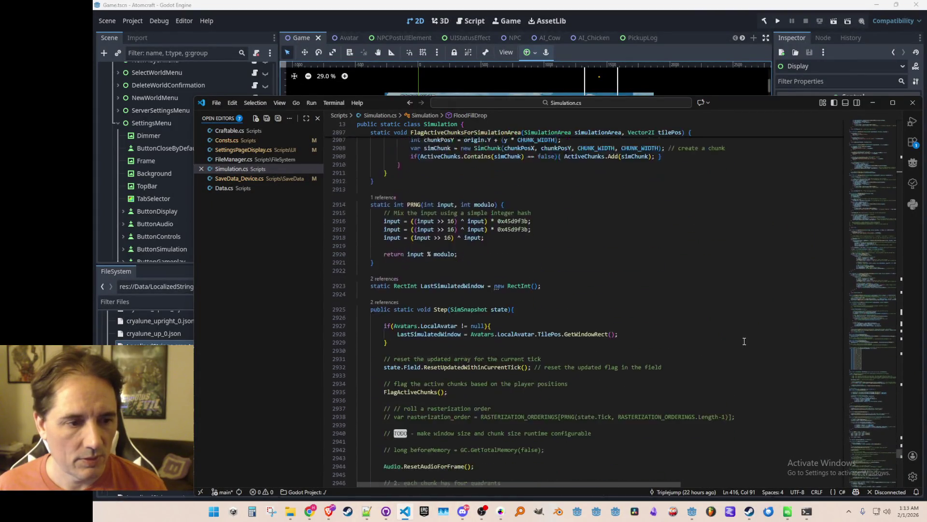
scroll(744, 341, "down", 10)
scroll(759, 327, "up", 5)
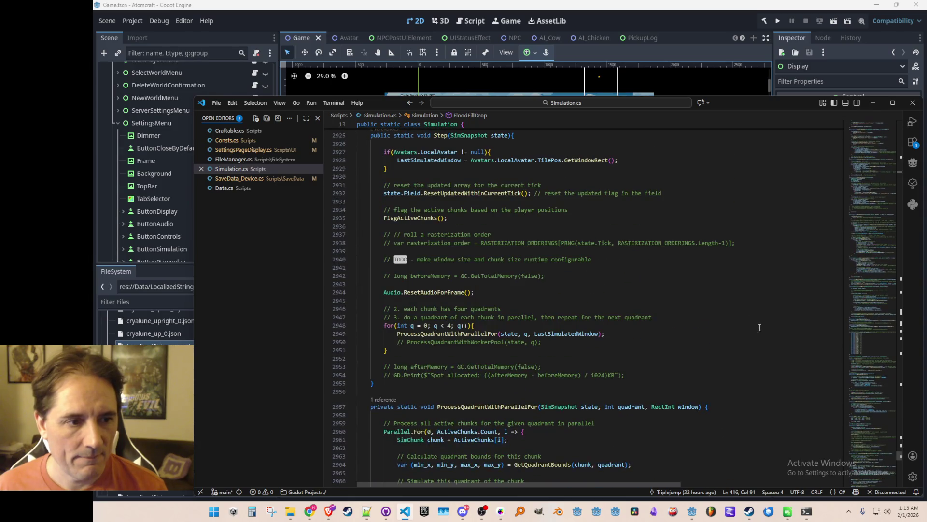
scroll(760, 327, "up", 1)
left_click(760, 257)
scroll(777, 312, "down", 3)
scroll(775, 312, "up", 3)
scroll(772, 313, "down", 3)
- Delete the blank line after the TODO comment and save Simulation.cs
key("Down")
key("Down")
key("Down")
key("End")
key("Delete")
key("Down")
key("Down")
key("Down")
key("ctrl+s")
- Bring up the context menu on the FlagActiveChunks call
left_click(724, 288)
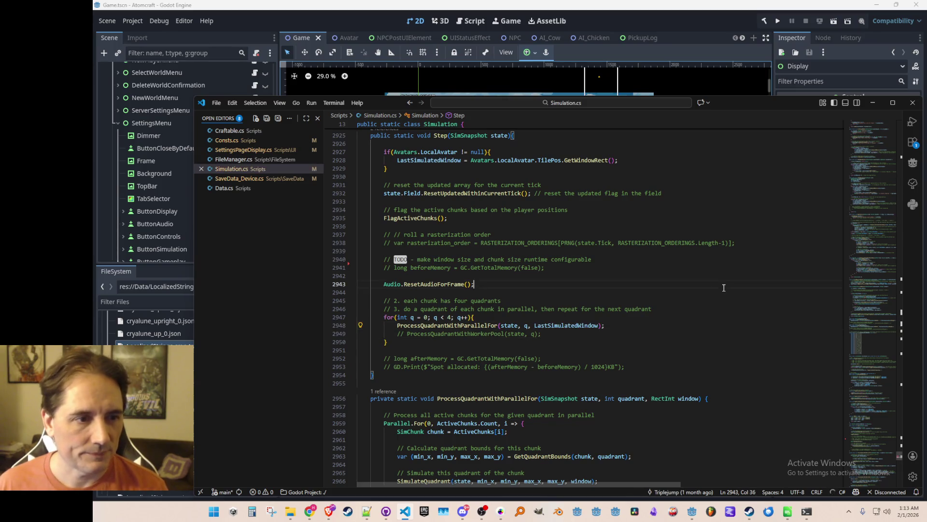
scroll(723, 288, "up", 2)
right_click(433, 262)
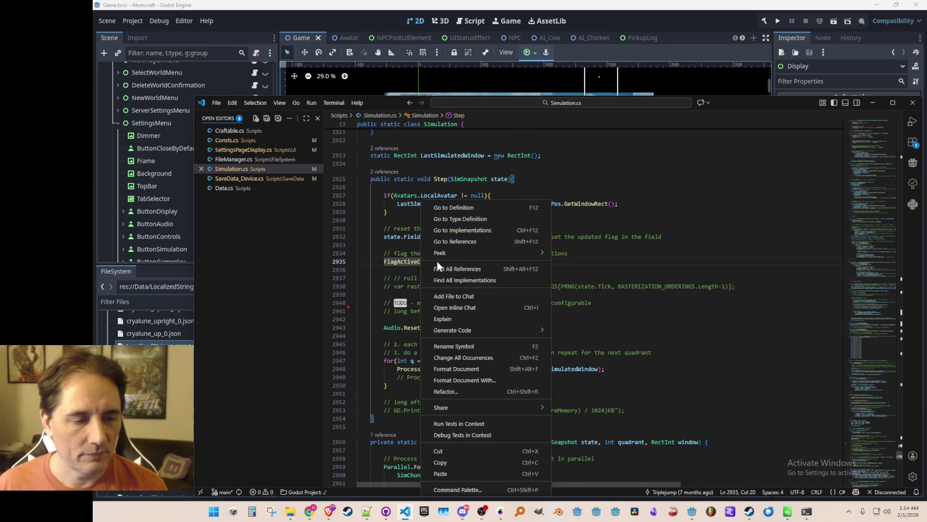
- Inspect the FlagActiveChunks and SimChunk definitions, return, and add a line before ActiveChunks
left_click(466, 207)
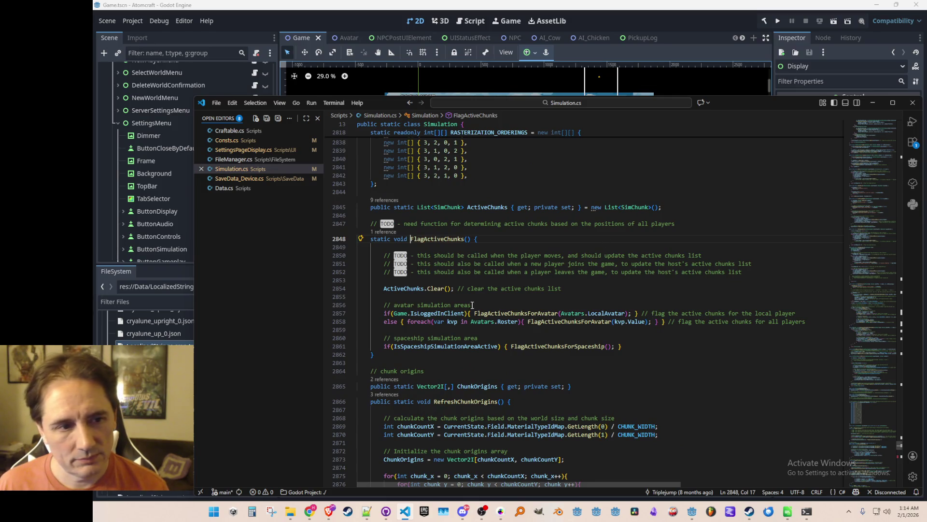
scroll(472, 307, "up", 1)
left_click(446, 229)
right_click(445, 229)
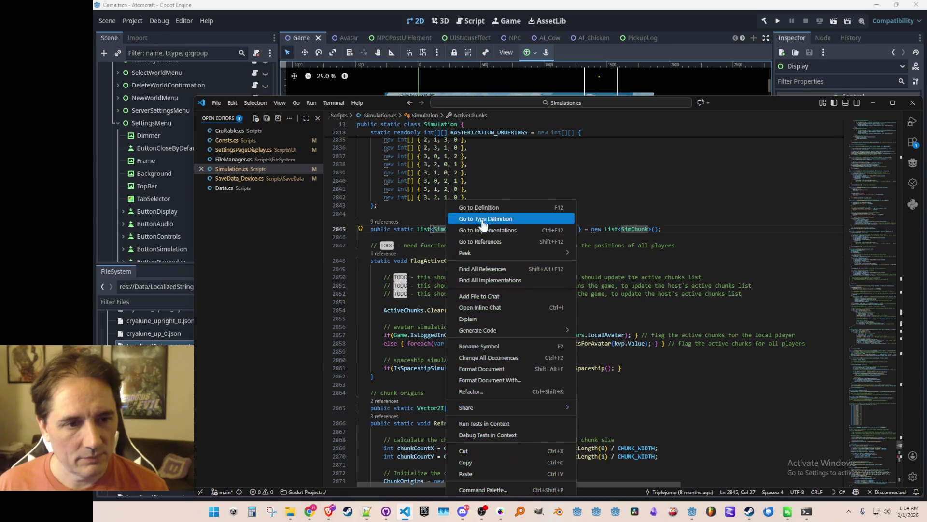
left_click(487, 207)
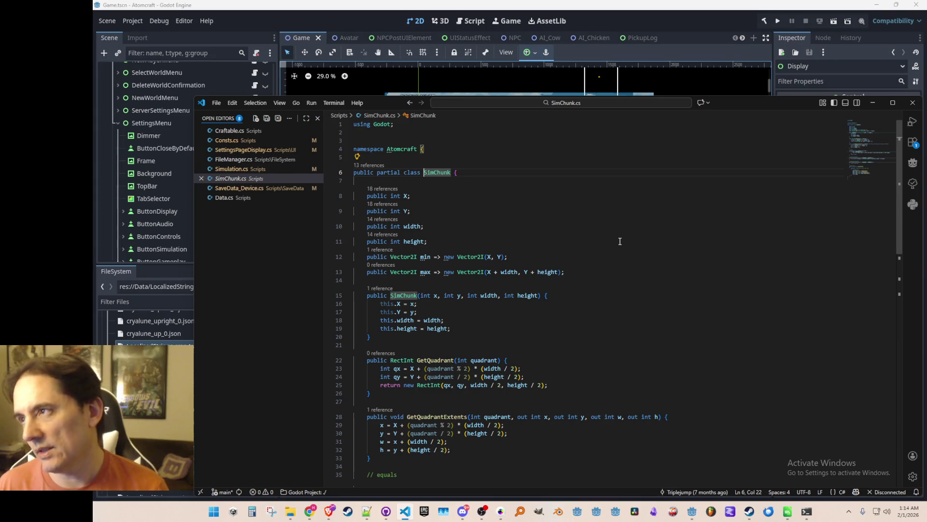
key("alt+Left")
key("alt+Left")
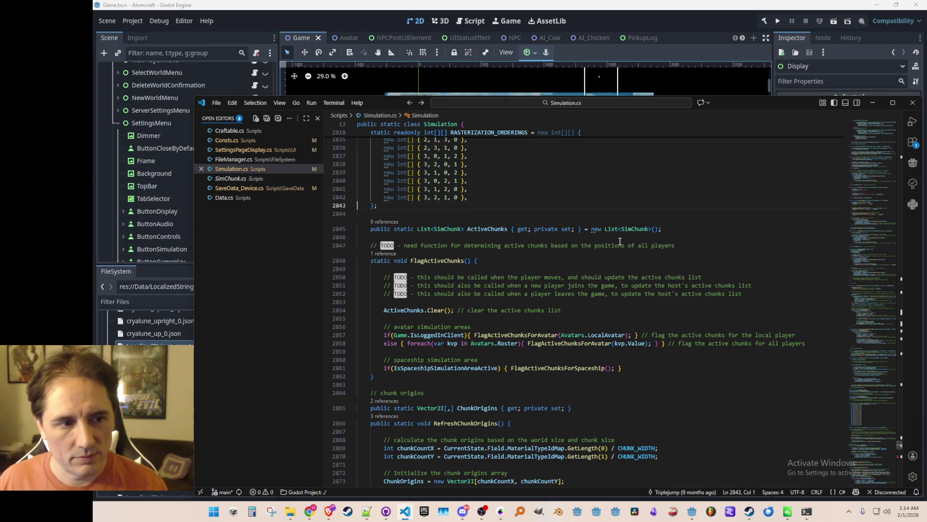
key("Return")
- Comment the ActiveChunks list as '// for simulation steps, the list of active chunks'
type("pub")
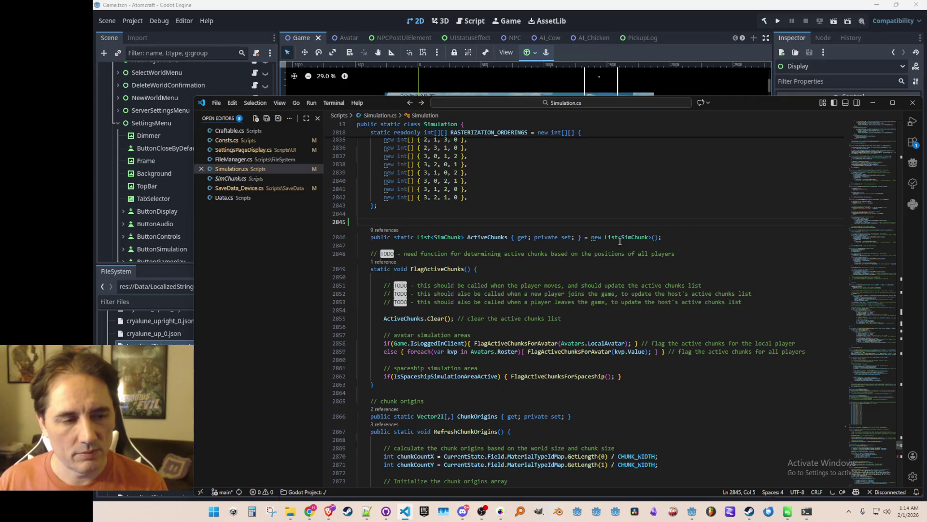
type("lic")
key("ctrl+l")
key("Up")
key("End")
key("Return")
key("Return")
type("/")
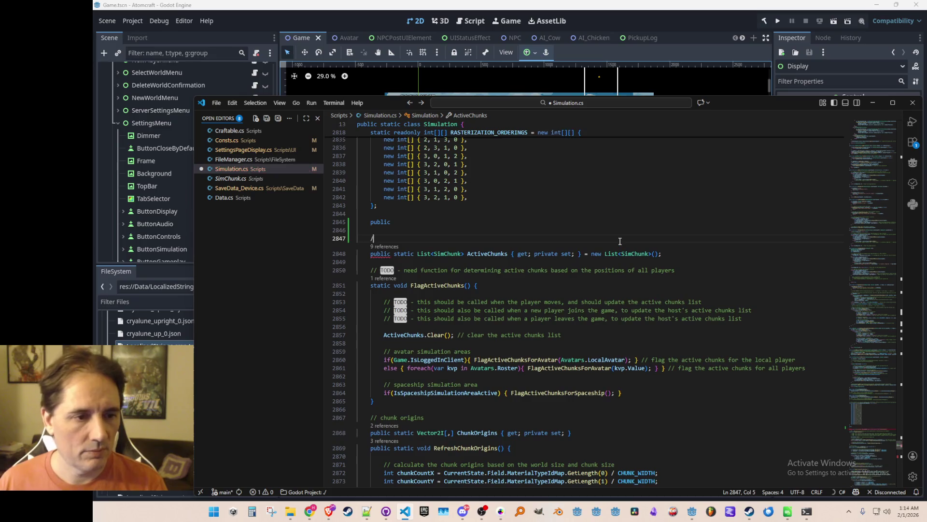
type("/ for simulation")
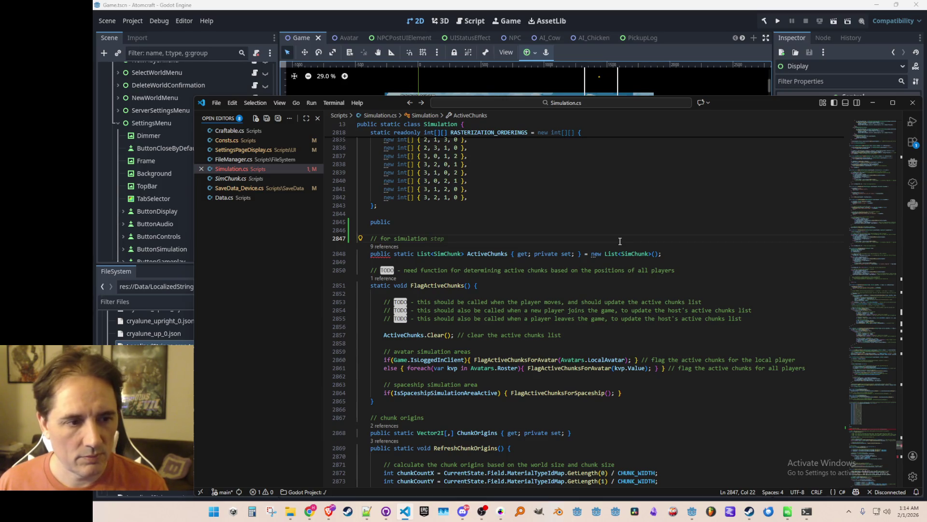
type("steps, the list of active chunks")
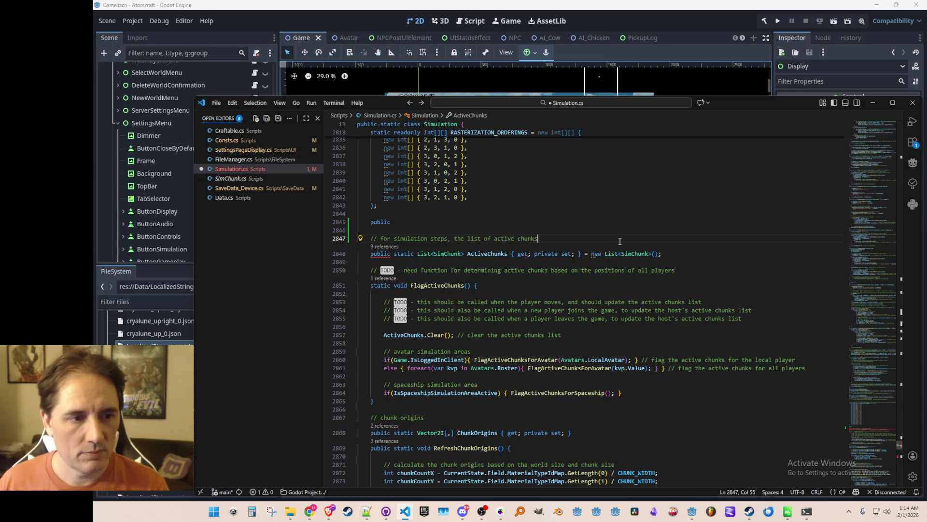
- Declare public static List<SimChunk> DirtyChunks with a '// for saving world' dirty-chunks comment
key("Up")
key("Up")
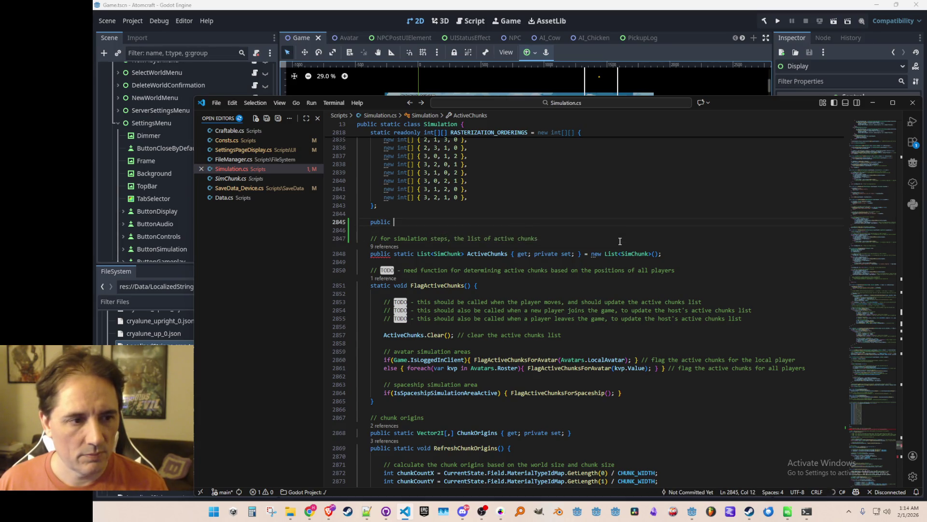
type("static ")
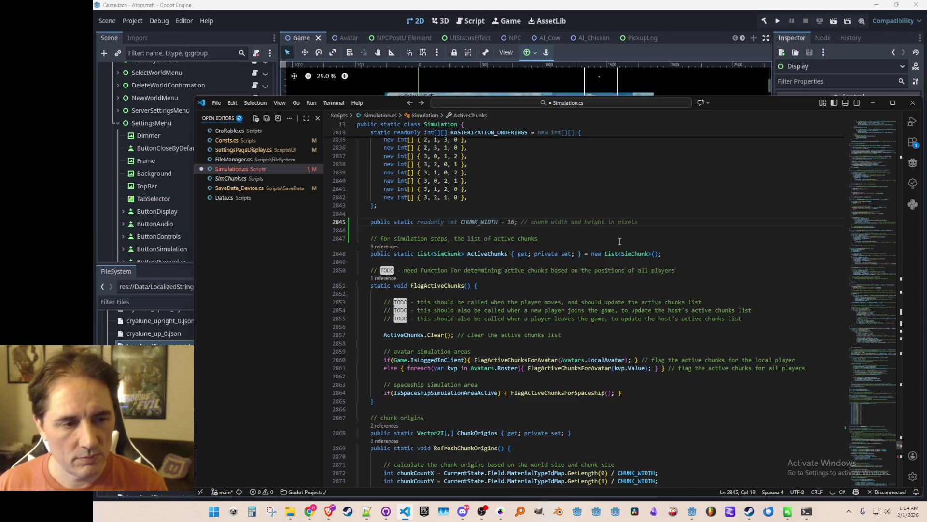
type("List SimCh")
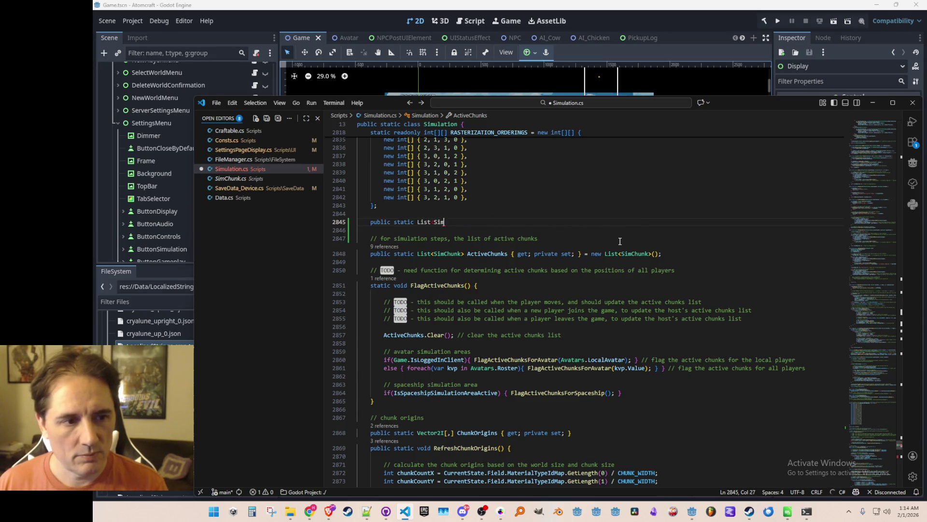
type("> Dir")
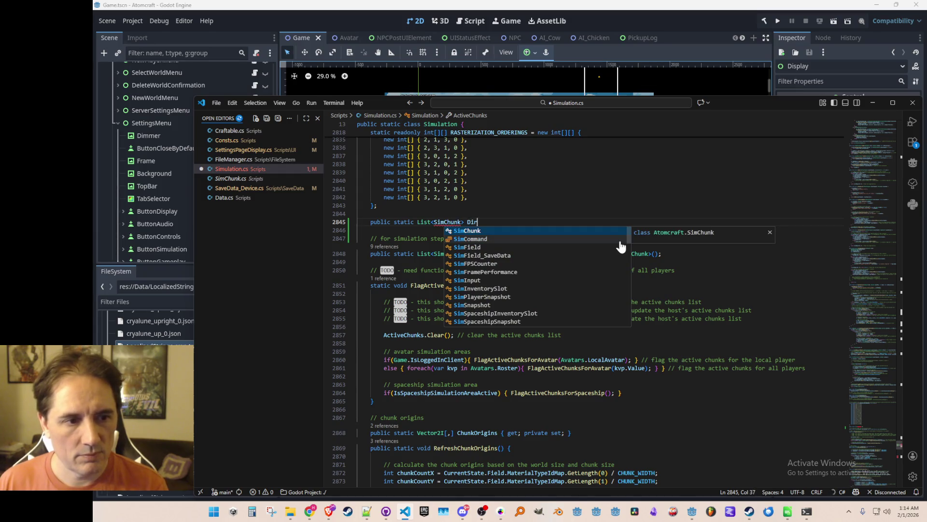
type("tyChunks")
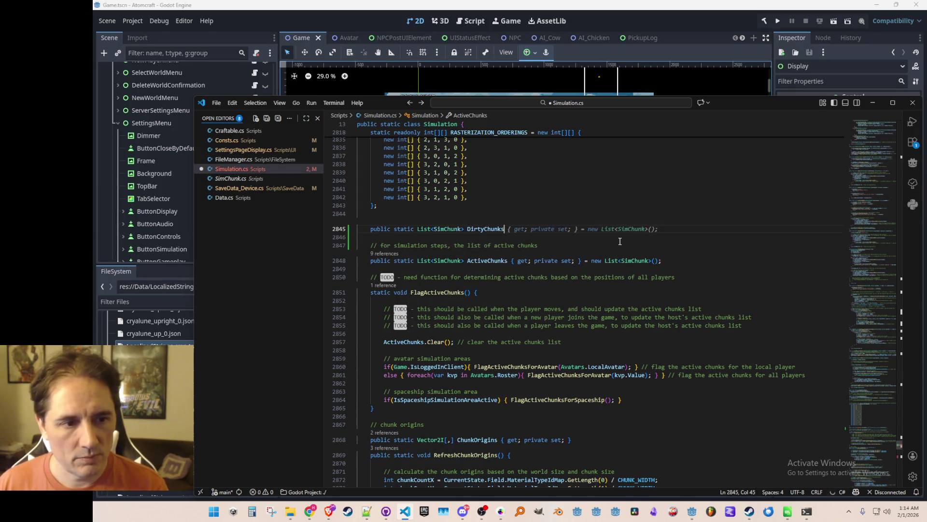
key("Tab")
key("ctrl+shift+Return")
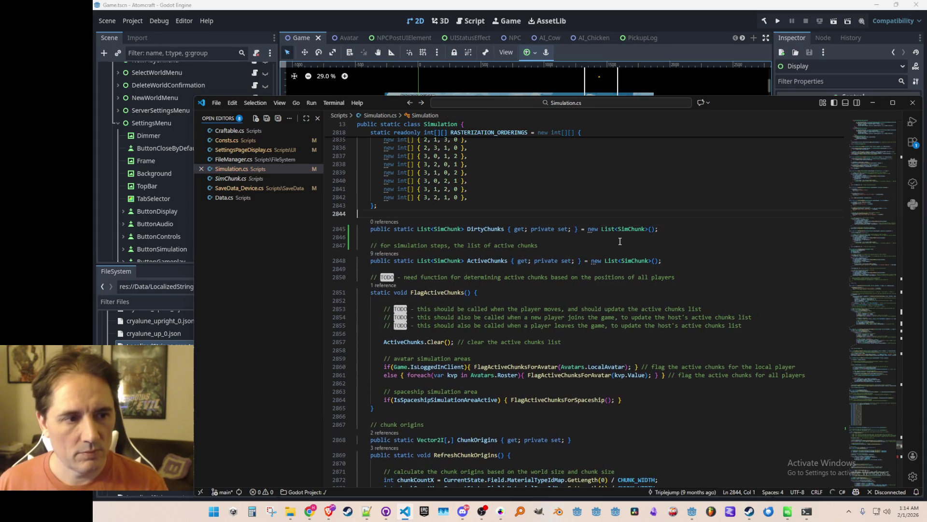
type("// for sav")
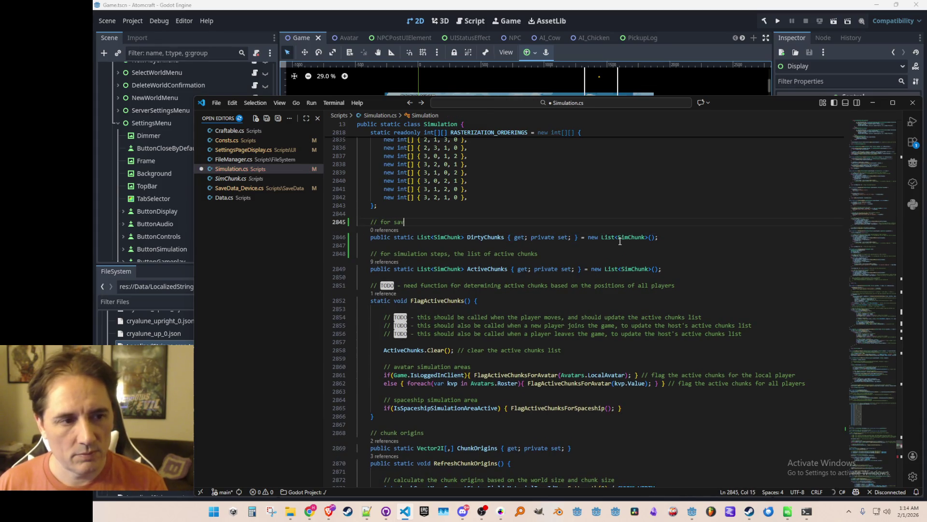
type("ing world")
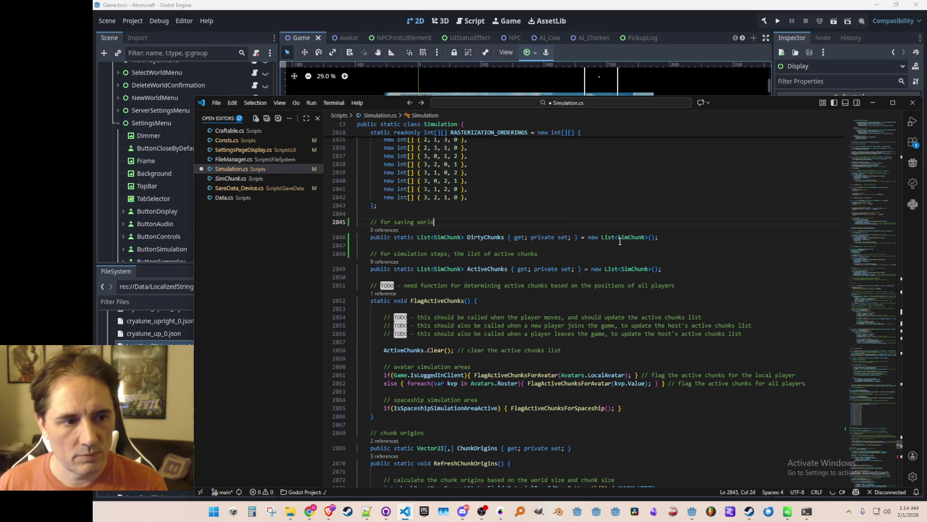
type(", the list")
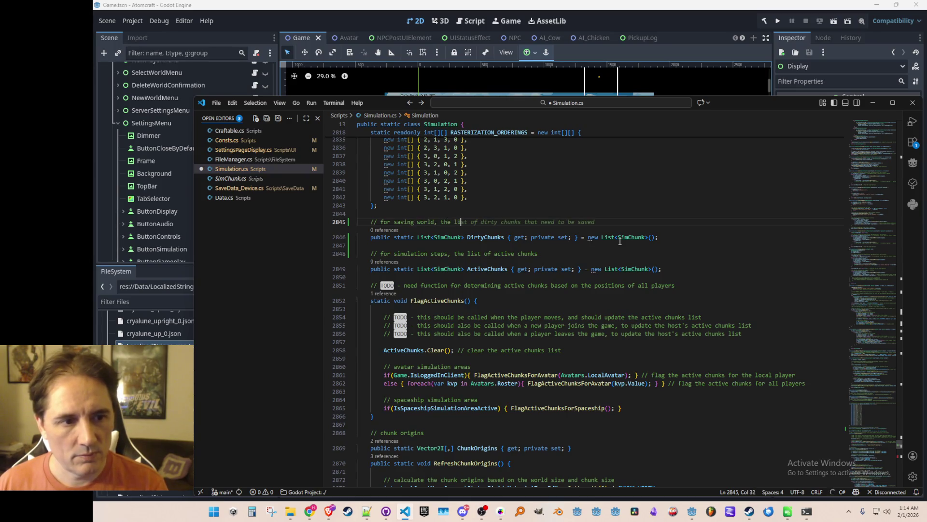
key("Tab")
key("Down")
key("End")
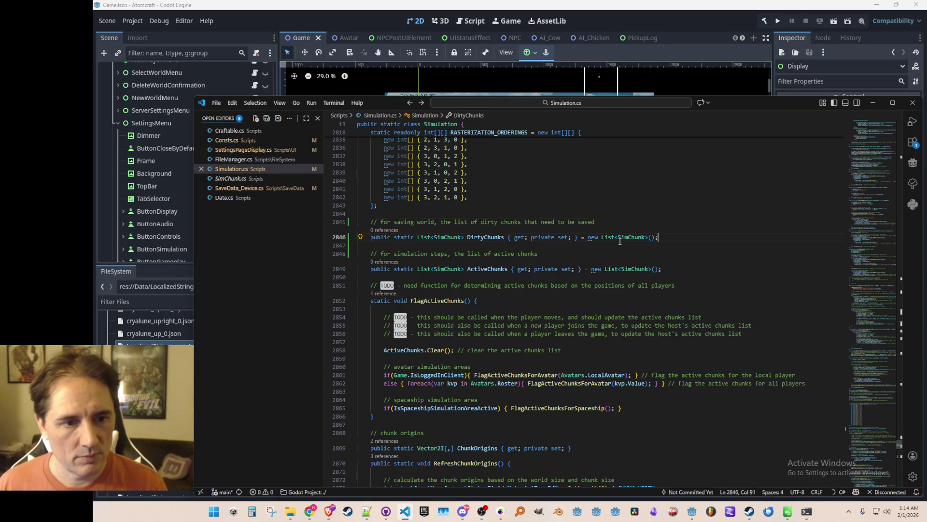
- Write public static void ResetDirtyChunks() with a GD.Print line and DirtyChunks.Clear()
key("Return")
type("public static voi")
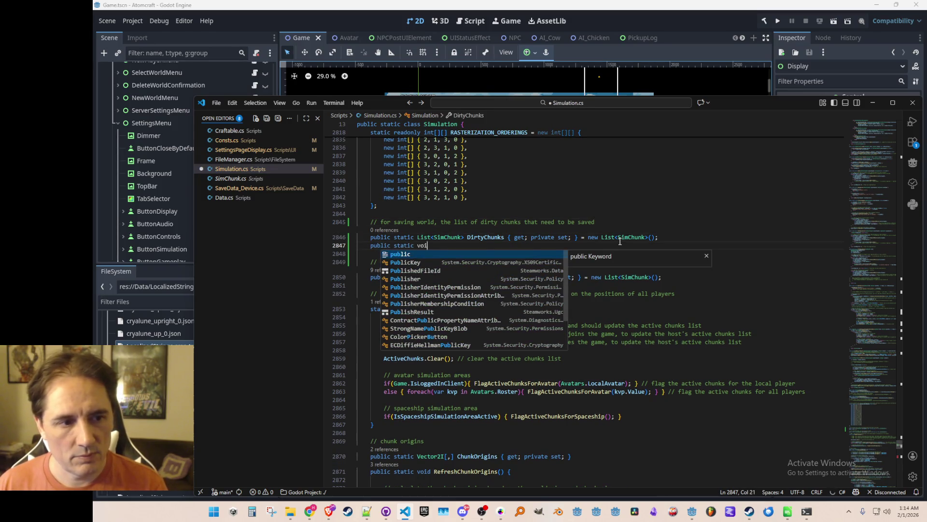
type("d ResetDirtyChunks()")
type(" {")
key("Return")
type("}")
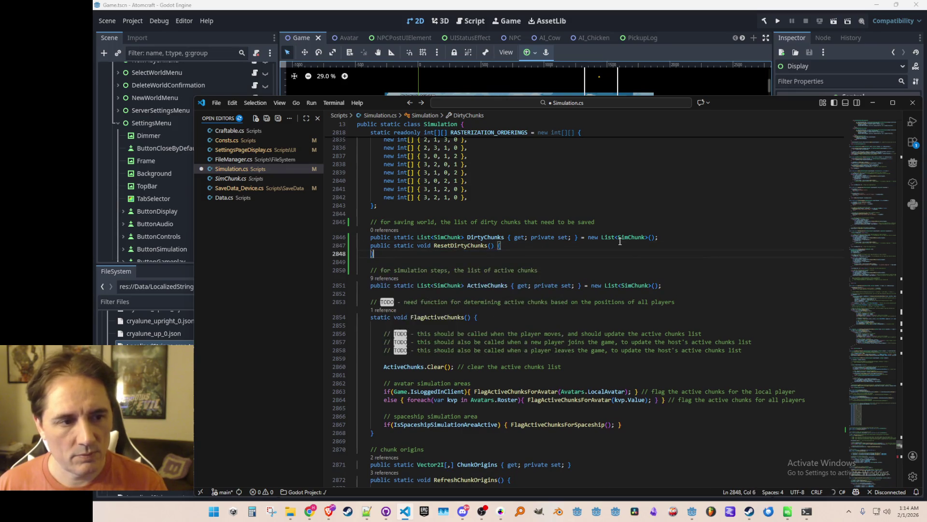
key("Return")
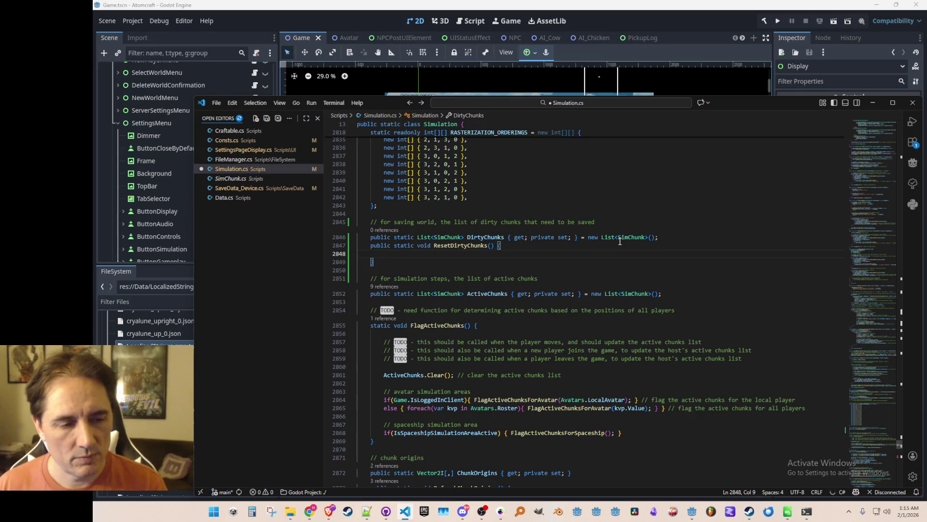
key("Return")
type("DirtyChunks.Clear();")
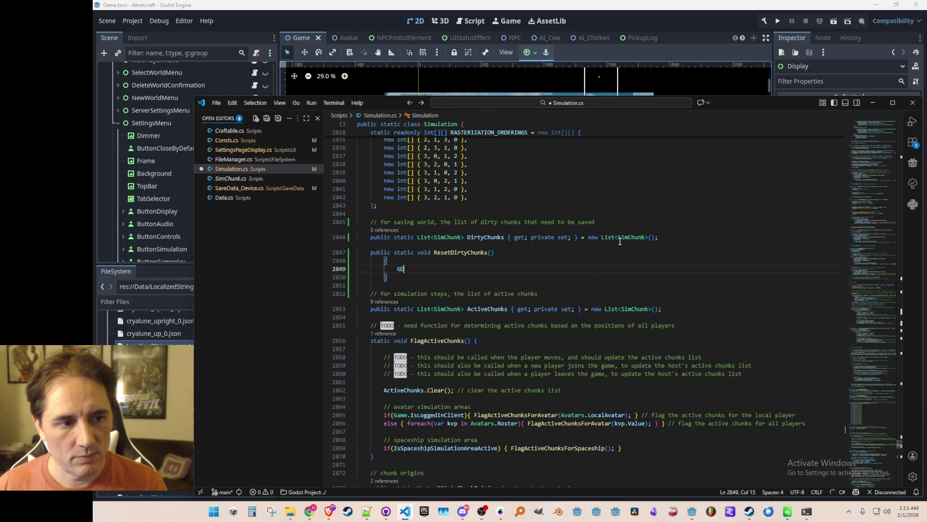
key("shift+Home")
key("Tab")
type("GD")
key("Tab")
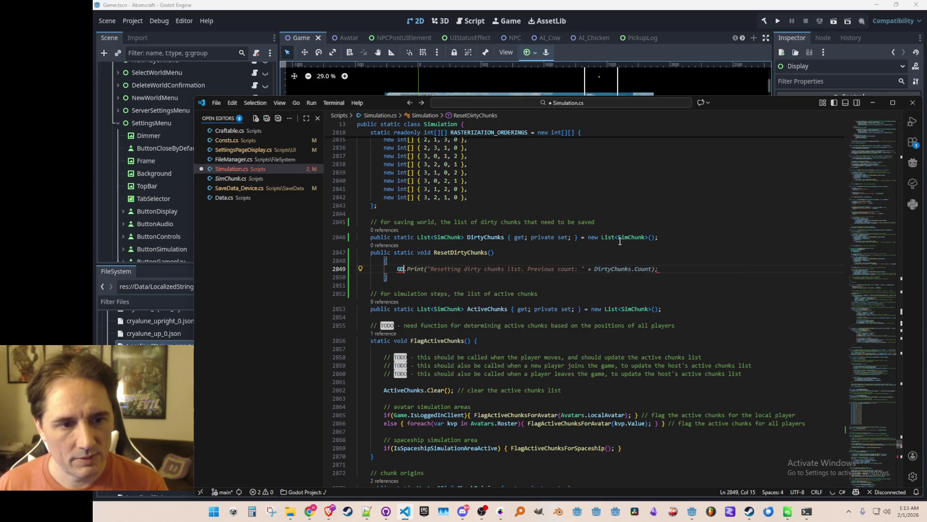
key("Tab")
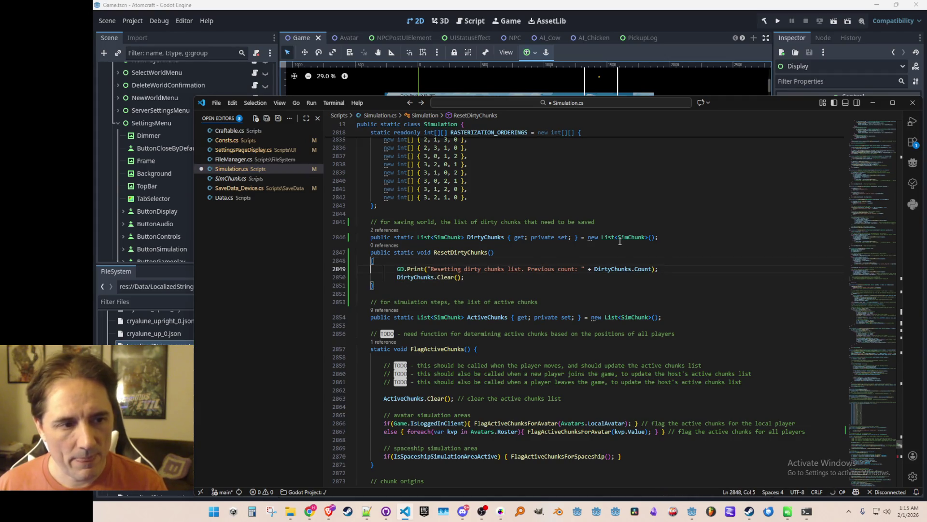
- Fix ResetDirtyChunks' indentation, join its opening brace to the signature, and save Simulation.cs
key("shift+Down")
key("shift+Down")
key("shift+Down")
key("shift+Tab")
key("Up")
key("End")
key("Down")
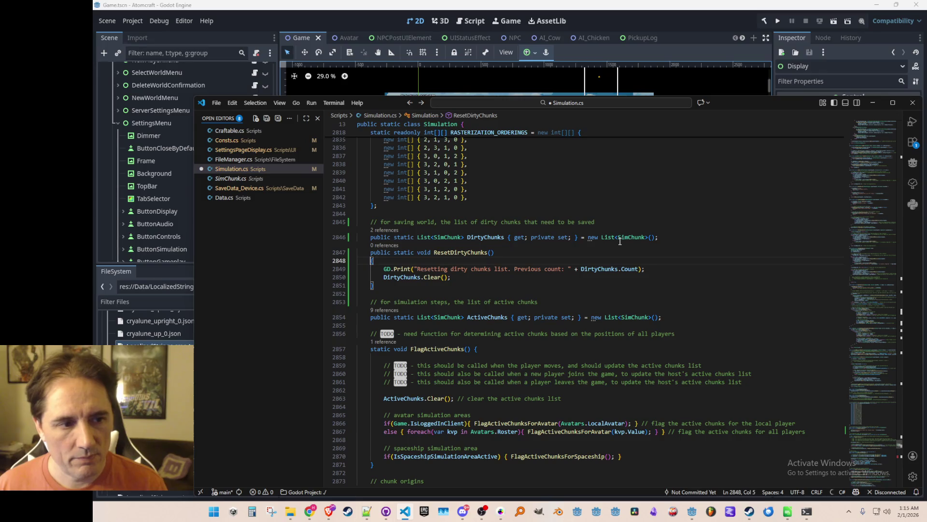
key("ctrl+shift+k")
key("Up")
key("End")
type("{")
key("Up")
key("Home")
key("Home")
key("ctrl+s")
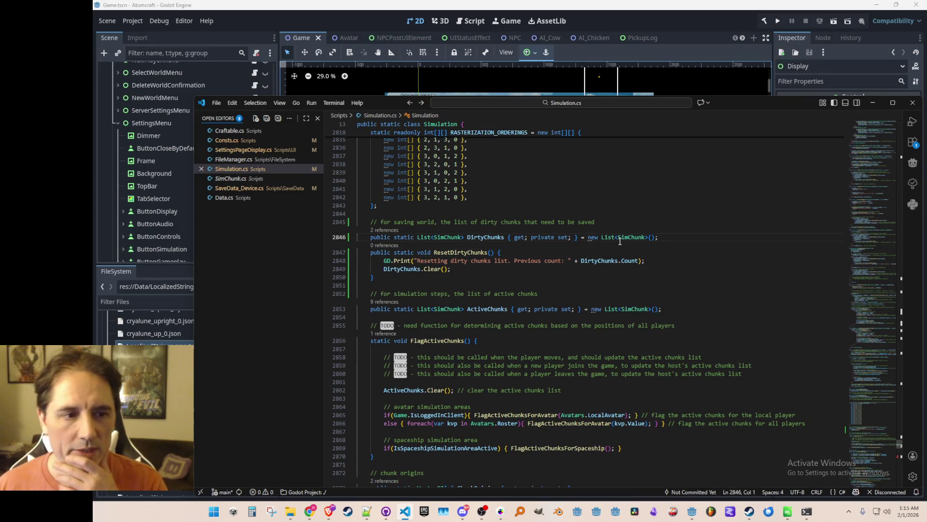
scroll(489, 266, "down", 1)
left_click(487, 266)
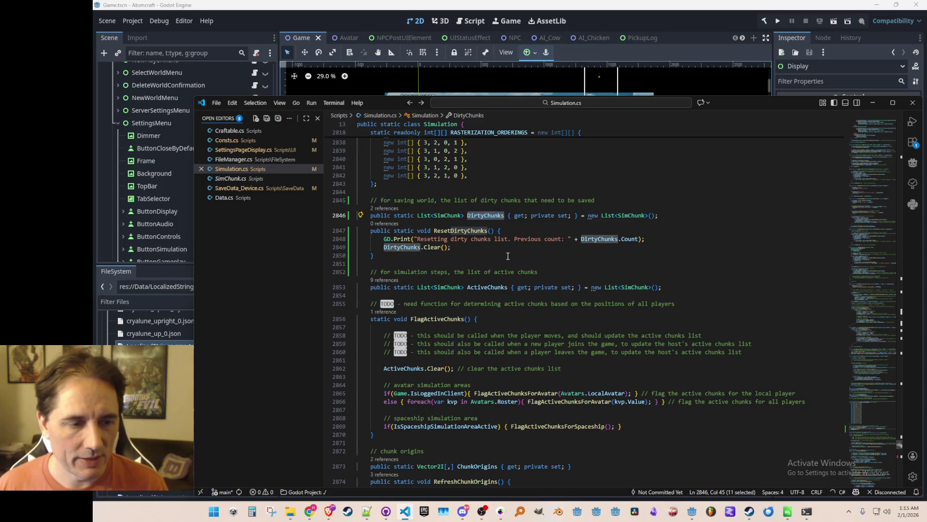
left_click(489, 215)
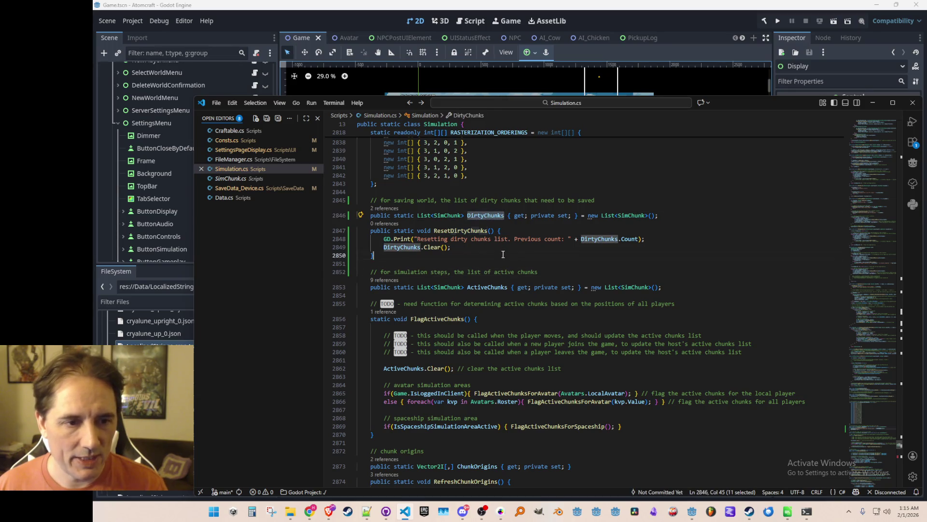
left_click(629, 216)
right_click(630, 216)
left_click(676, 158)
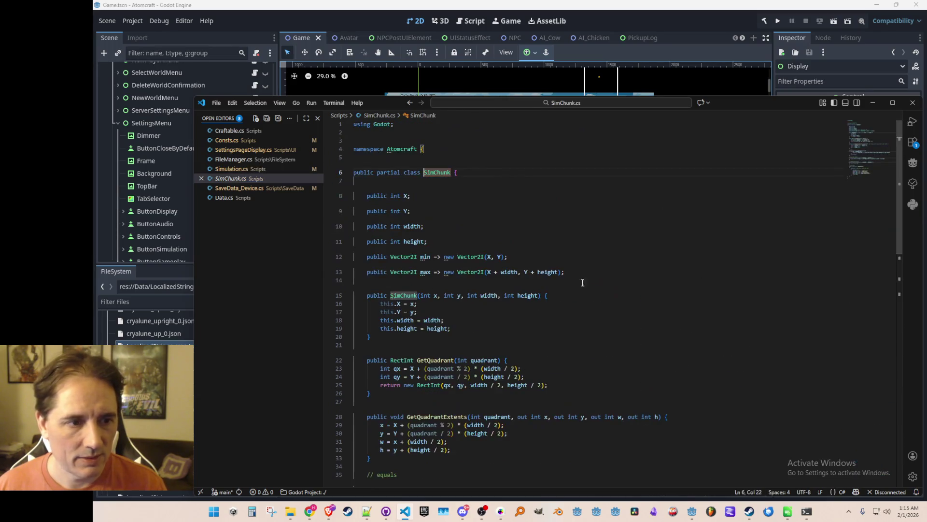
left_click(446, 279)
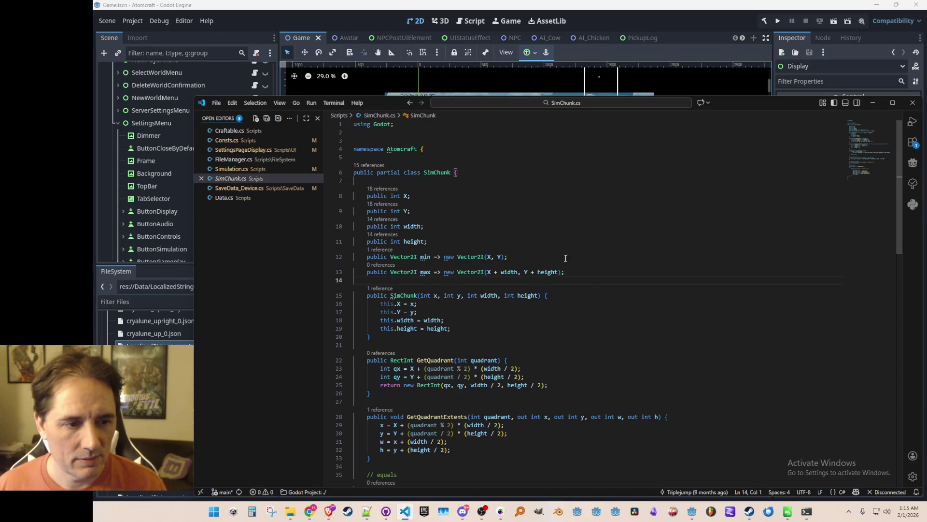
scroll(633, 261, "down", 1)
scroll(632, 262, "up", 1)
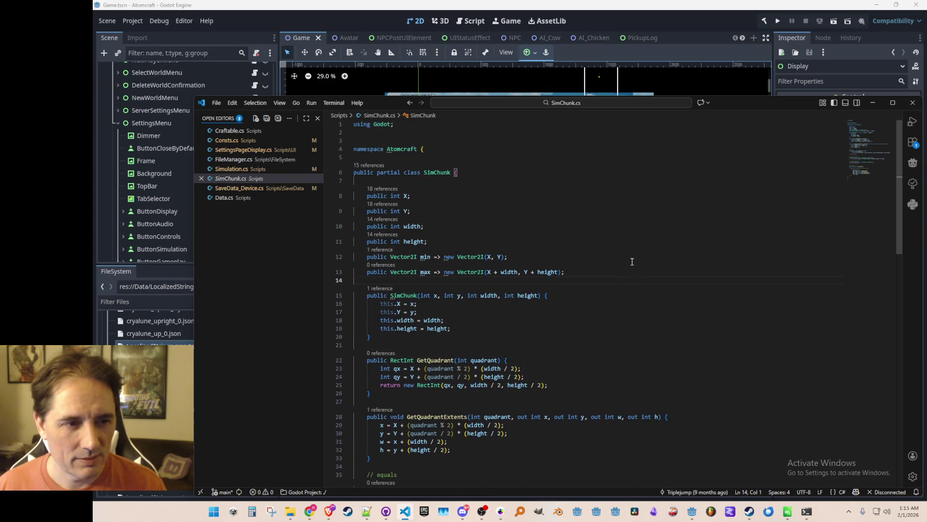
key("alt+Left")
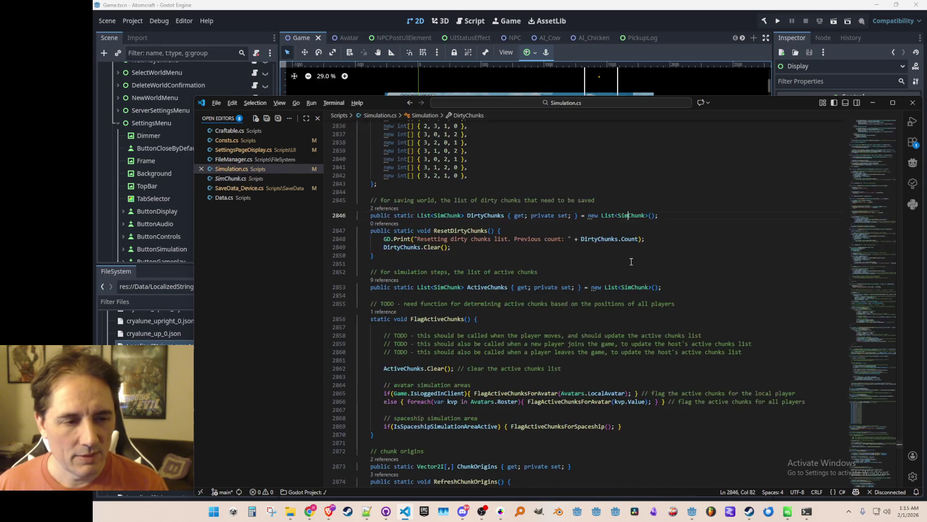
scroll(663, 302, "down", 4)
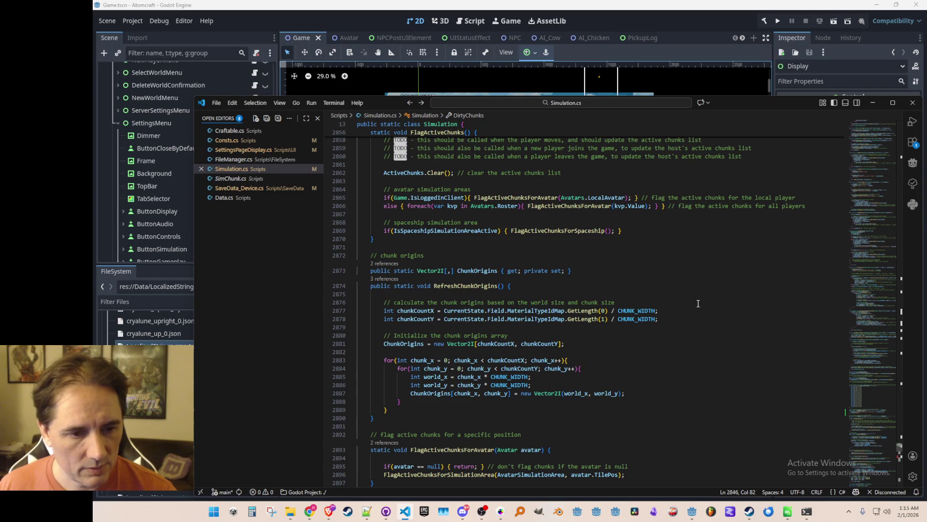
scroll(698, 305, "up", 6)
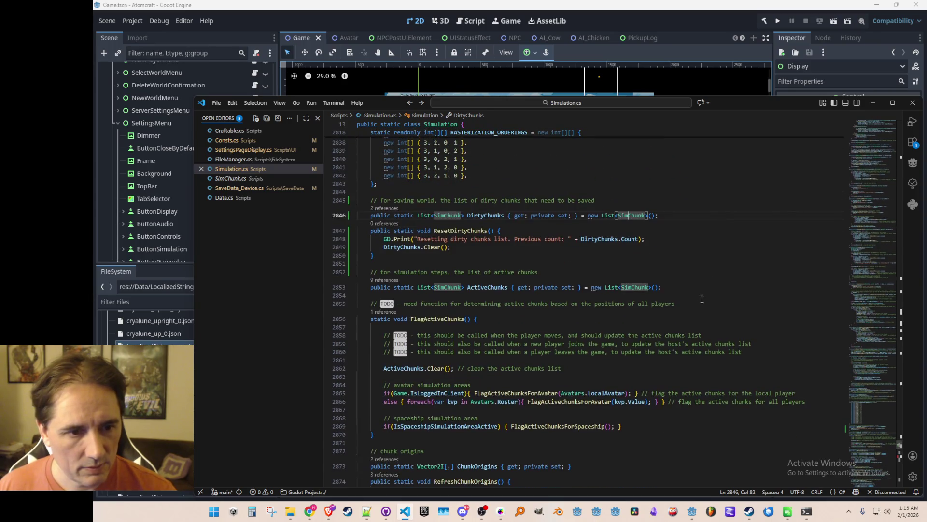
left_click(725, 230)
scroll(725, 229, "up", 1)
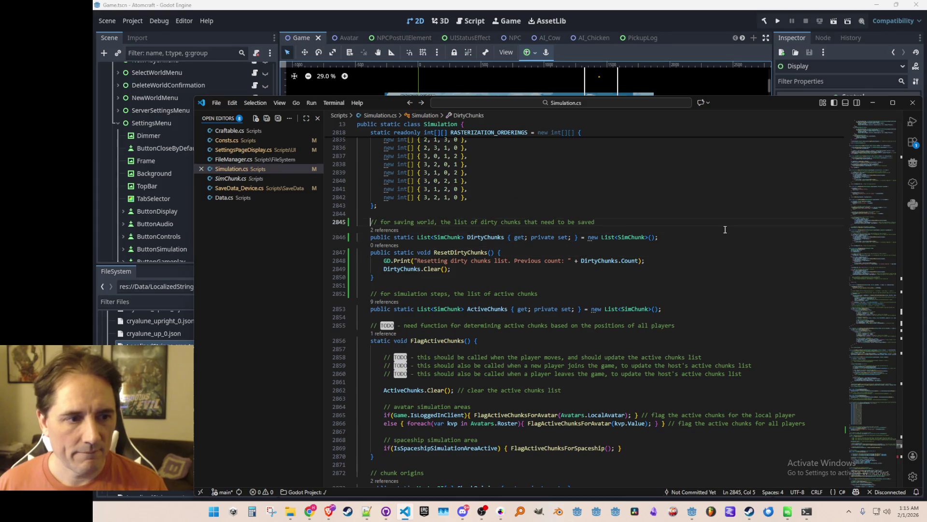
key("Up")
key("Up")
key("Home")
key("Home")
key("shift+Down")
key("shift+Down")
key("shift+Down")
key("shift+Up")
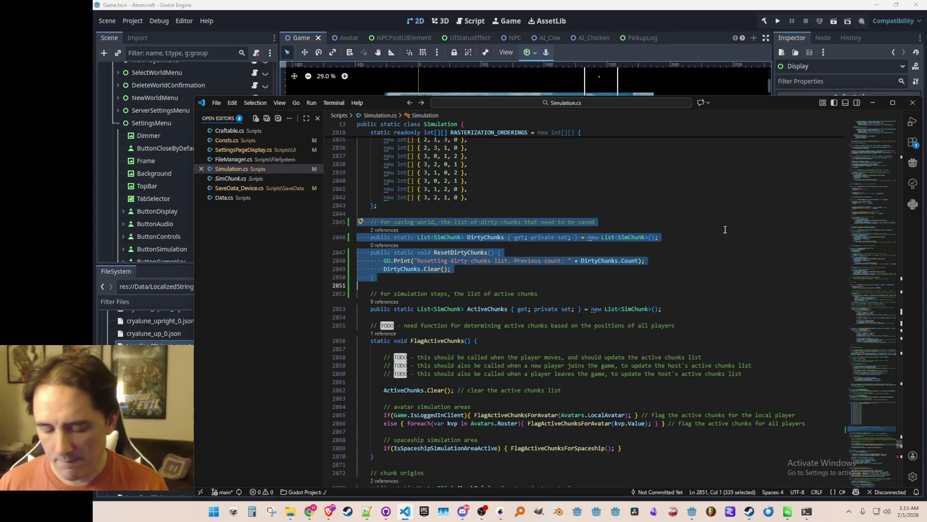
- Comment out the dirty chunks list and ResetDirtyChunks in Simulation.cs and save
key("ctrl+slash")
key("Escape")
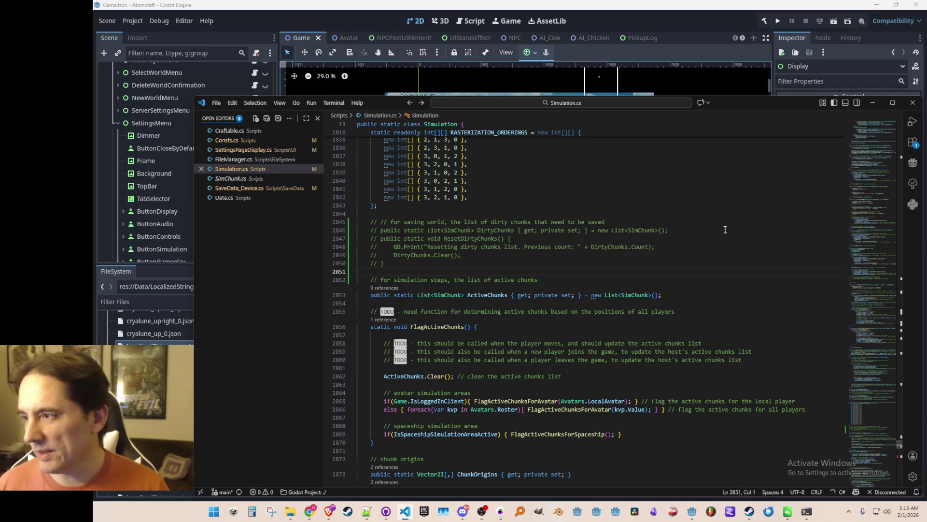
key("ctrl+s")
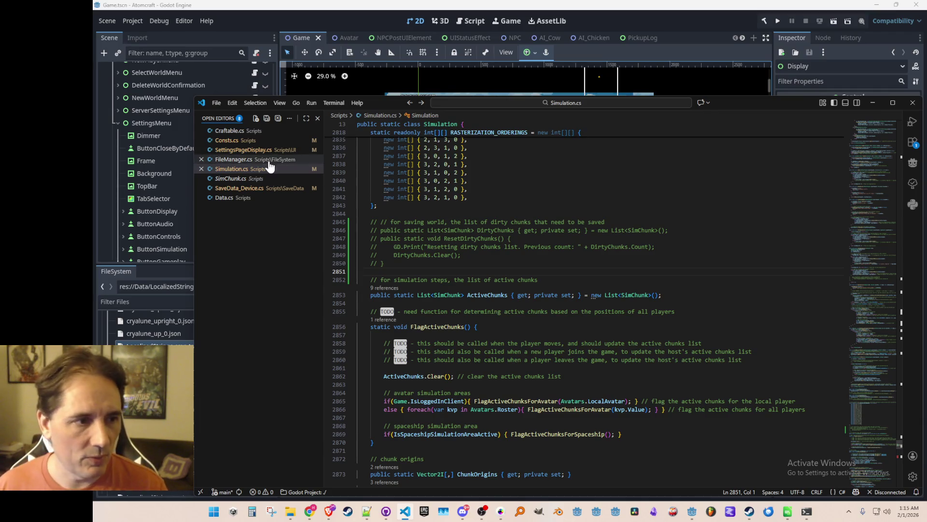
- In FileManager.cs, inspect the PLANET_SEGMENT_WIDTH/HEIGHT constants, then search files for 'PlanetSegme'
left_click(234, 159)
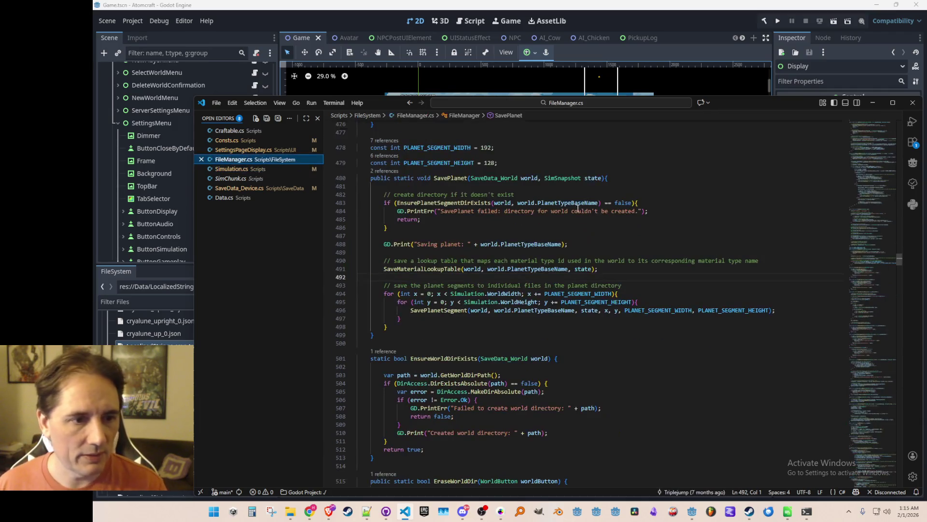
left_click(568, 300)
left_click(569, 295)
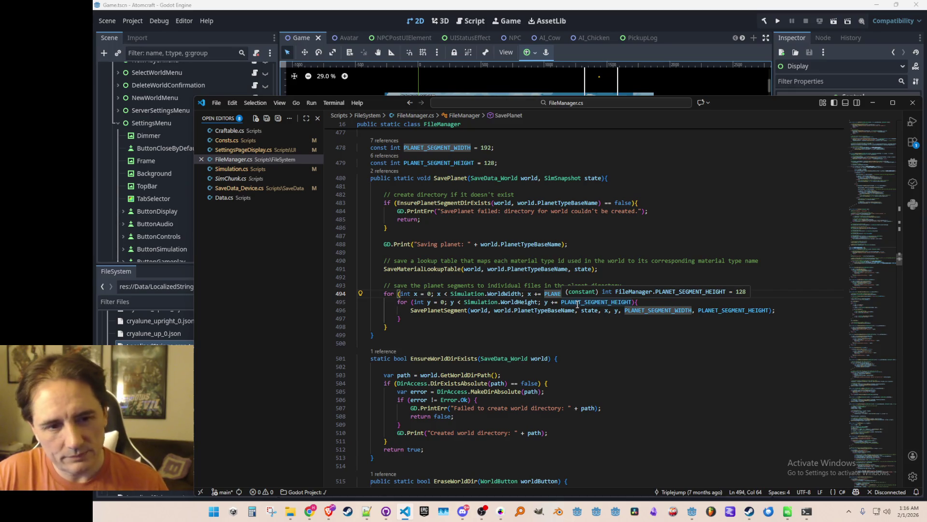
left_click(677, 337)
left_click(666, 301)
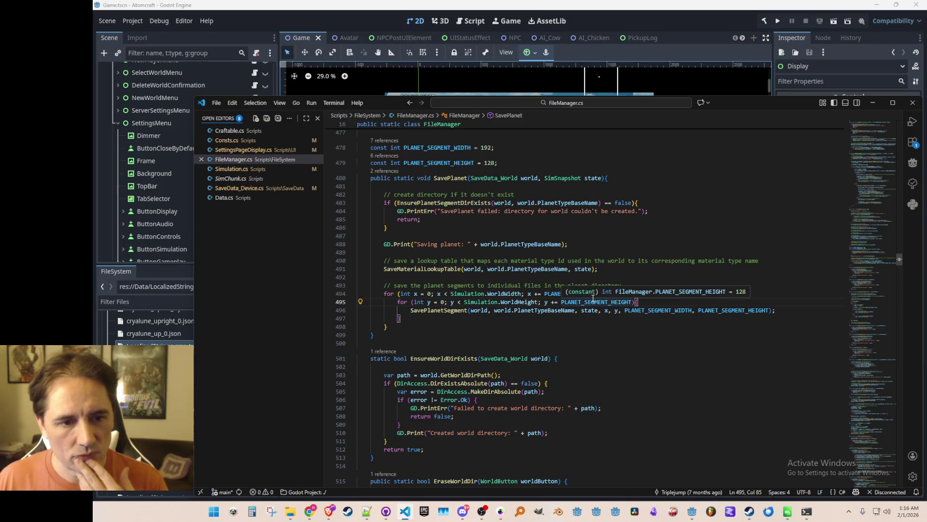
left_click(653, 285)
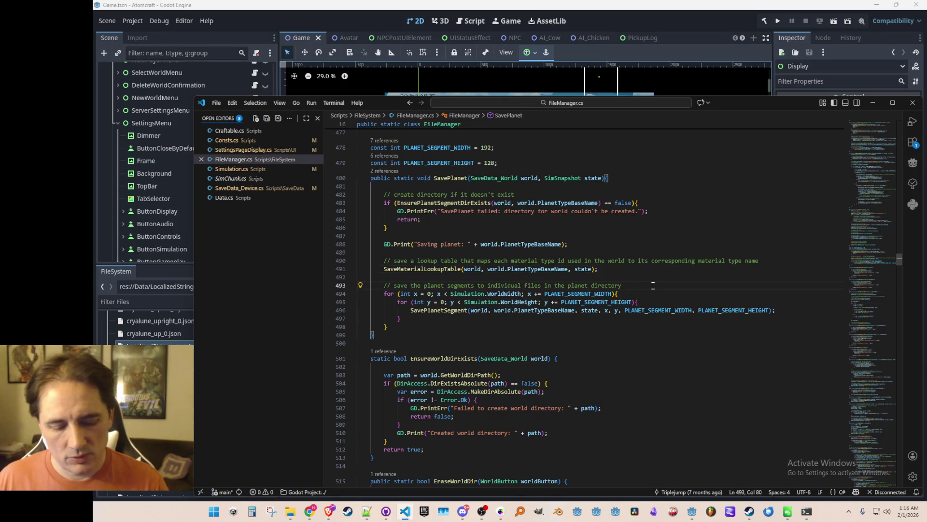
key("ctrl+p")
type("Planet")
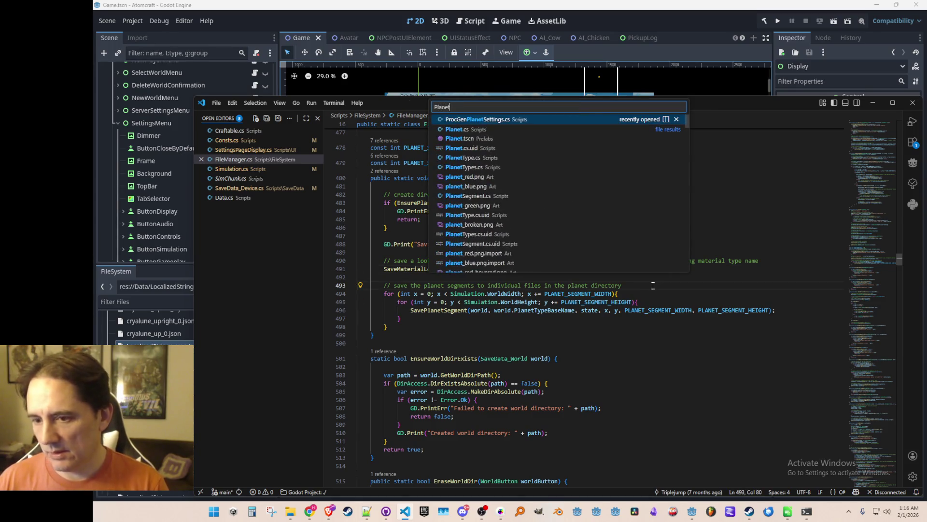
type("Segme")
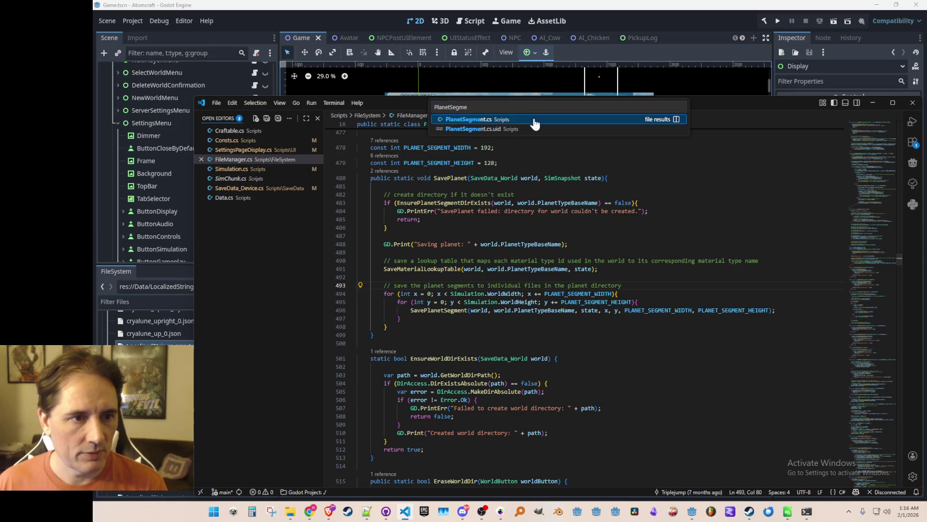
- Peek PlanetSegment references and open FileManager.cs at the DeserializeObject line
left_click(535, 124)
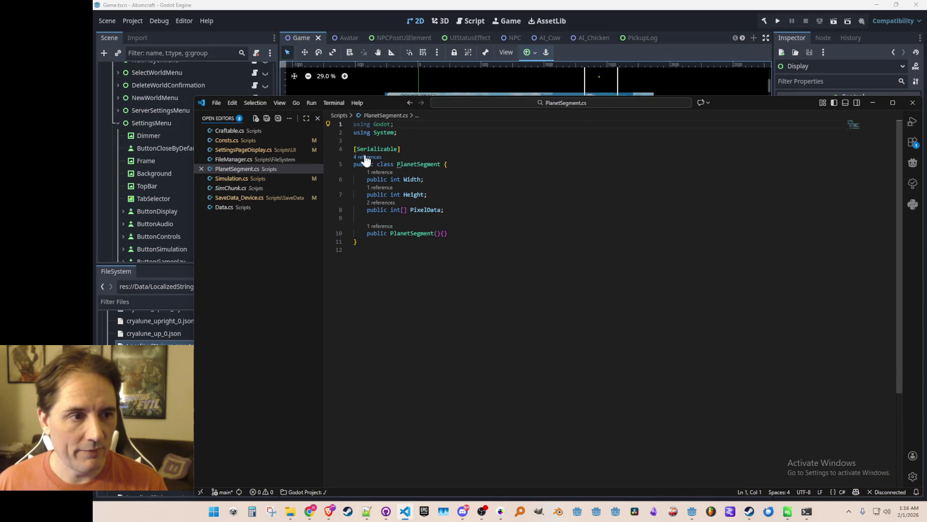
left_click(366, 157)
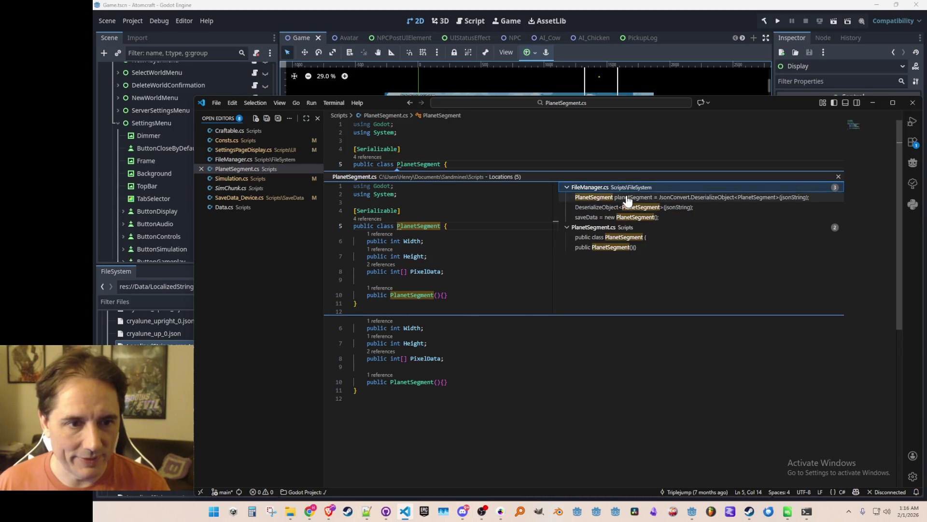
left_click(627, 198)
left_click(627, 208)
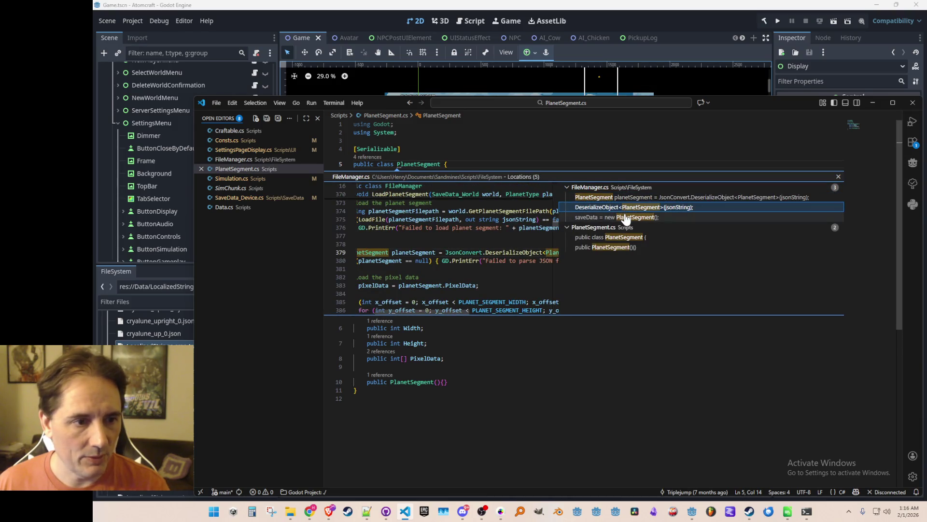
left_click(626, 217)
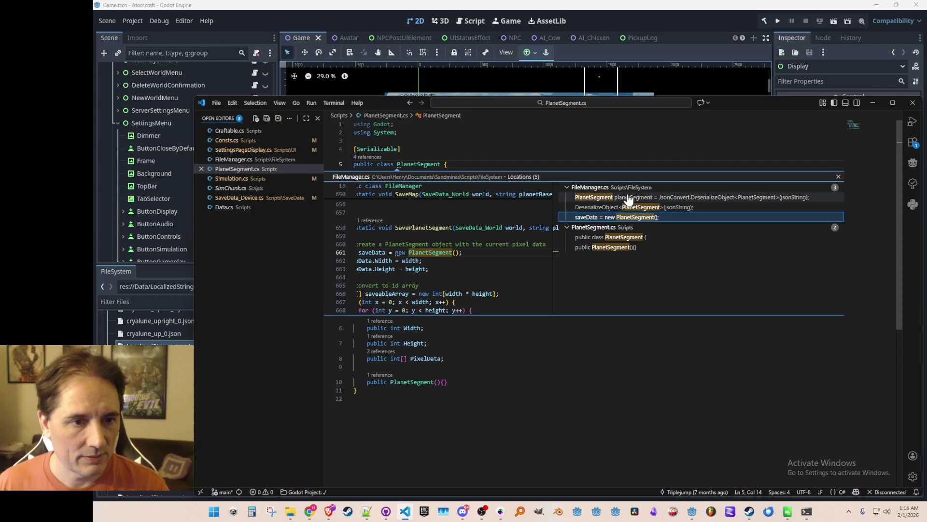
left_click(628, 198)
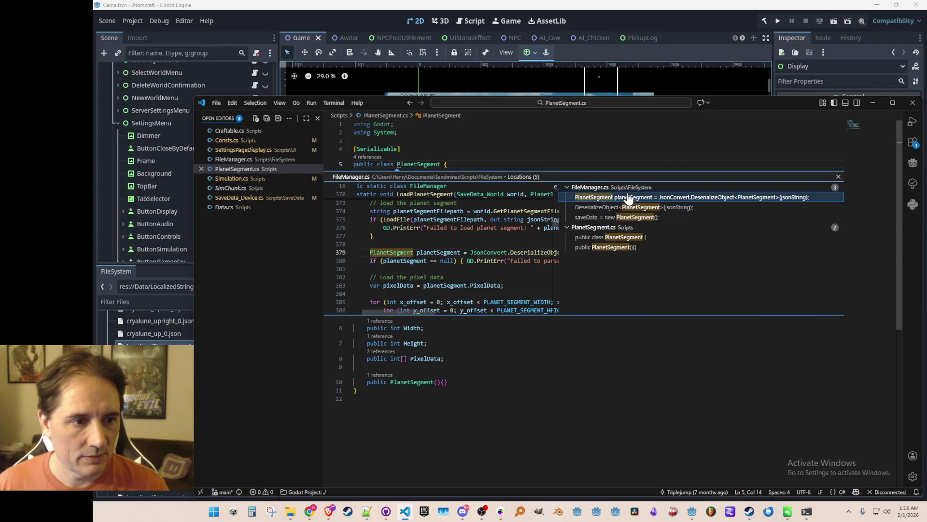
double_click(628, 198)
- Jump to the PlanetSegment class definition, then navigate back to Simulation.cs's dirty chunks code
scroll(628, 205, "up", 2)
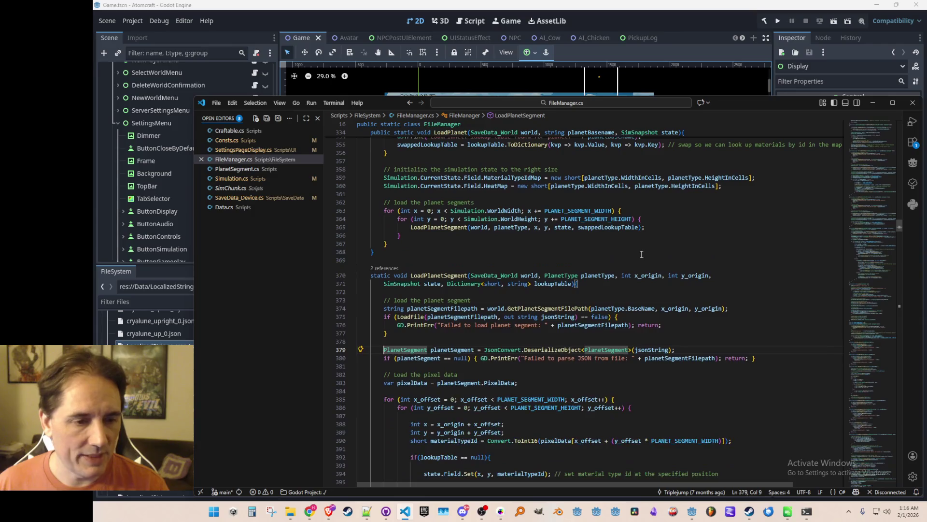
scroll(684, 274, "down", 3)
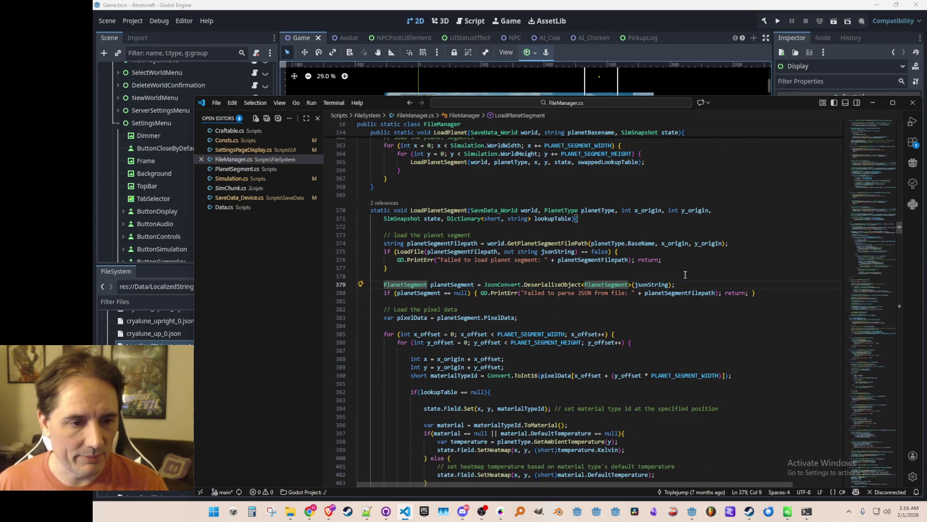
left_click(637, 303)
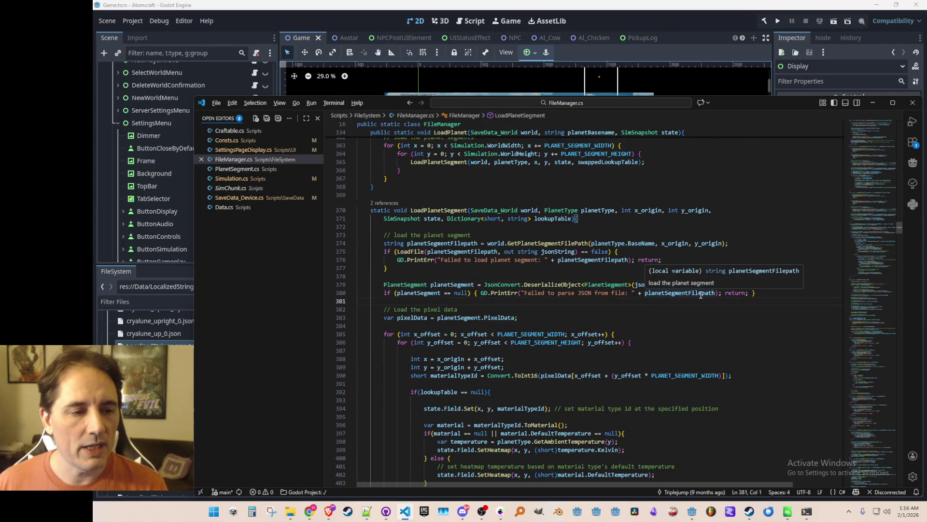
left_click(701, 295, "ctrl")
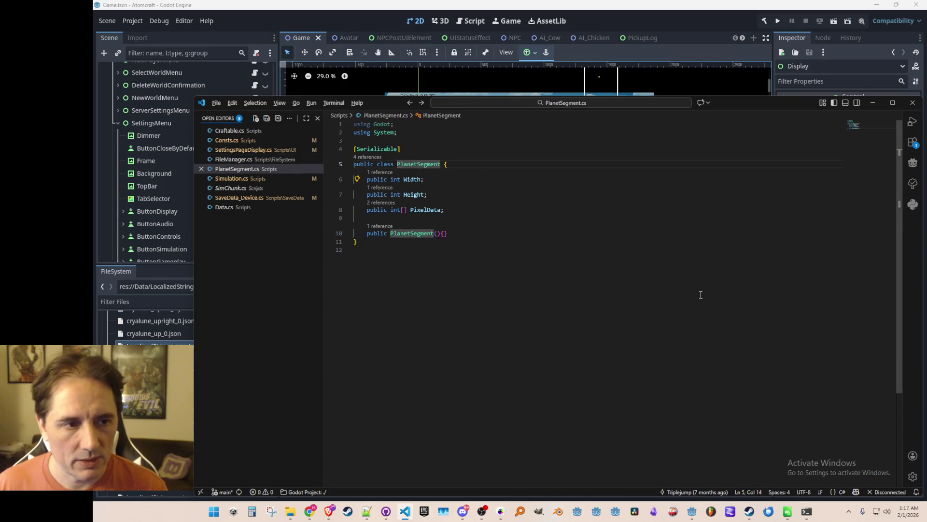
key("alt+Left")
key("alt+Left")
key("alt+Right")
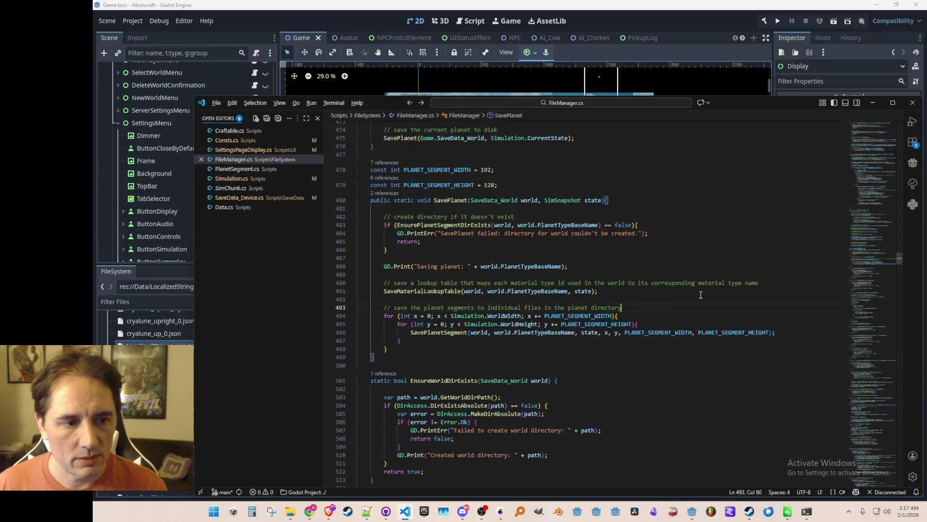
key("alt+Right")
key("Down")
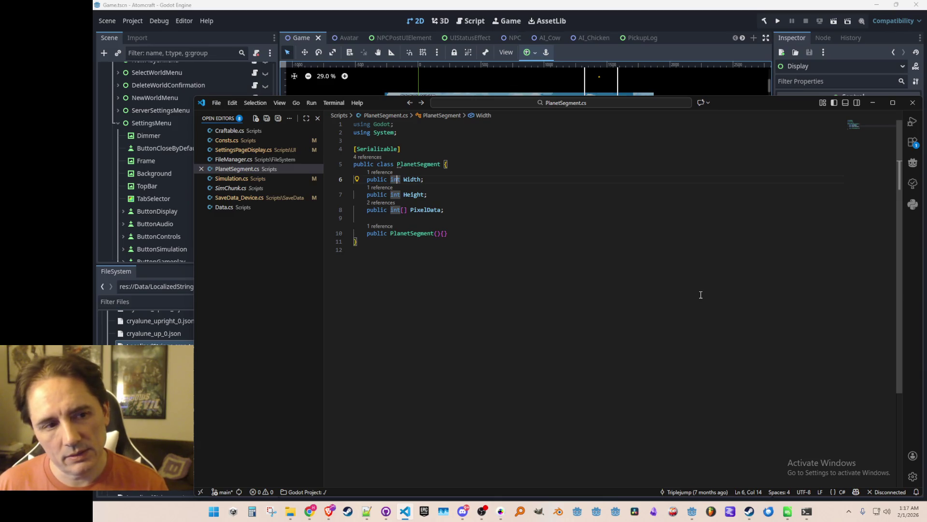
key("alt+Right")
key("alt+Right")
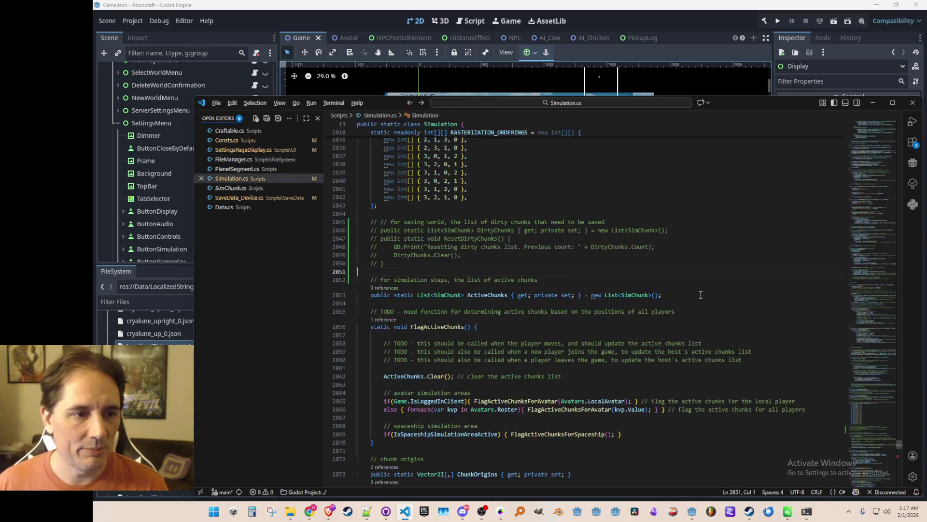
- Uncomment the dirty chunks lines and change the list element type to Vector2I
key("Up")
key("Up")
key("Up")
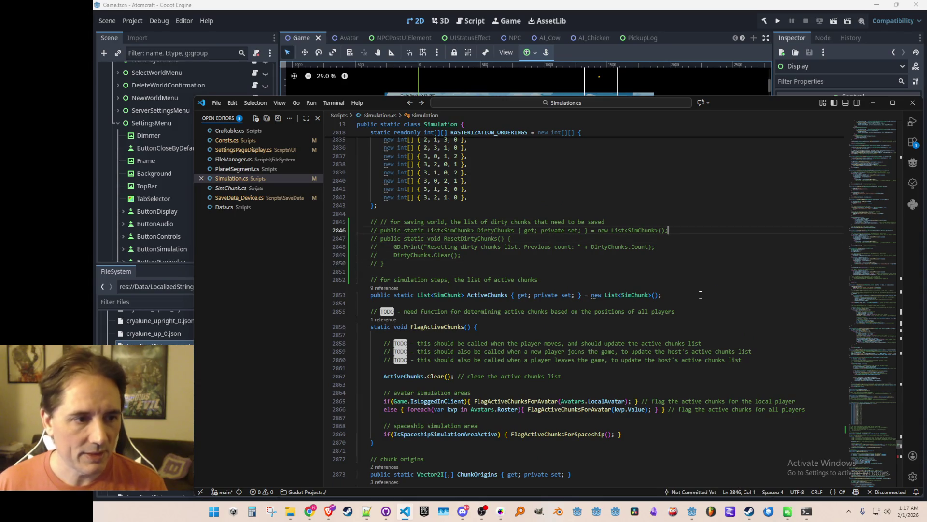
key("shift+Down")
key("shift+Down")
key("shift+Down")
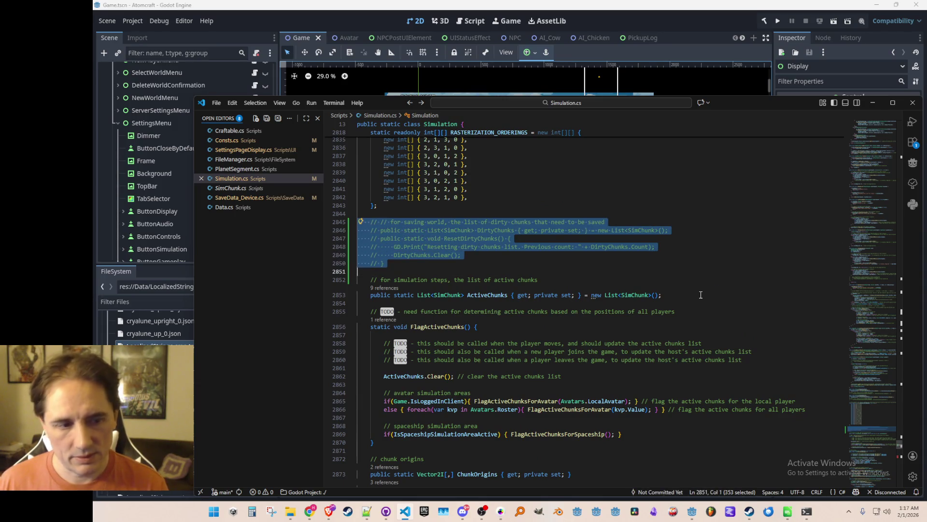
key("ctrl+slash")
key("Up")
key("Up")
key("Up")
key("ctrl+Right")
key("ctrl+Right")
key("ctrl+Right")
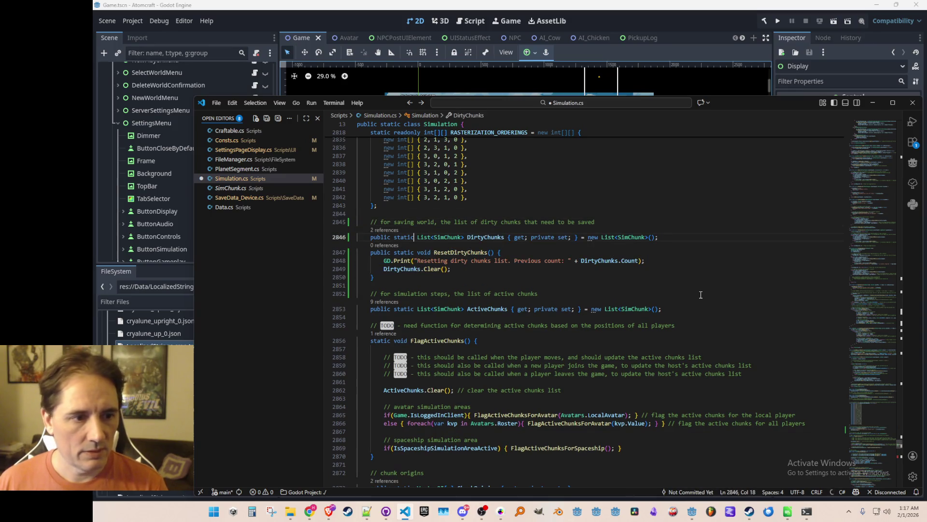
key("ctrl+BackSpace")
type("Vector2I")
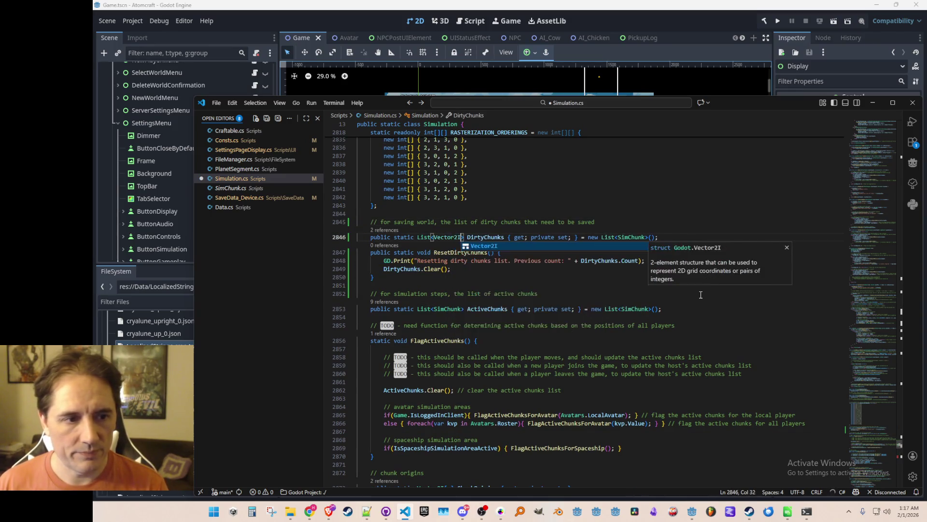
- Rename the property to DirtyPlanetSegments with a new List<Vector2I> initializer, and save
key("ctrl+Right")
key("ctrl+BackSpace")
type("DirtyP")
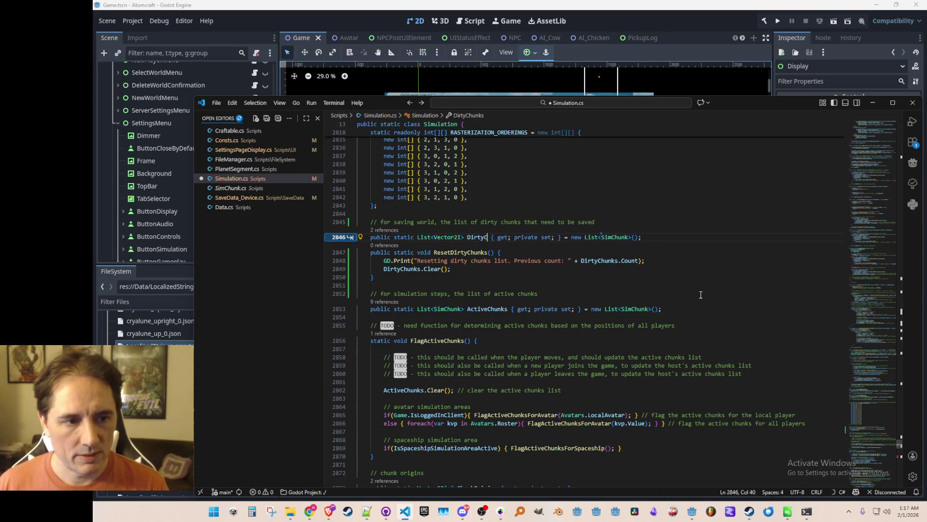
type("lanetSegments")
key("ctrl+shift+Left")
key("End")
key("Left")
key("Left")
key("Left")
key("ctrl+BackSpace")
type("Vector2I")
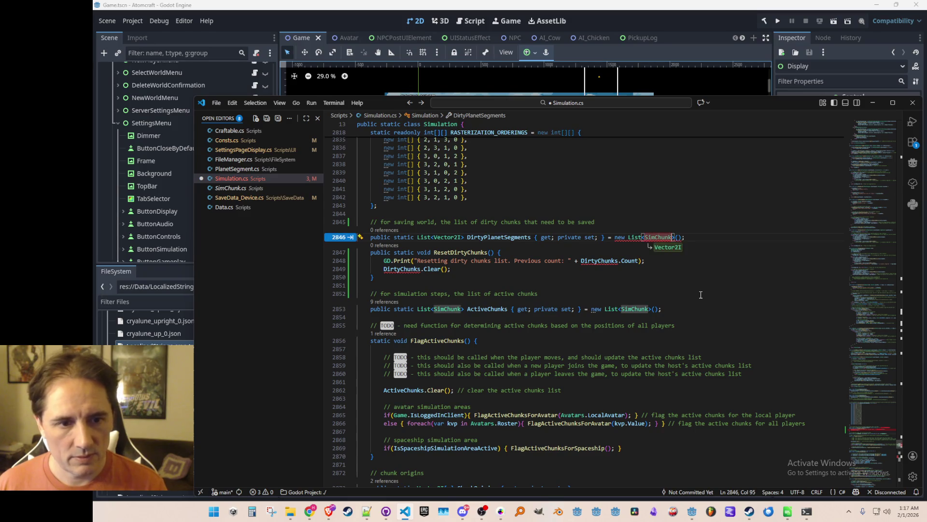
key("Tab")
key("ctrl+s")
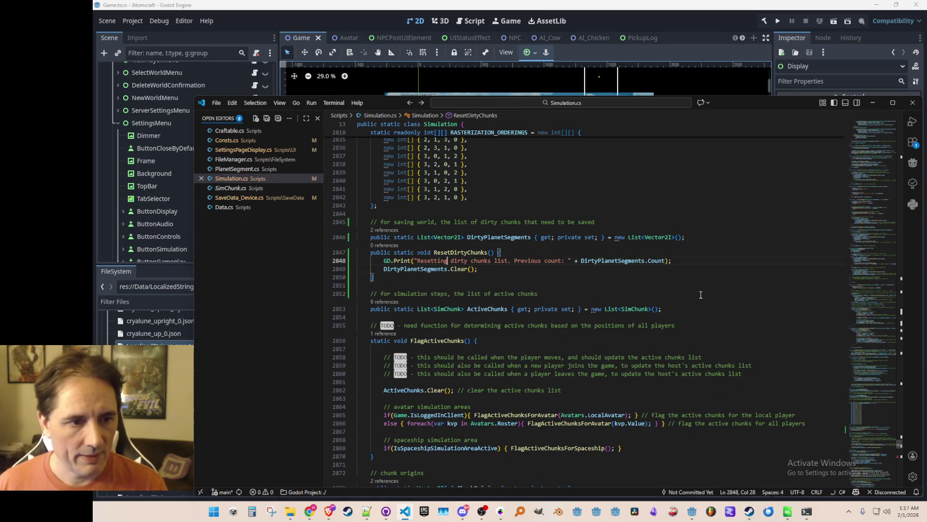
- Rename it DirtyPlanetSegmentOrigins and the method ResetDirtyPlanetSegmentOrigins
key("ctrl+Right")
key("ctrl+Right")
key("ctrl+Right")
key("BackSpace")
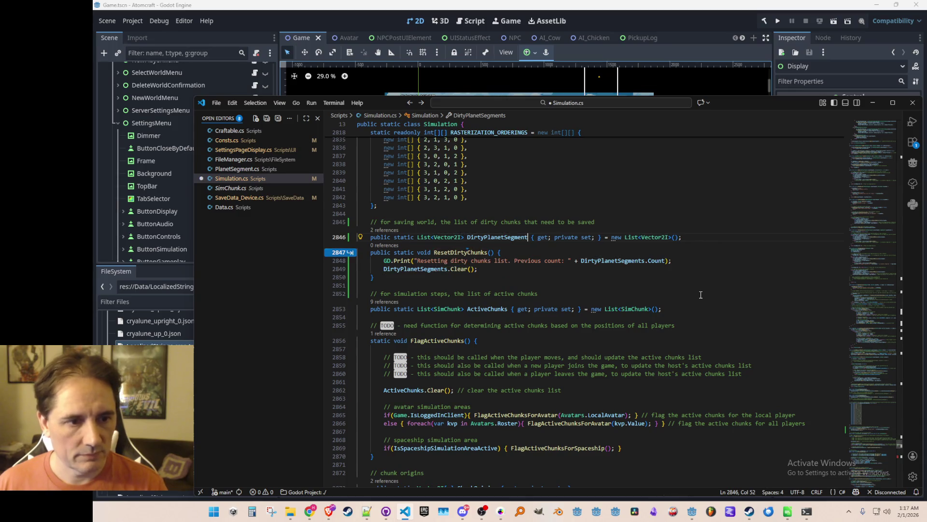
type("Origins")
key("ctrl+shift+Left")
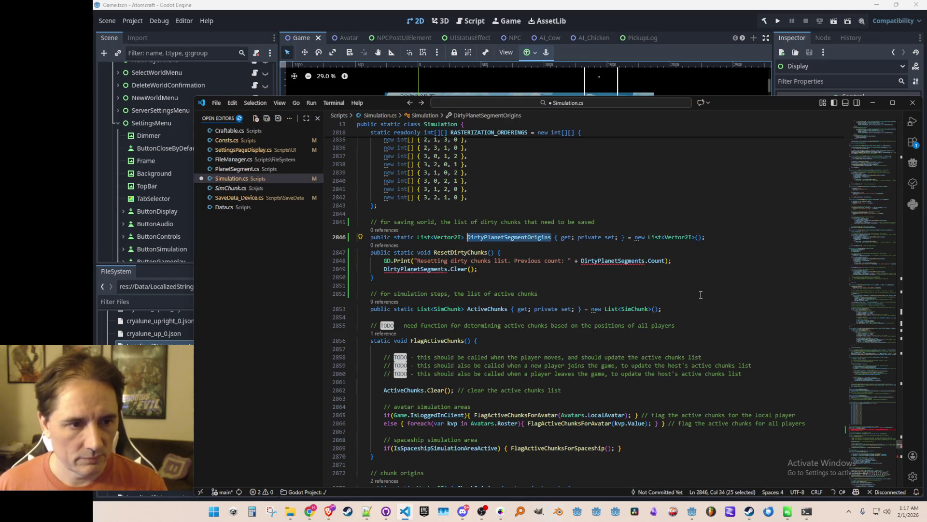
key("Tab")
key("Tab")
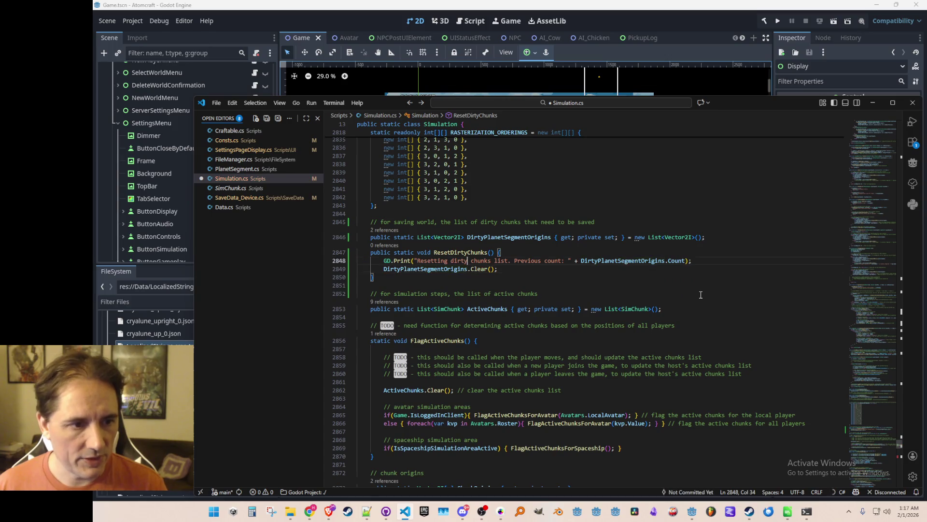
key("ctrl+shift+Right")
key("BackSpace")
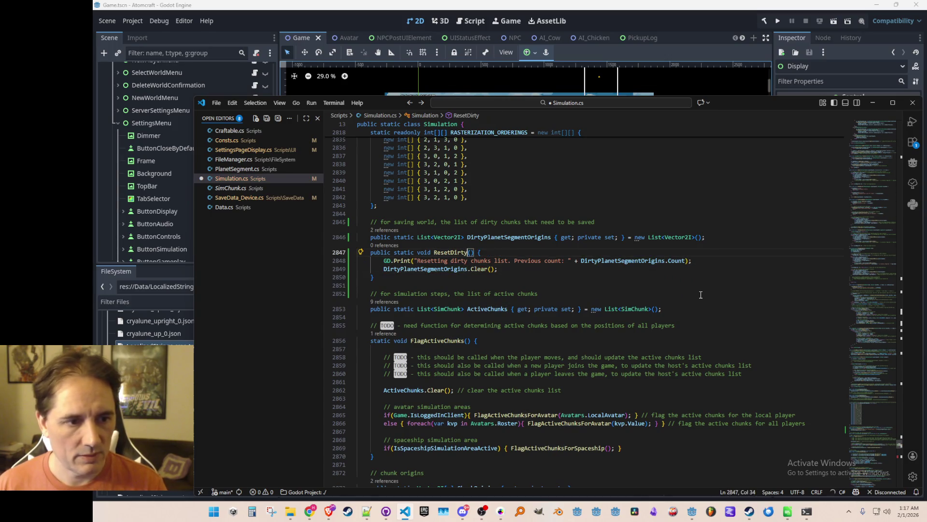
type("PlanetSegmentOrigins")
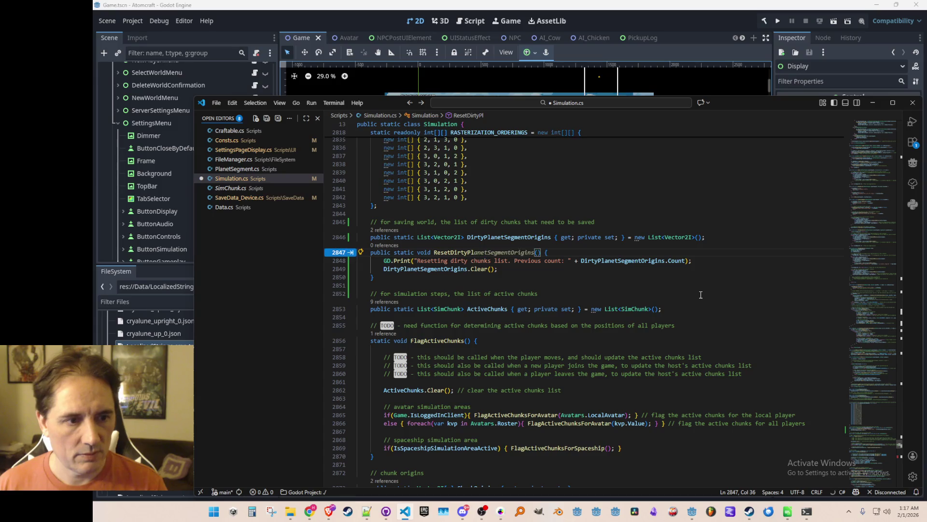
- Change the log message wording to 'planet segment origins', save, and review the method
key("Down")
key("ctrl+Left")
key("ctrl+Left")
key("ctrl+Left")
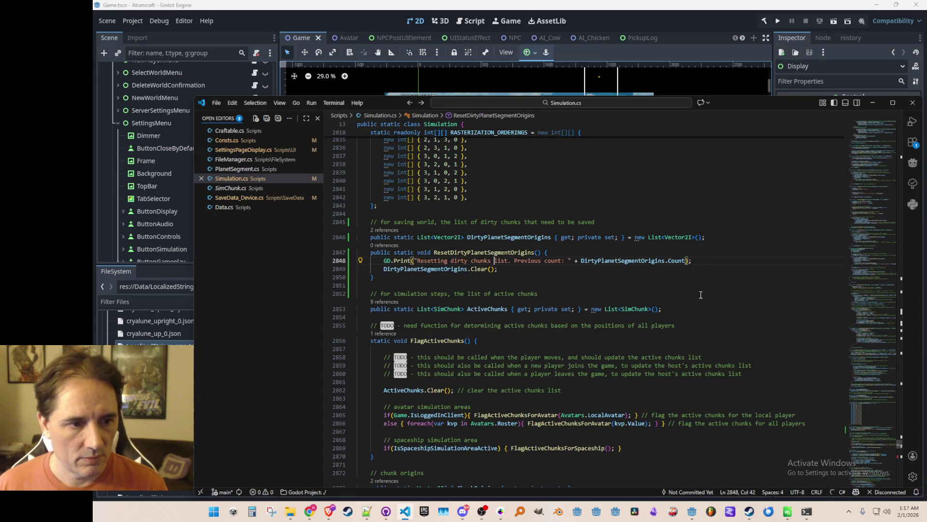
key("ctrl+shift+Right")
type("planet segment ")
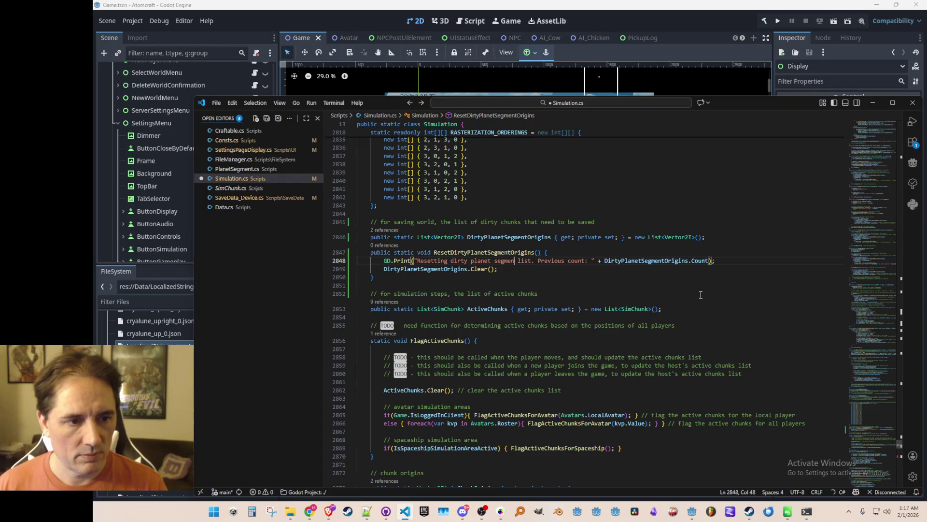
type("origins")
key("ctrl+s")
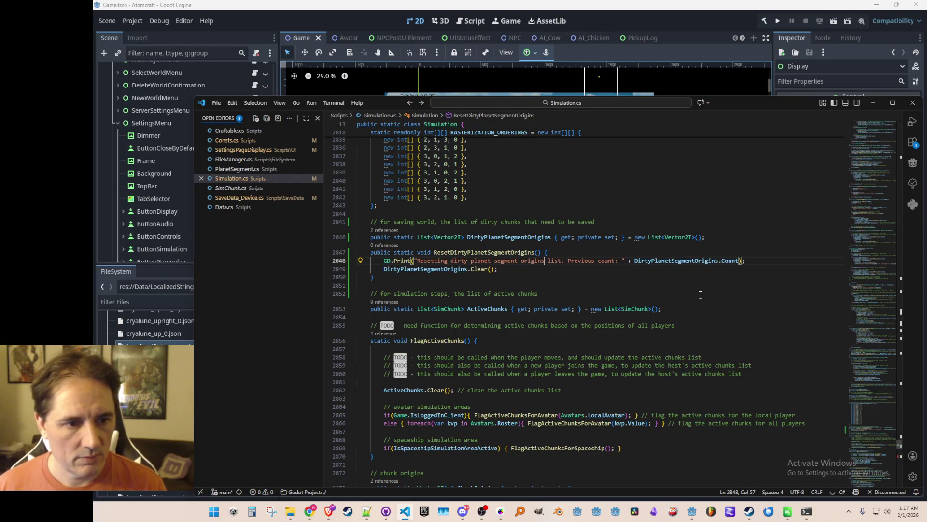
key("Up")
key("Home")
key("Home")
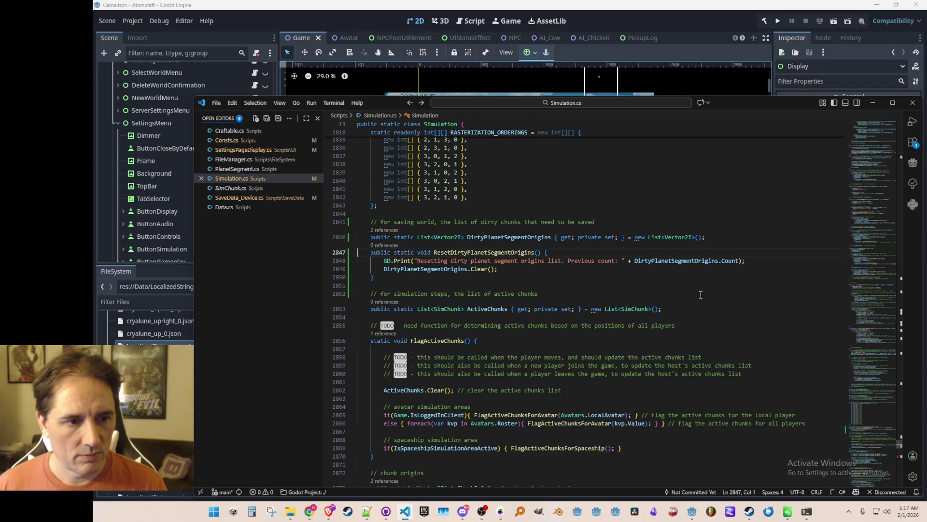
key("Up")
key("ctrl+Right")
key("ctrl+Right")
key("ctrl+Right")
key("Down")
key("Down")
key("Down")
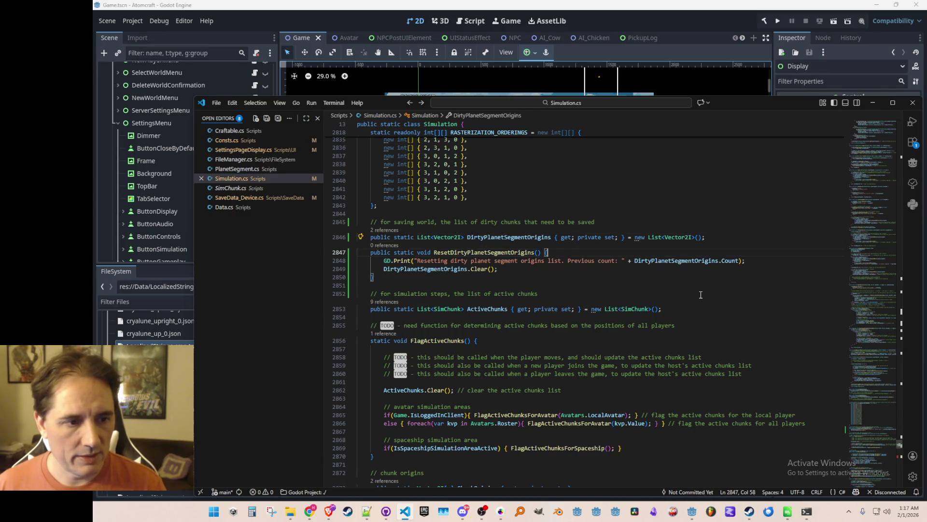
key("Home")
key("Down")
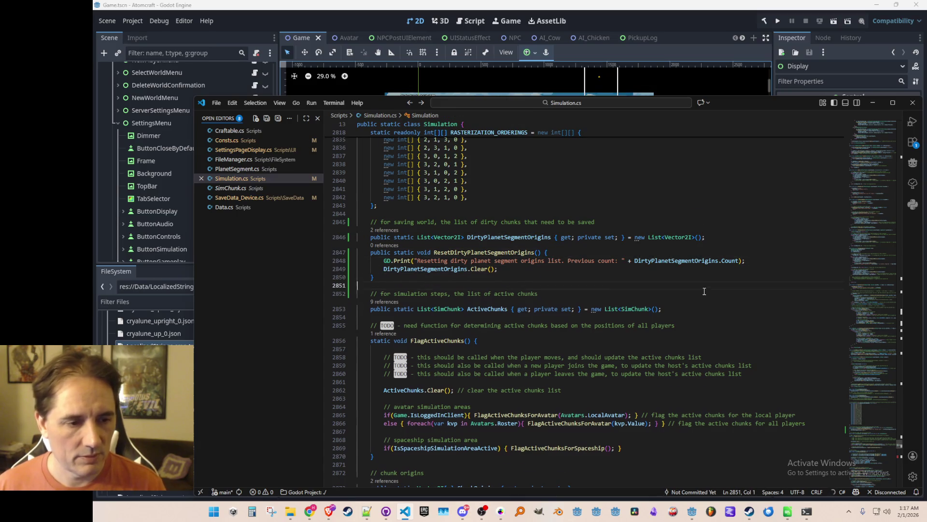
scroll(702, 293, "down", 3)
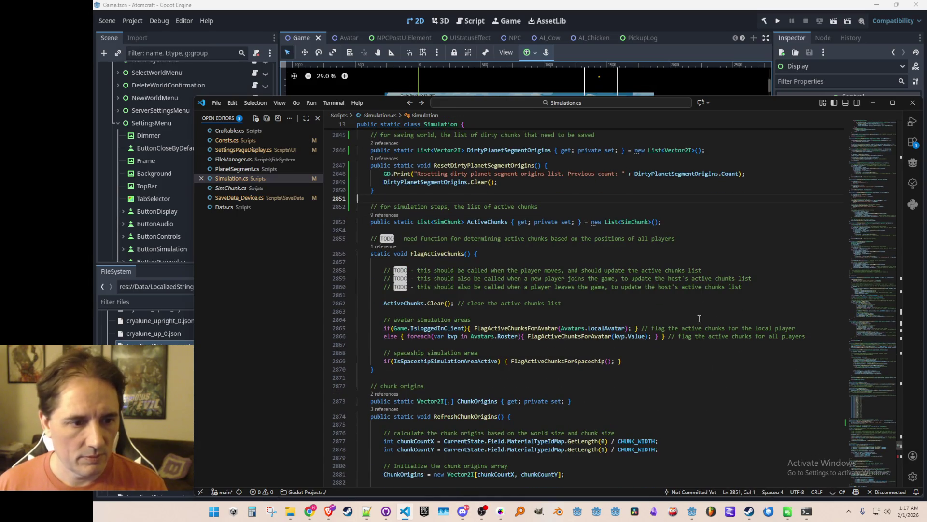
scroll(699, 319, "down", 2)
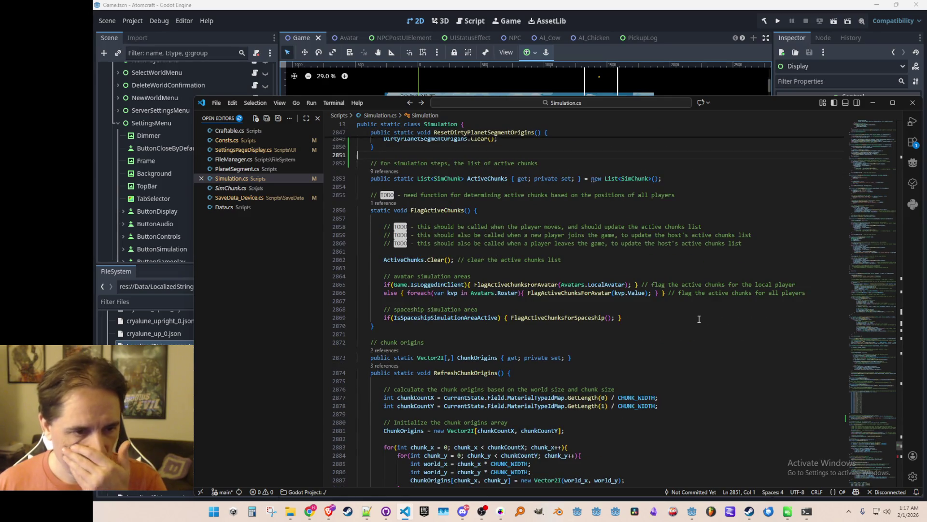
- Go to FlagActiveChunksForAvatar's definition, then to FlagActiveChunksForSimulationArea's
left_click(538, 286)
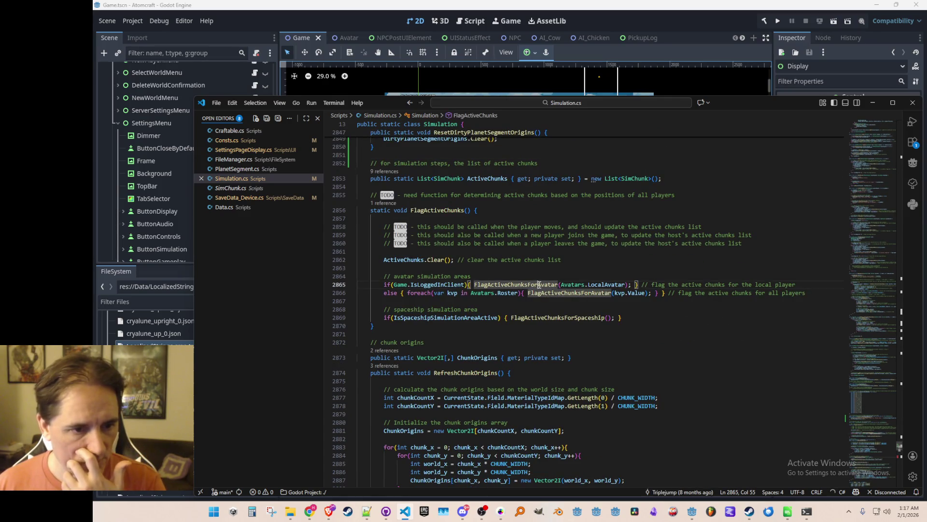
right_click(539, 285)
left_click(621, 207)
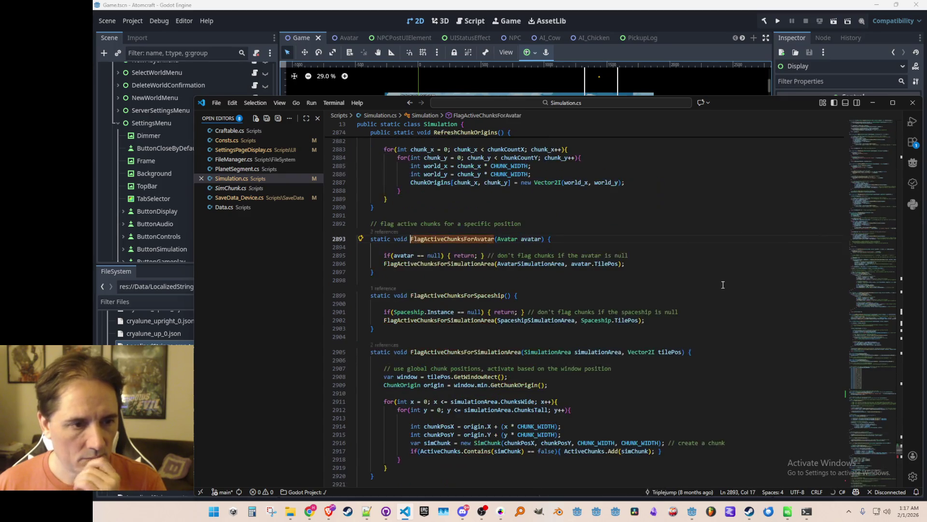
left_click(479, 264)
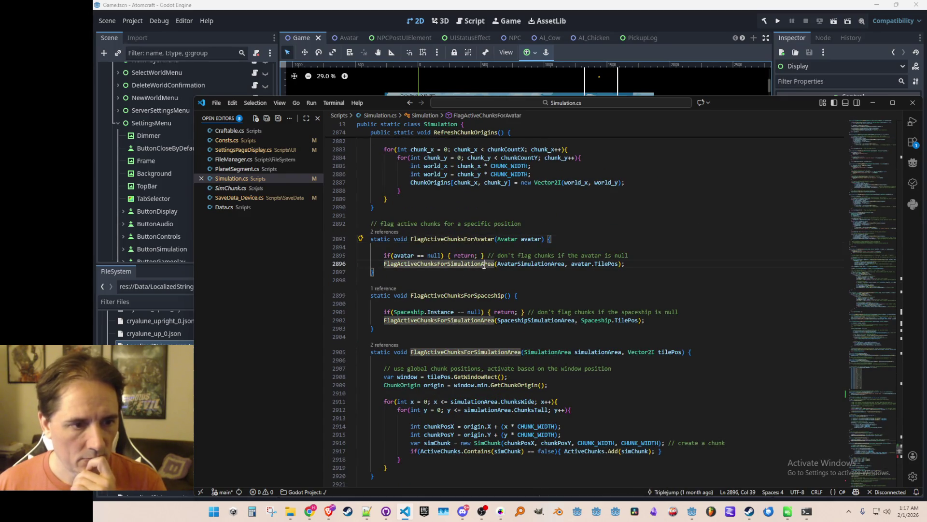
right_click(482, 264)
left_click(559, 206)
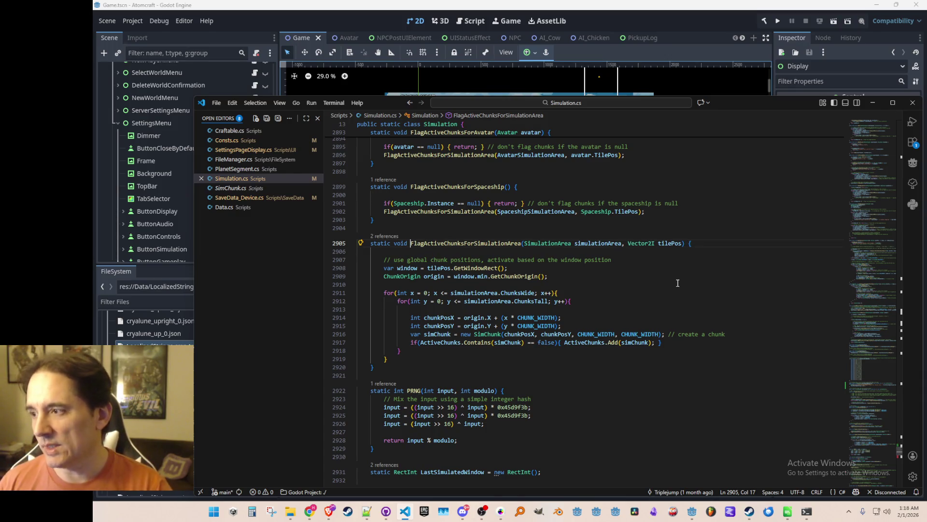
- Add '// mark the segment dirty for next world-save' and DirtyPlanetSegmentOrigins.Add(origin.ToVector2I()); after the loop
key("Down")
key("Down")
key("Down")
key("Return")
key("Return")
type("// mark the segment dirty for next world-save")
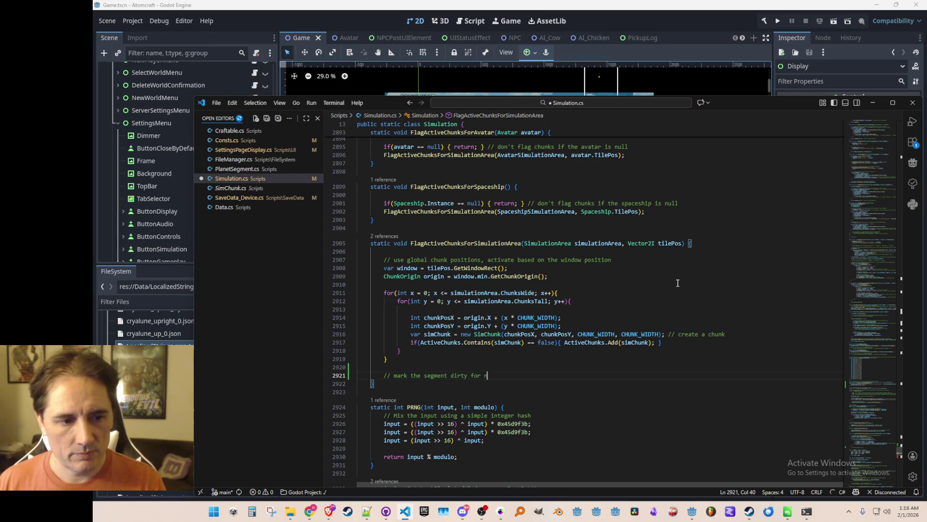
key("Return")
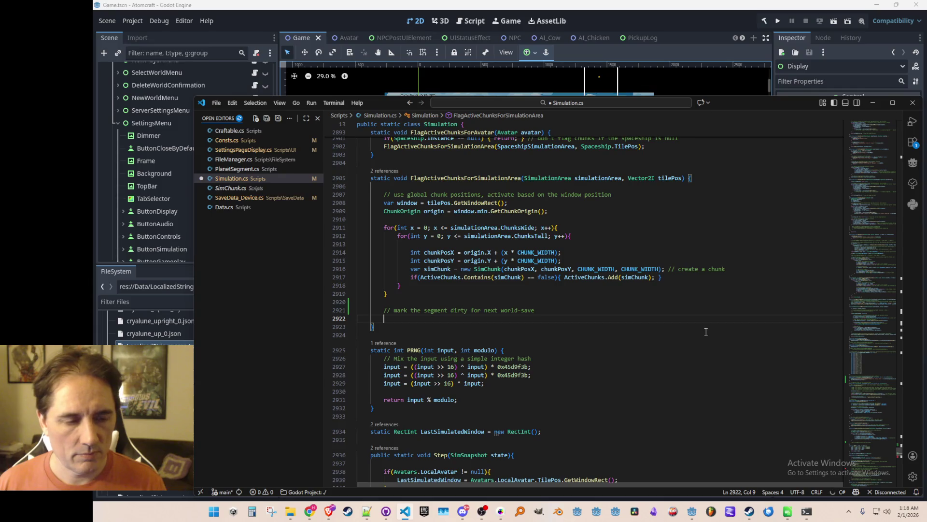
type("DirtyPlanetSegmentOrigins")
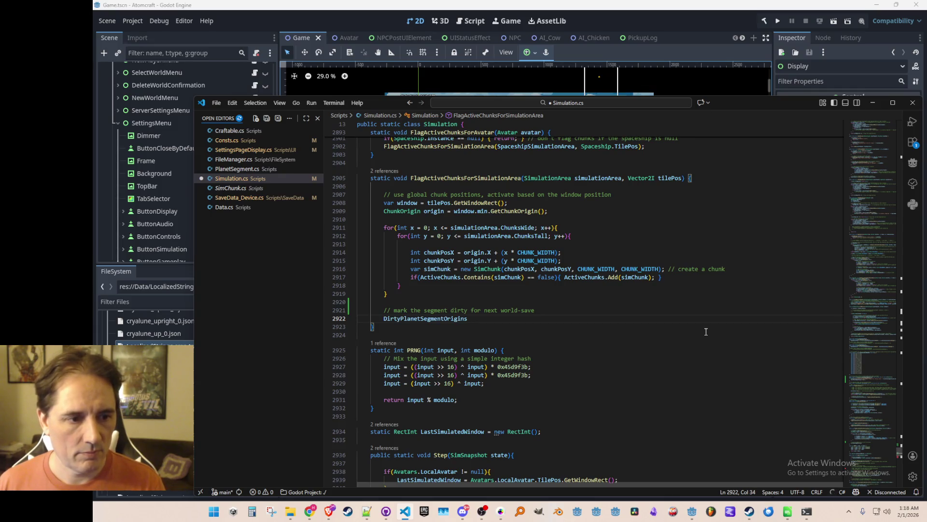
type(".A")
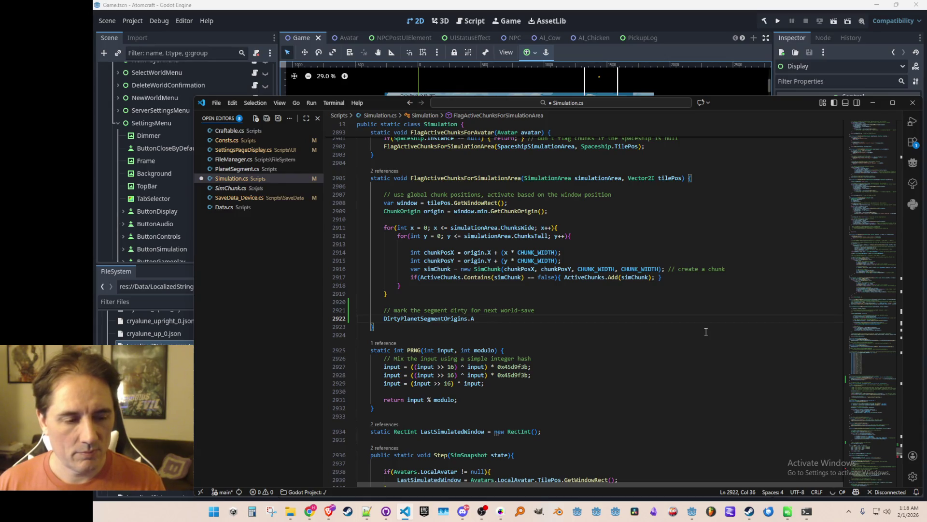
key("Tab")
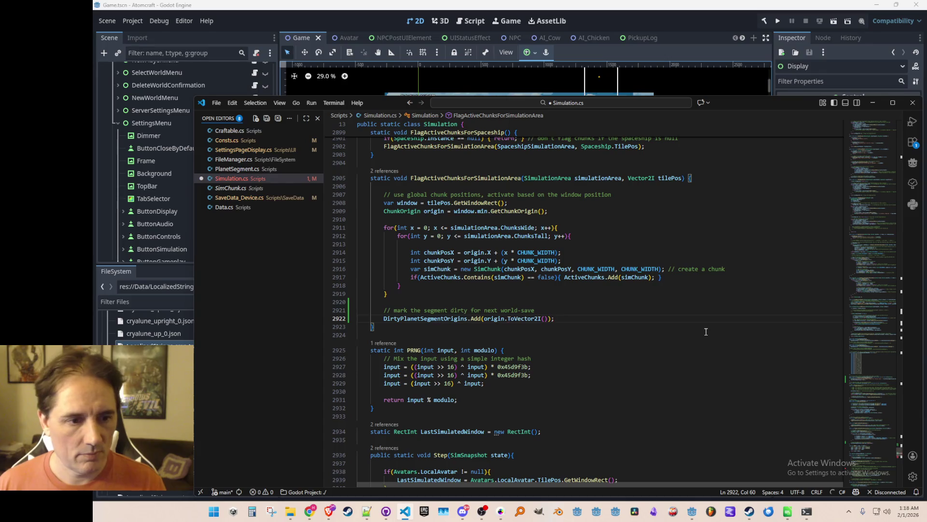
- Comment out the new DirtyPlanetSegmentOrigins.Add line
key("Home")
type("//")
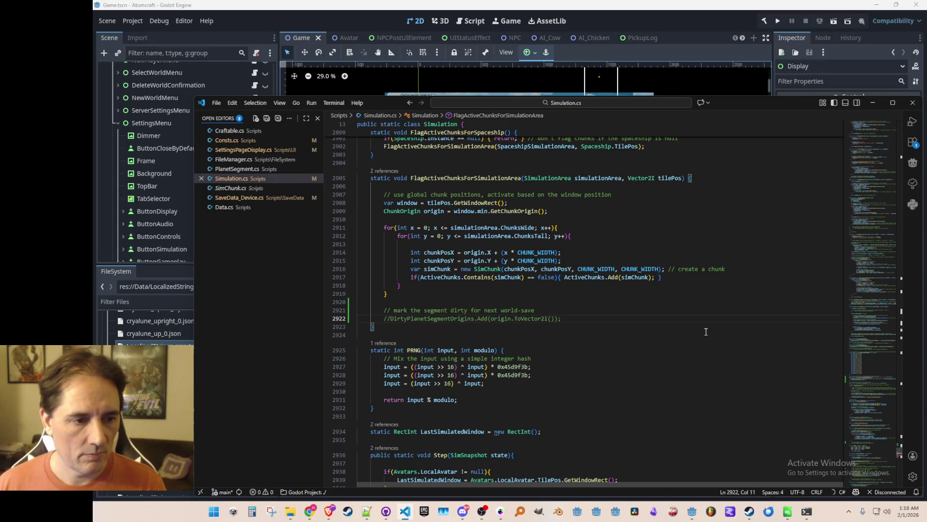
scroll(706, 331, "down", 1)
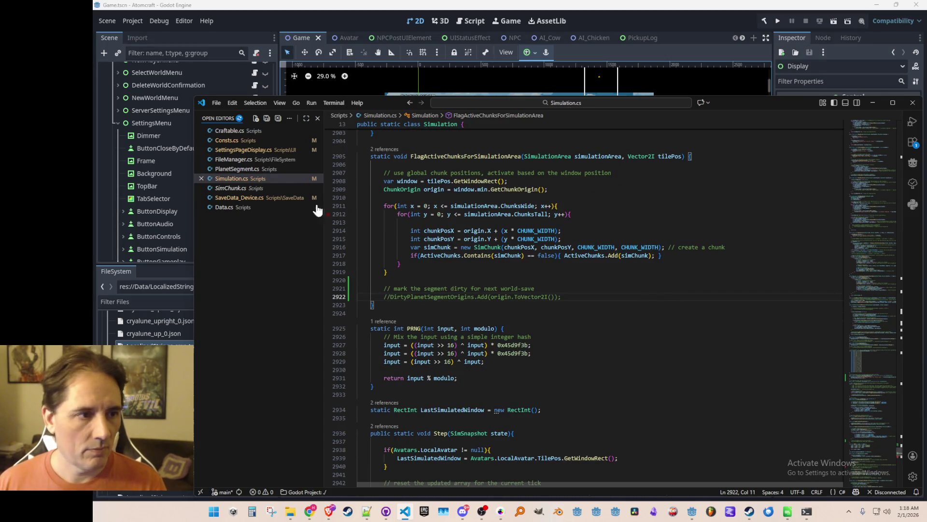
left_click(261, 149)
- In FileManager.cs, locate the PLANET_SEGMENT_WIDTH = 192 and PLANET_SEGMENT_HEIGHT = 128 declarations
left_click(241, 160)
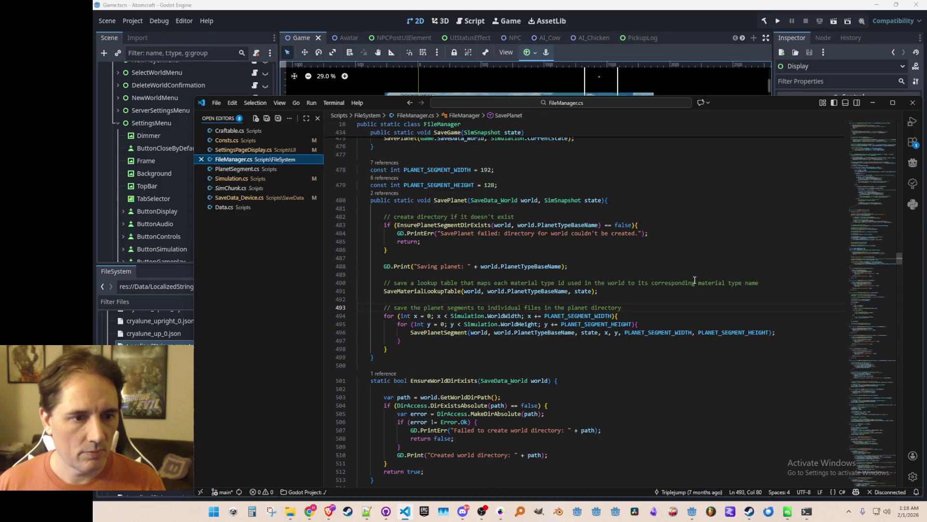
double_click(584, 318)
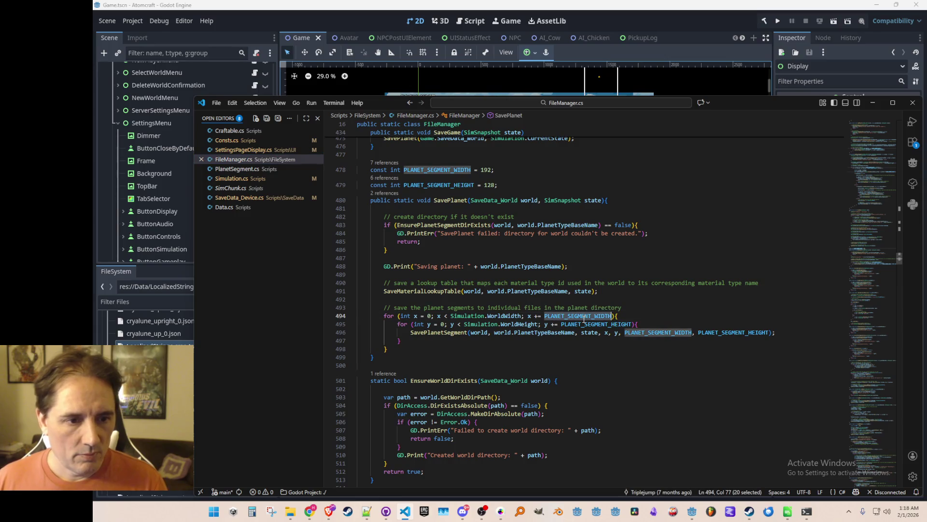
left_click(647, 296)
scroll(544, 224, "up", 2)
left_click(602, 216)
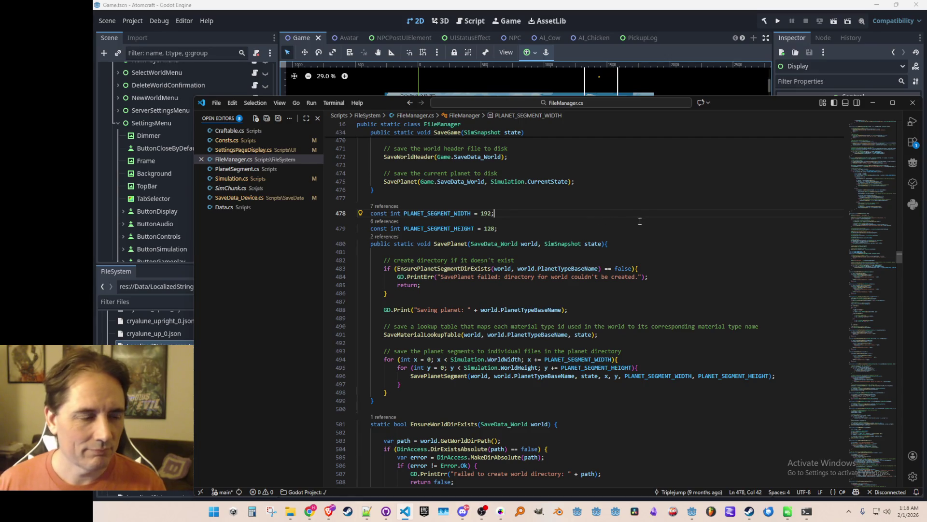
key("ctrl+l")
key("ctrl+l")
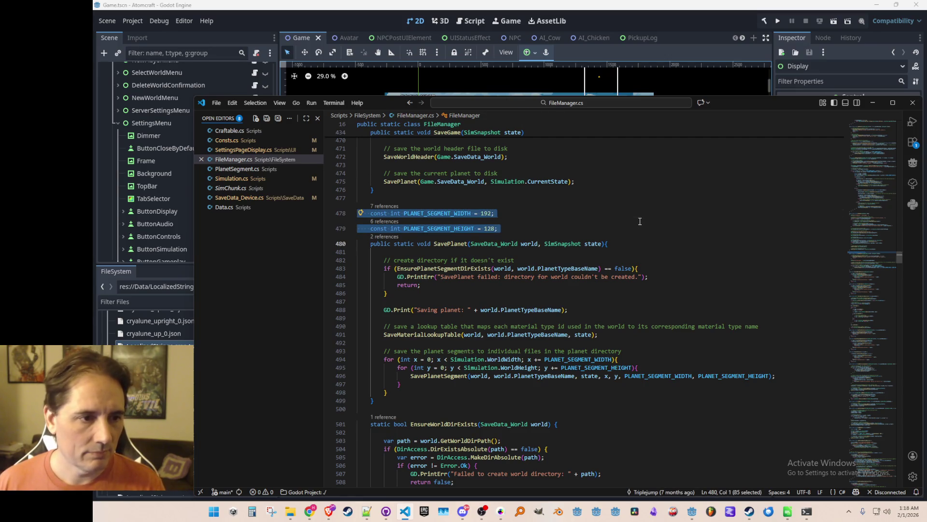
key("Up")
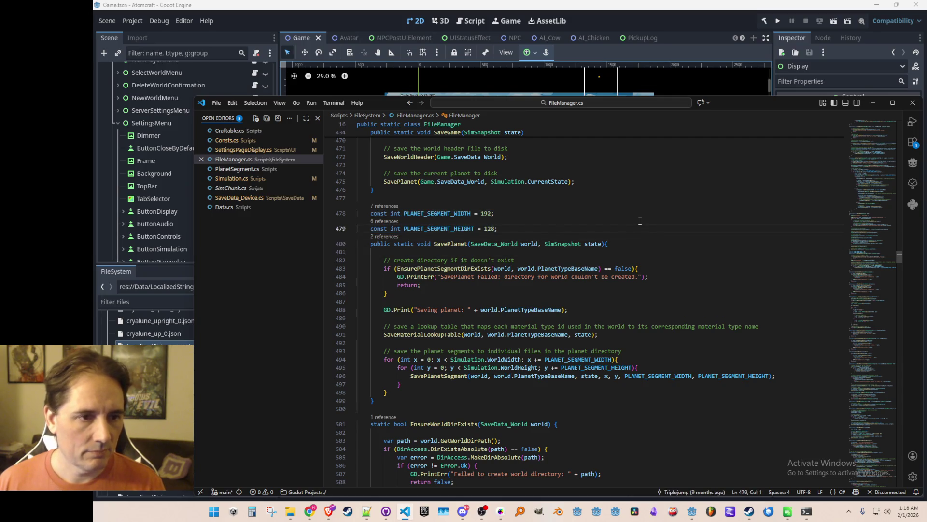
key("Up")
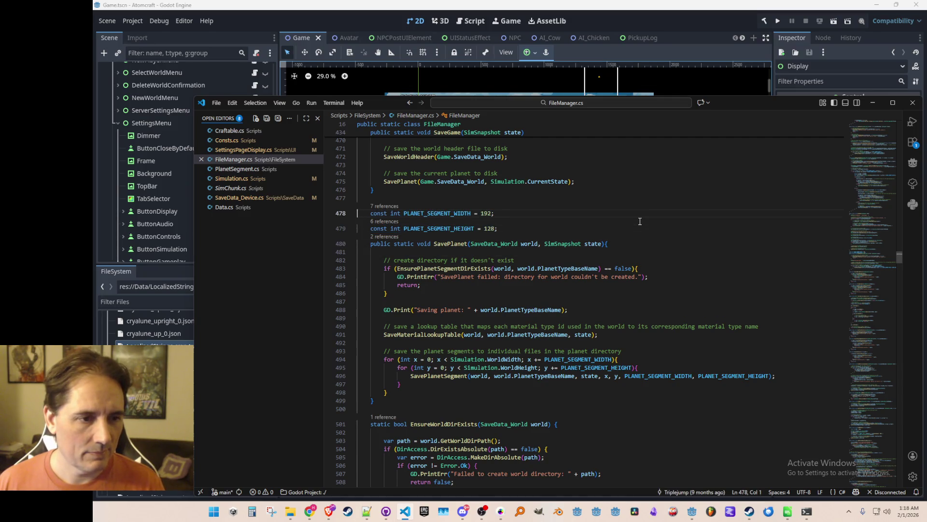
key("End")
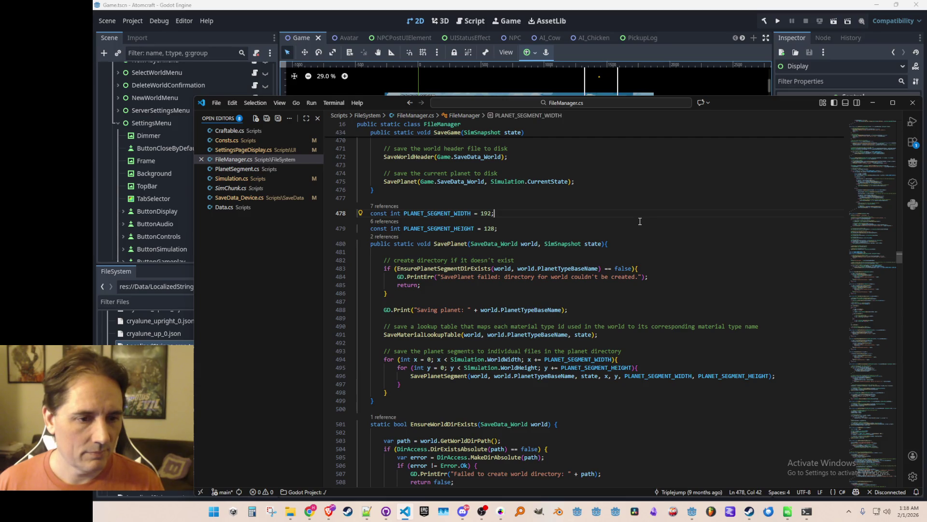
left_click(241, 169)
left_click(604, 175)
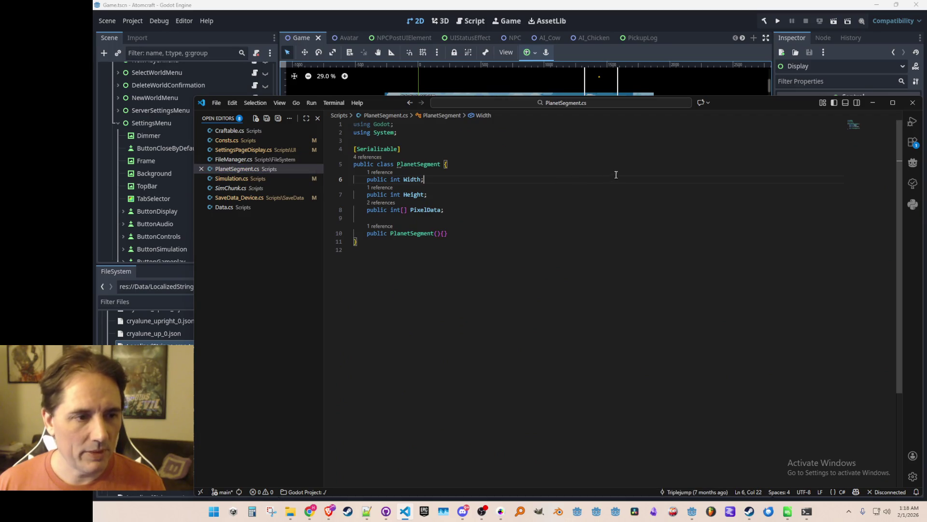
key("ctrl+d")
left_click(614, 178)
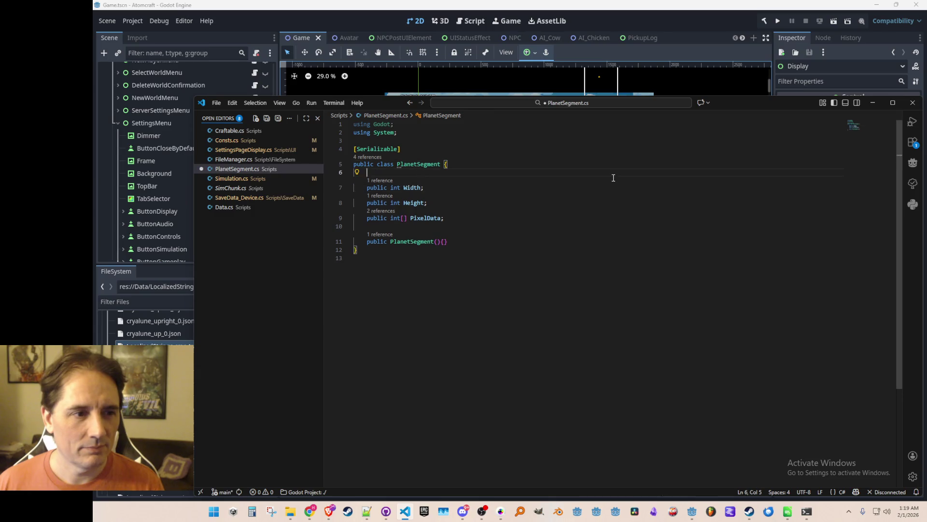
left_click(391, 172)
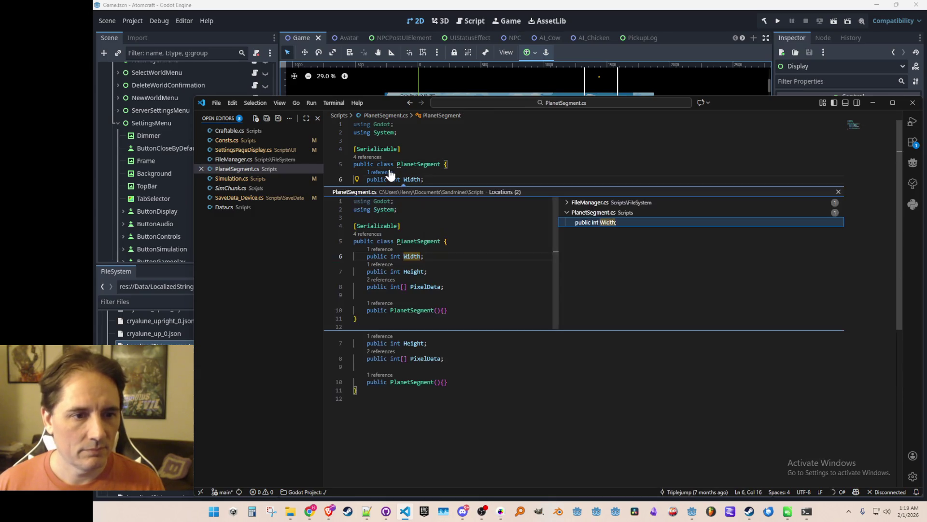
left_click(604, 203)
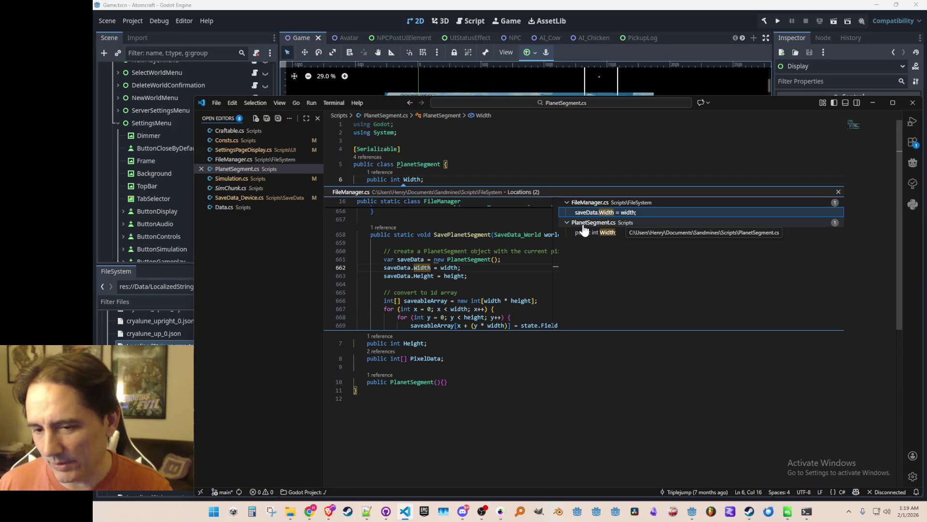
key("Escape")
left_click(594, 279)
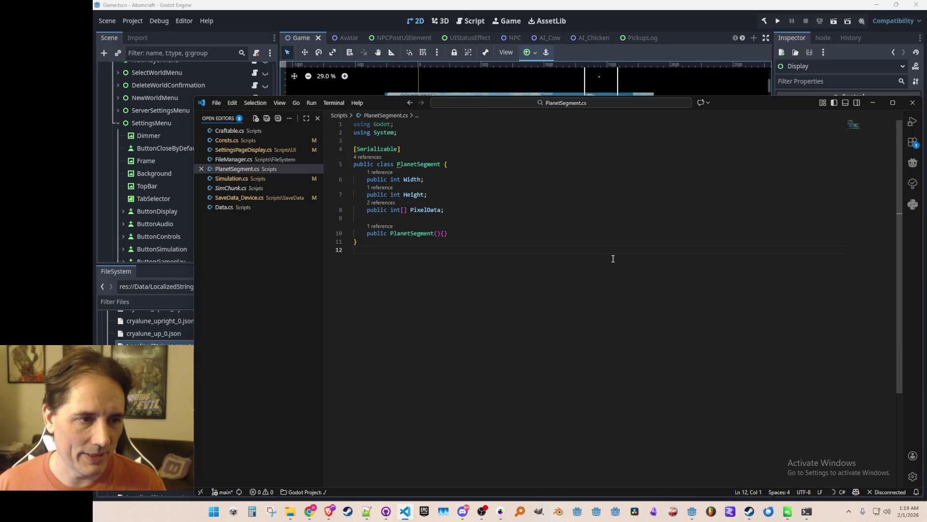
key("Up")
key("Up")
key("Up")
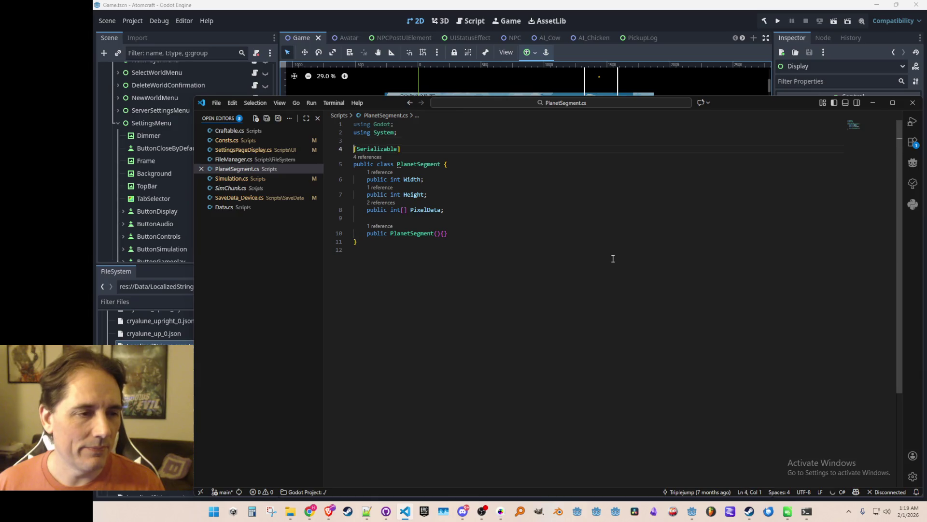
key("alt+Left")
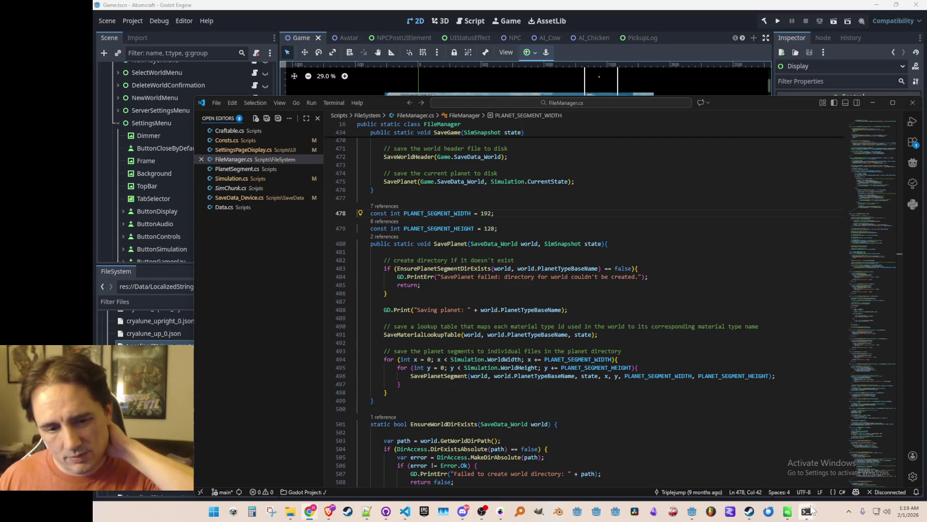
- Bring Steam forward and reload the Atomcraft Demo store page
mouse_move(749, 511)
left_click(736, 481)
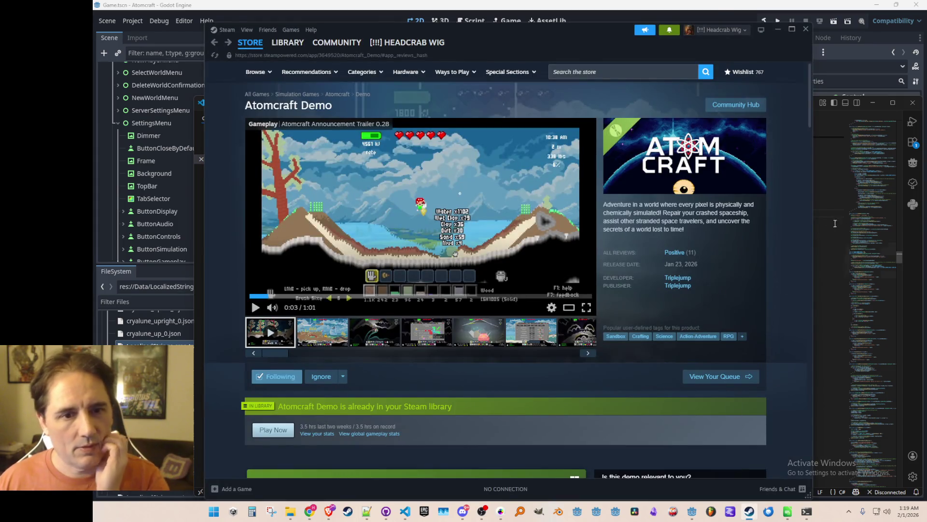
right_click(785, 222)
left_click(804, 259)
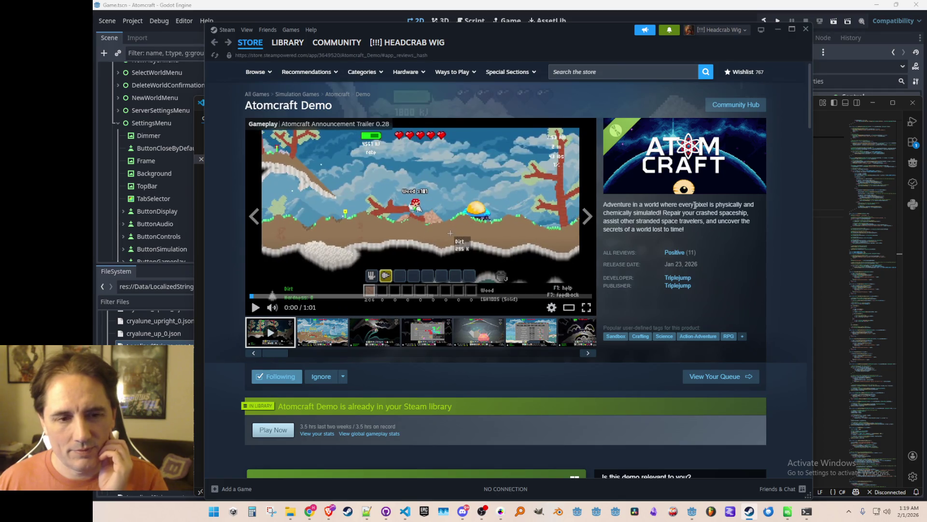
scroll(723, 185, "down", 3)
scroll(734, 172, "down", 4)
scroll(744, 164, "down", 2)
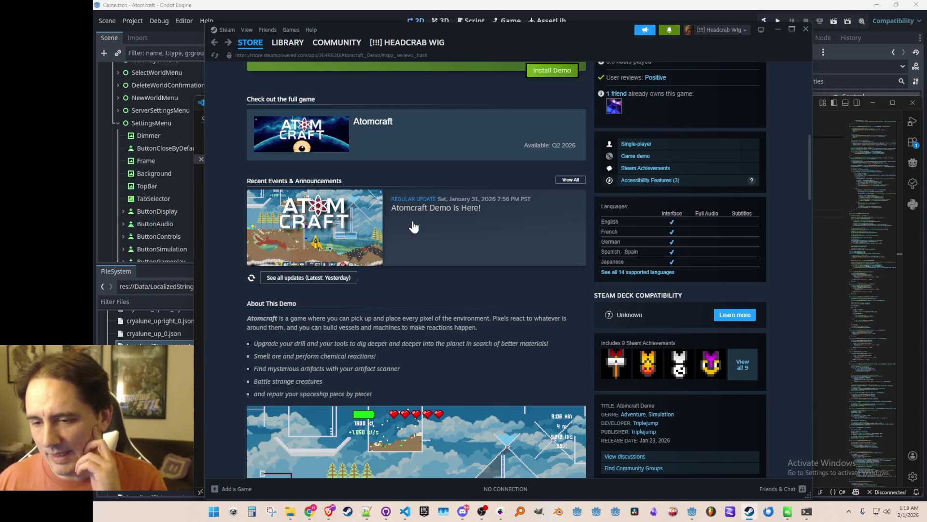
- Read the 'Atomcraft Demo is Here!' announcement, then close it
left_click(414, 220)
scroll(551, 248, "down", 3)
scroll(556, 216, "down", 5)
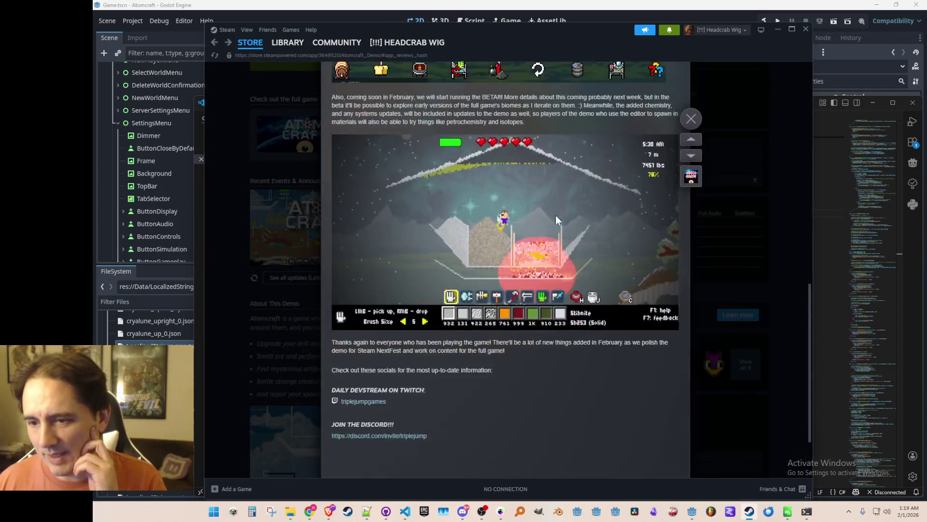
scroll(567, 219, "up", 10)
scroll(567, 218, "up", 1)
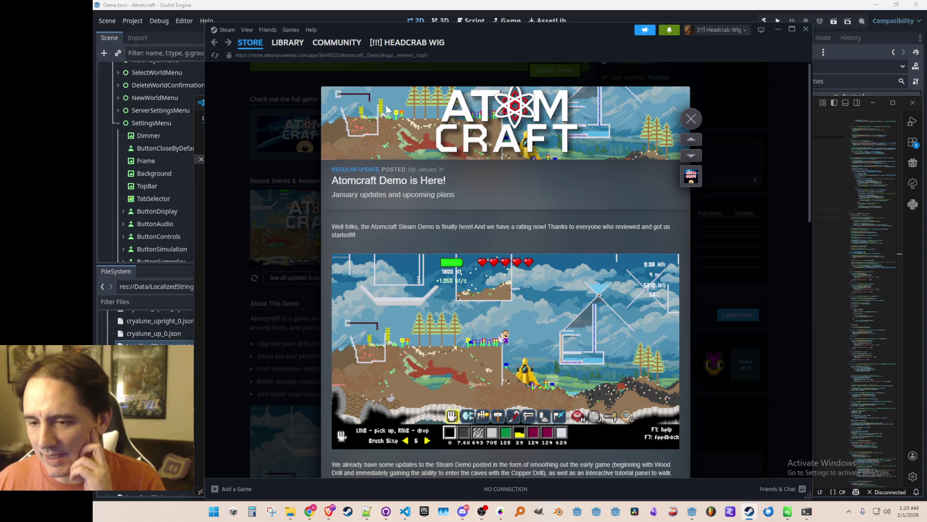
left_click(714, 167)
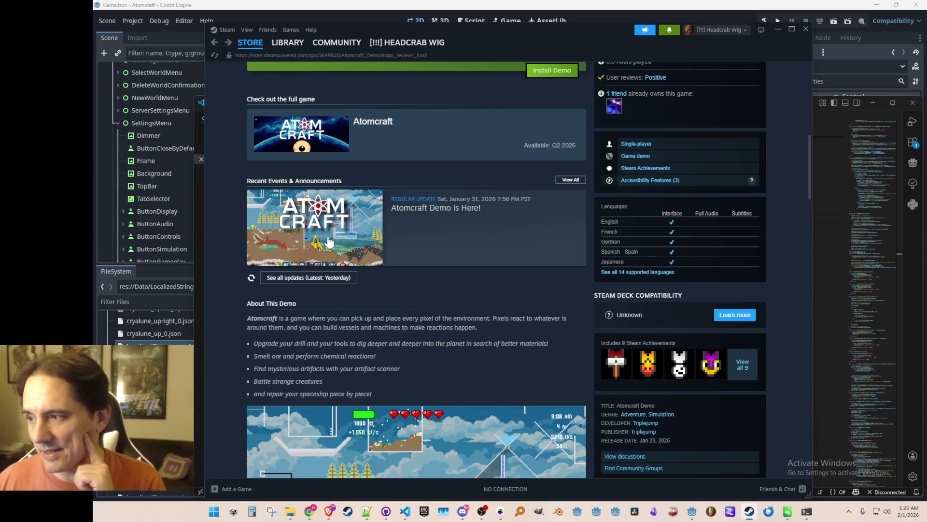
- View the demo's 9 achievements and return to the store page
scroll(562, 235, "up", 10)
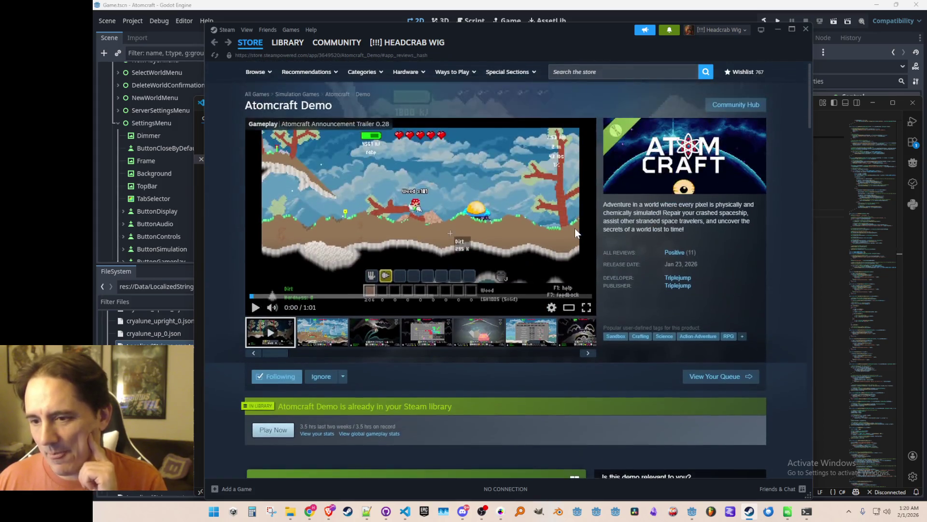
scroll(579, 227, "down", 15)
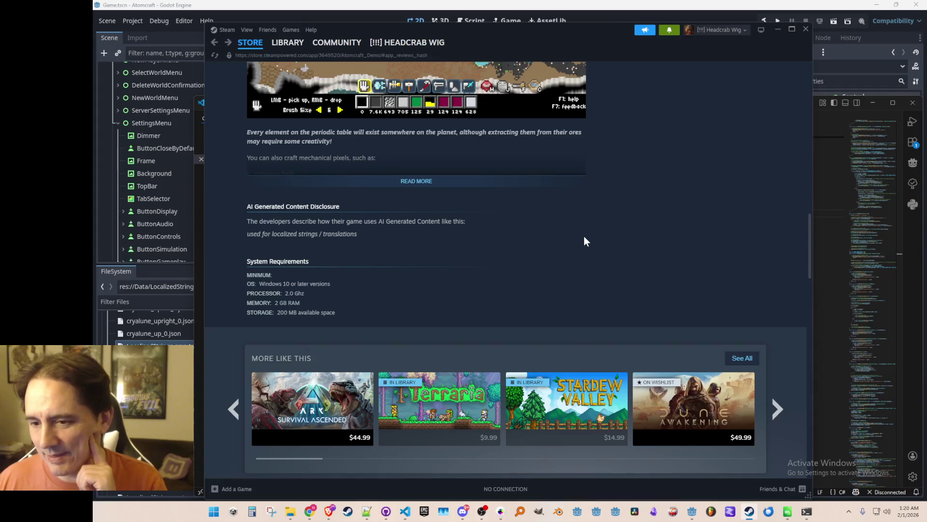
scroll(584, 237, "up", 15)
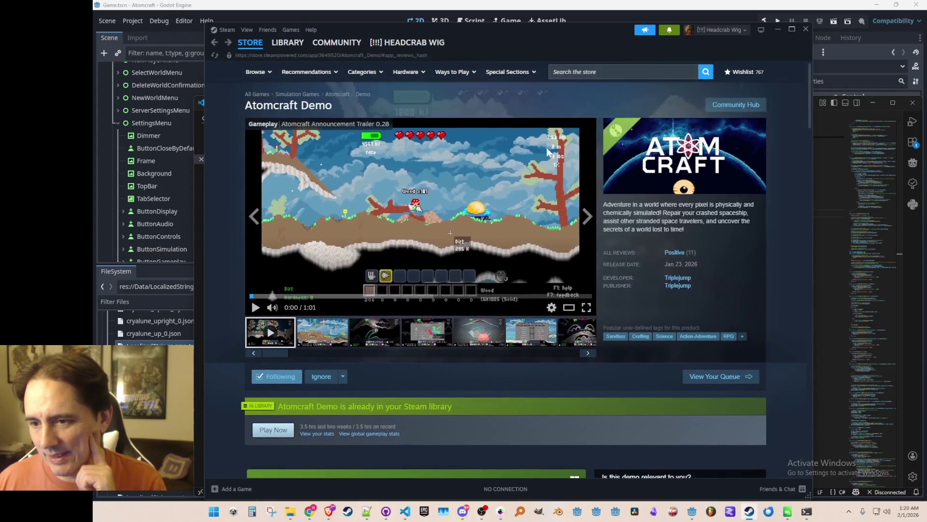
scroll(543, 141, "down", 15)
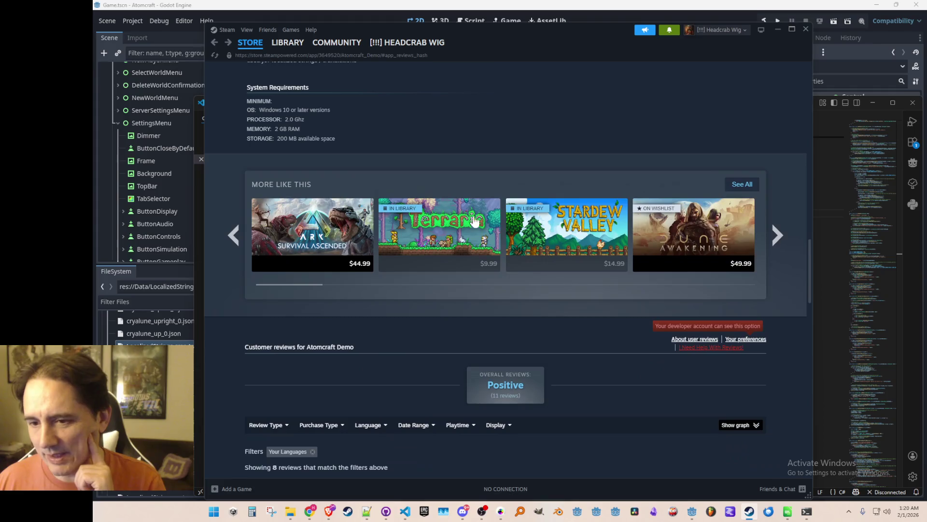
mouse_move(612, 246)
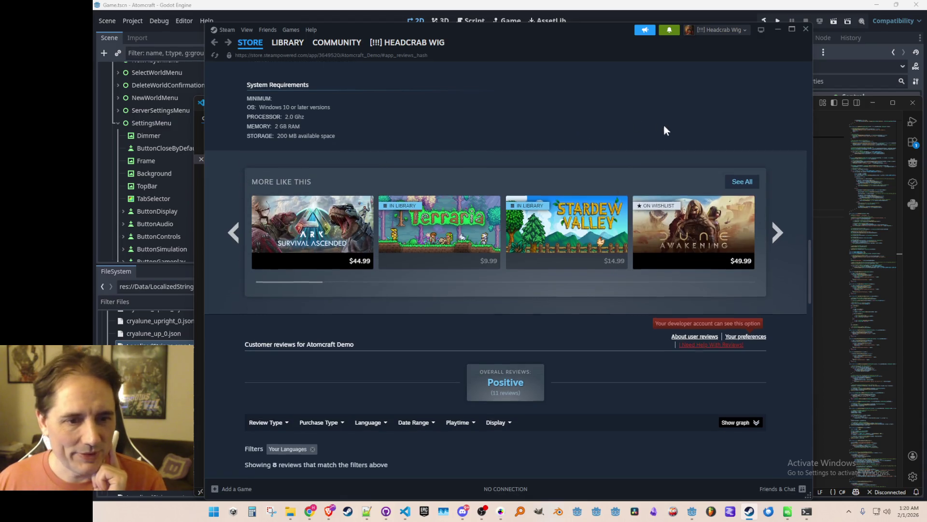
scroll(744, 160, "down", 8)
scroll(775, 211, "up", 4)
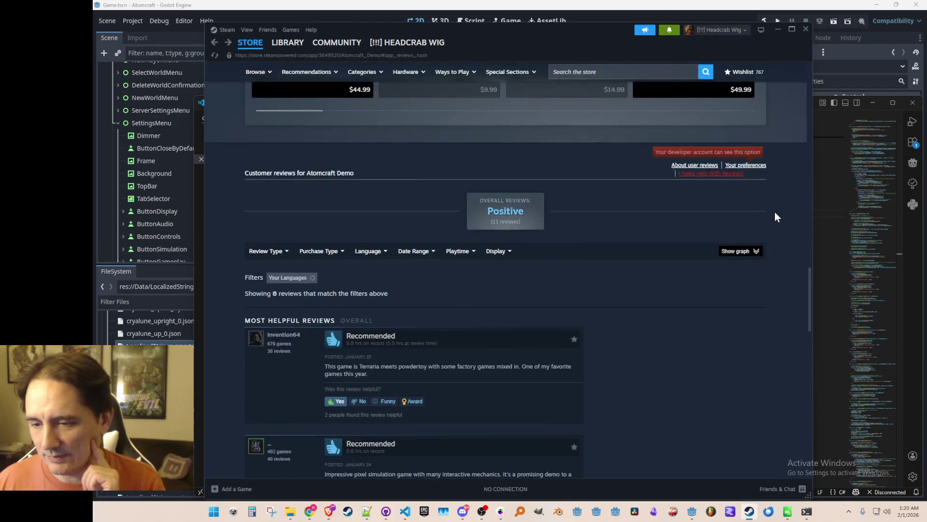
scroll(774, 212, "up", 15)
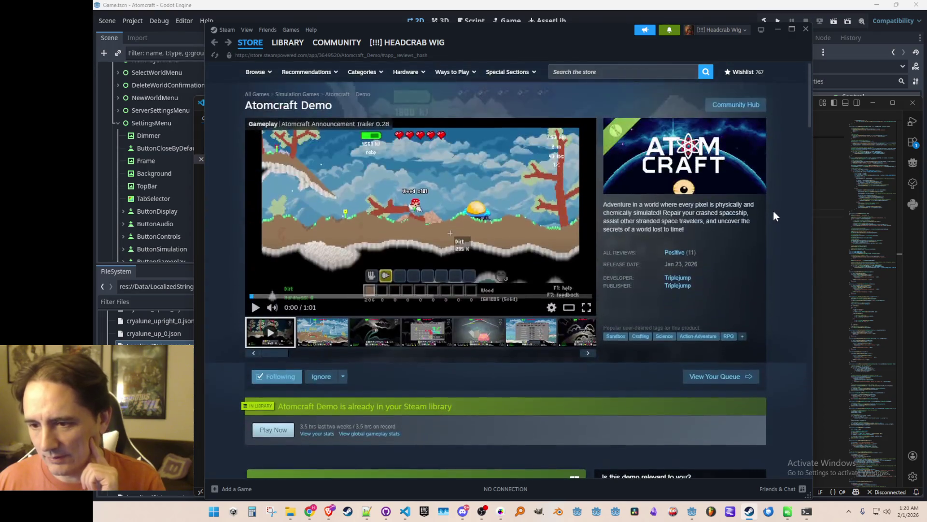
scroll(758, 180, "down", 8)
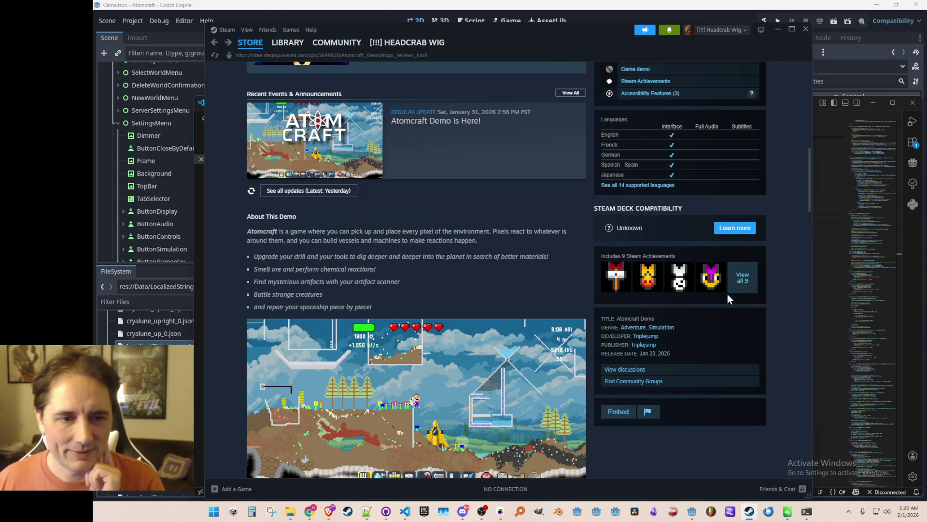
left_click(745, 281)
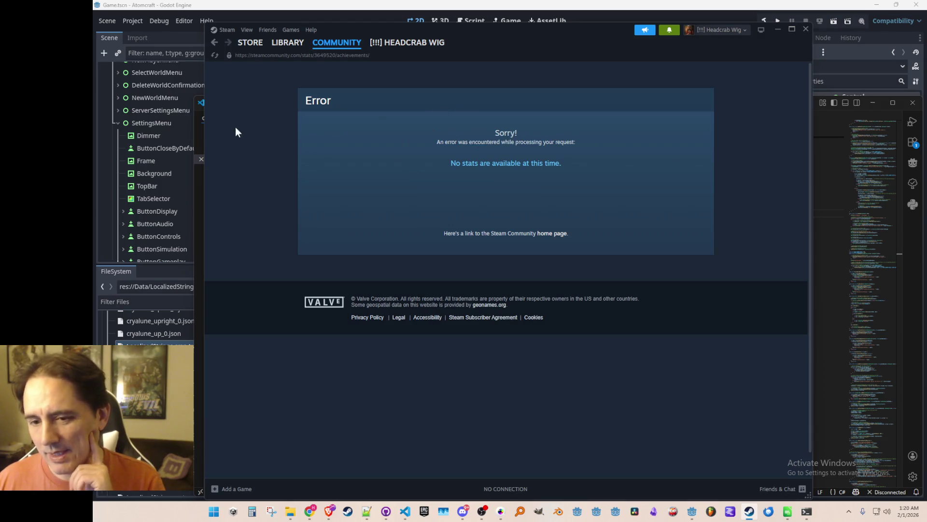
left_click(211, 44)
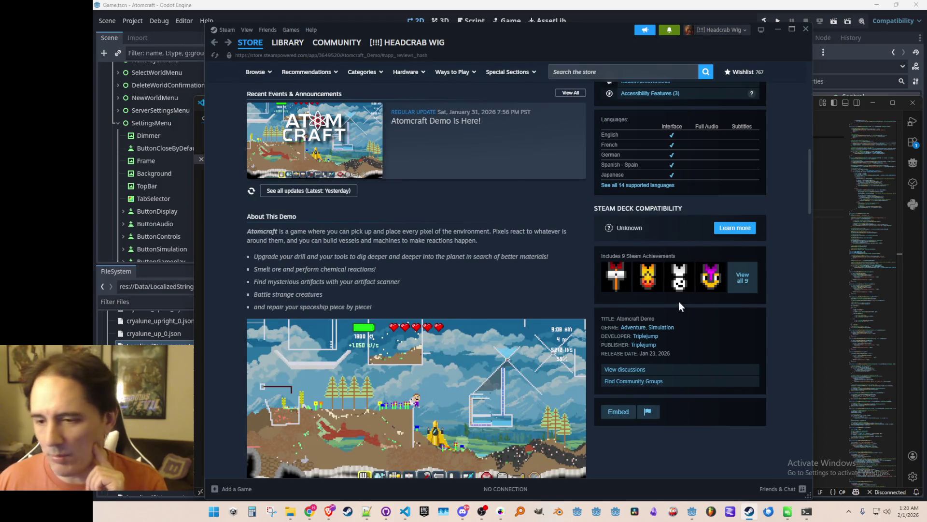
- Stop the store page trailer and minimize Steam
scroll(585, 267, "down", 3)
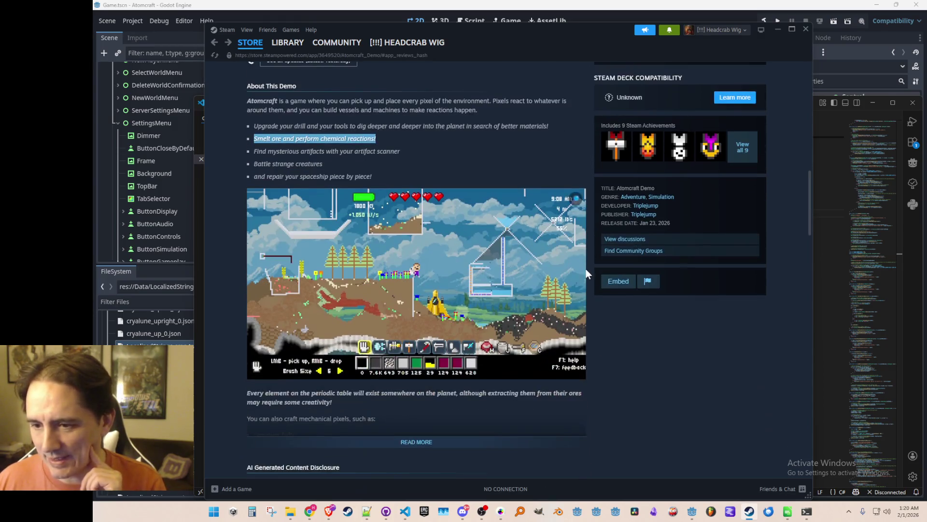
scroll(594, 260, "down", 5)
scroll(596, 259, "up", 15)
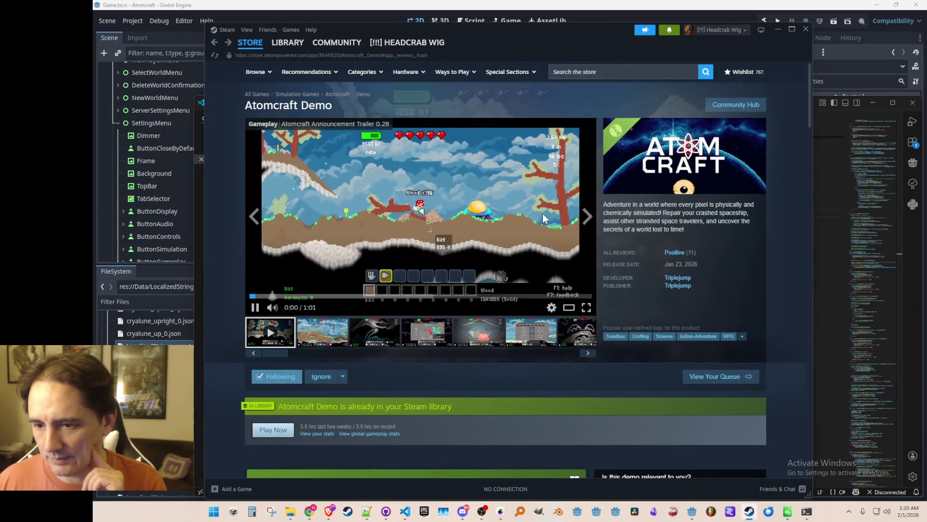
left_click(543, 210)
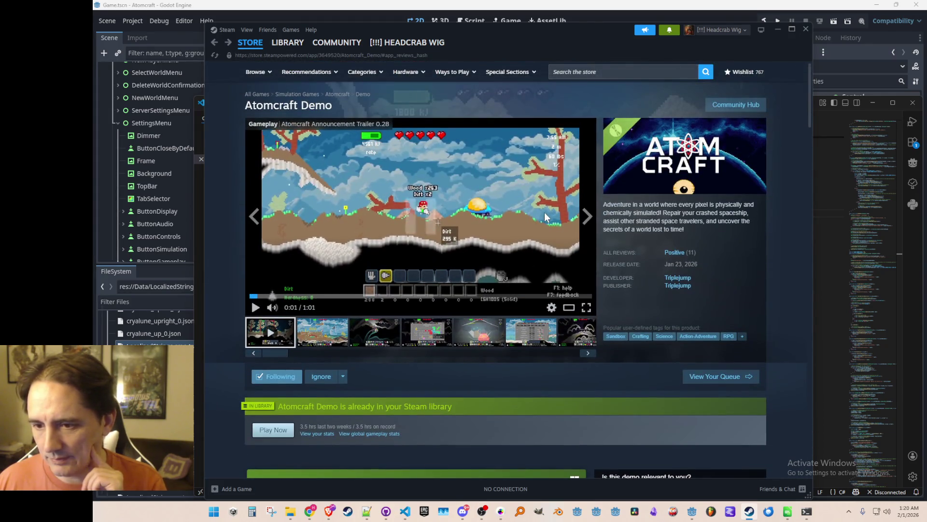
scroll(543, 211, "down", 5)
scroll(603, 231, "up", 5)
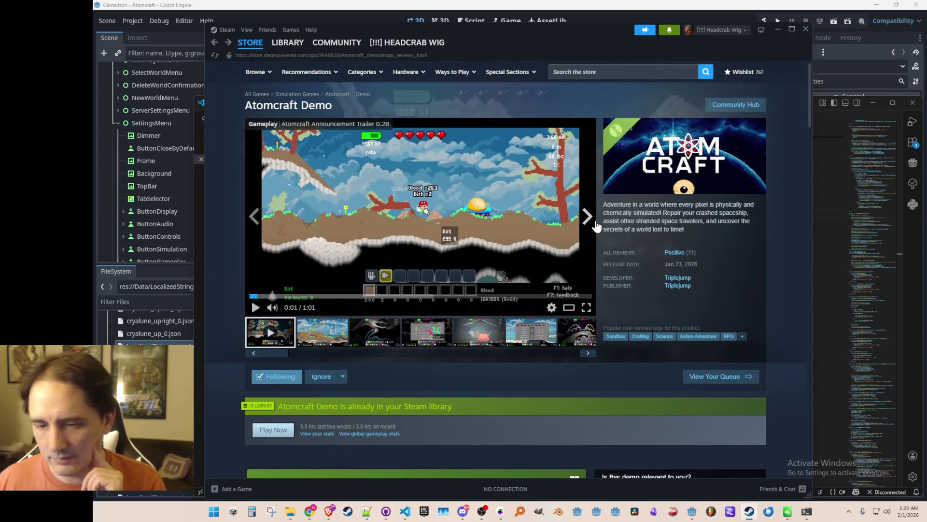
left_click(778, 28)
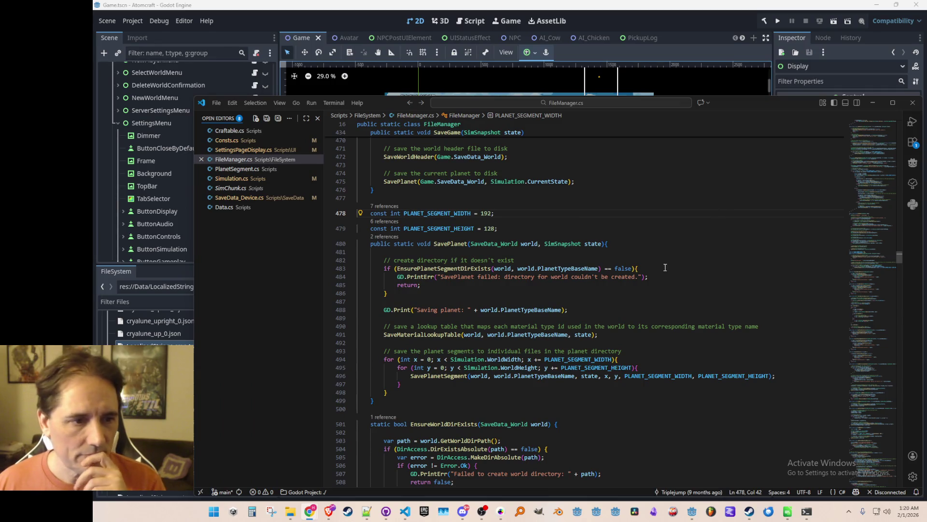
- Cut the PLANET_SEGMENT_WIDTH and PLANET_SEGMENT_HEIGHT lines from FileManager.cs for PlanetSegment.cs
left_click(593, 218)
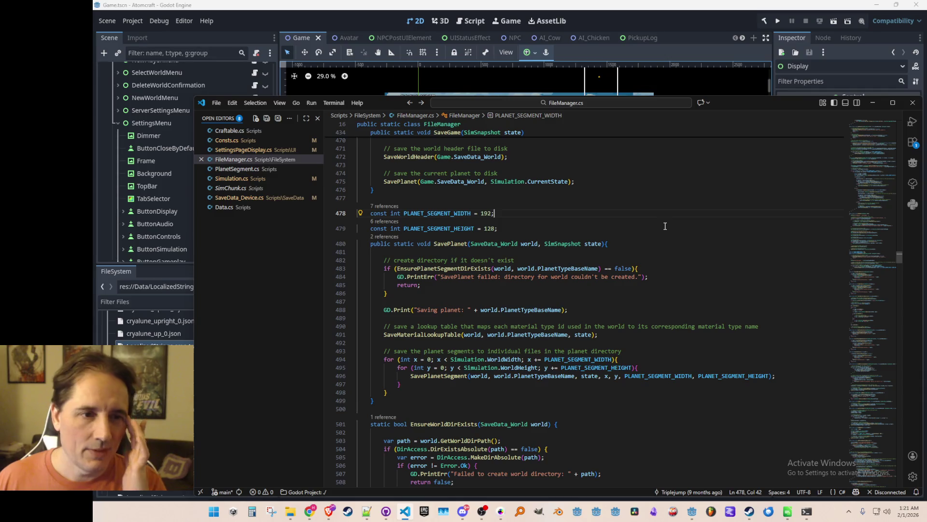
key("Home")
key("ctrl+Right")
key("ctrl+Right")
key("ctrl+Right")
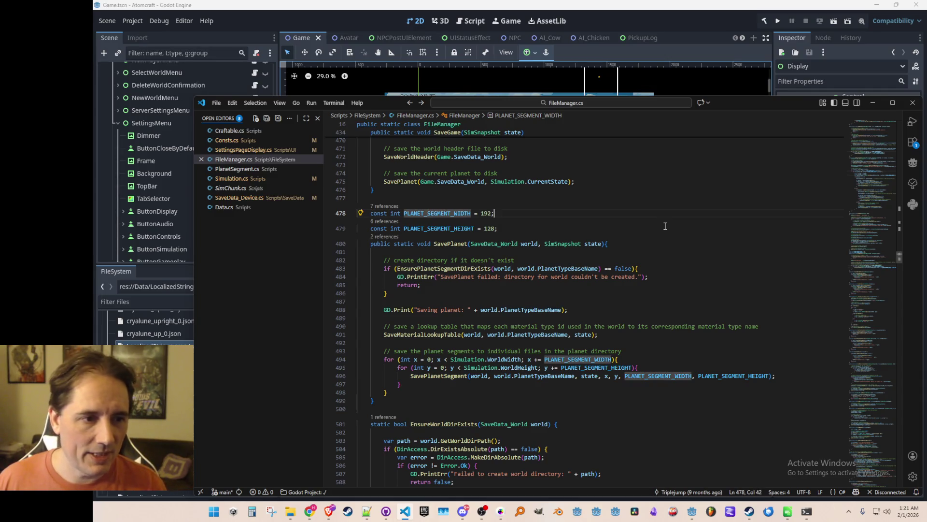
key("ctrl+l")
key("ctrl+l")
key("ctrl+x")
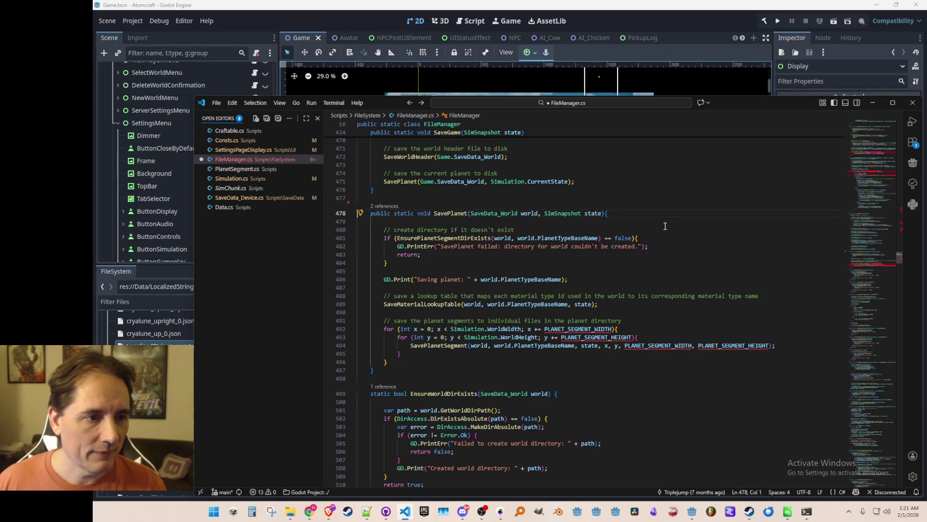
left_click(284, 175)
- Paste PLANET_SEGMENT_WIDTH = 192 and PLANET_SEGMENT_HEIGHT = 128 into PlanetSegment and make both public
left_click(555, 179)
key("Home")
key("Home")
key("ctrl+v")
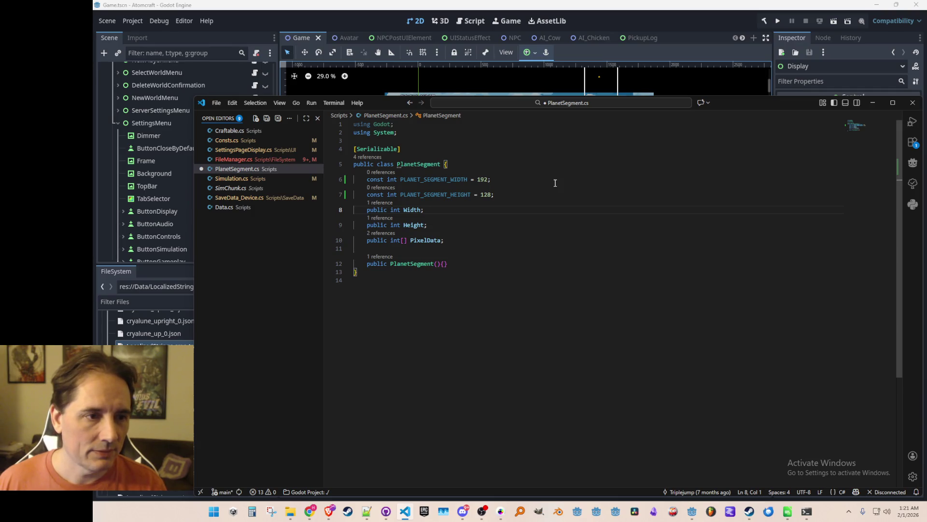
left_click(555, 183)
key("Home")
type("pub")
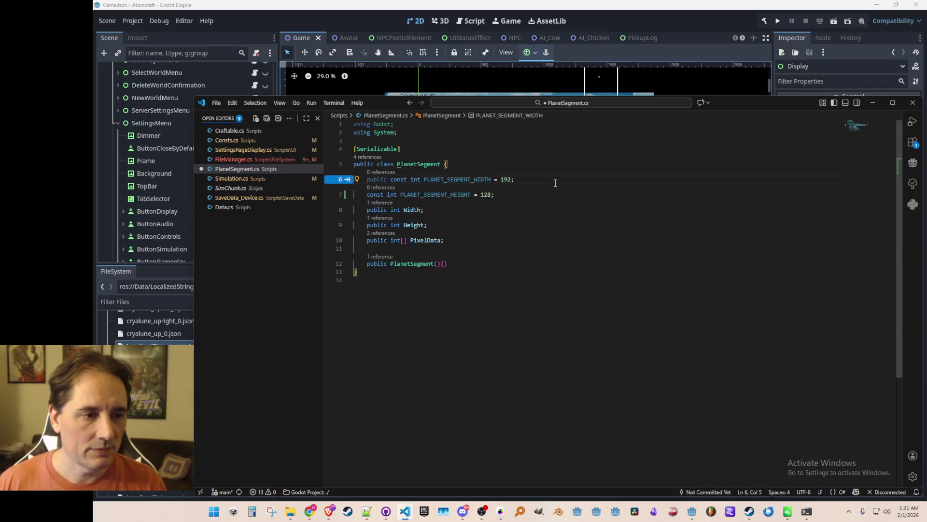
key("Tab")
key("Tab")
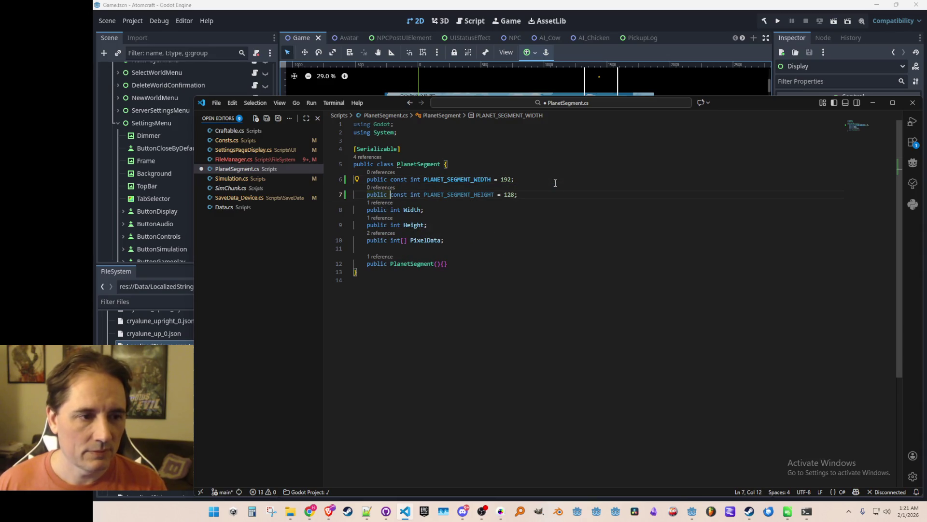
key("Down")
- Delete PlanetSegment's Width and Height fields and save PlanetSegment.cs
key("Home")
key("shift+Down")
key("shift+Down")
key("Delete")
key("Up")
key("Up")
key("ctrl+s")
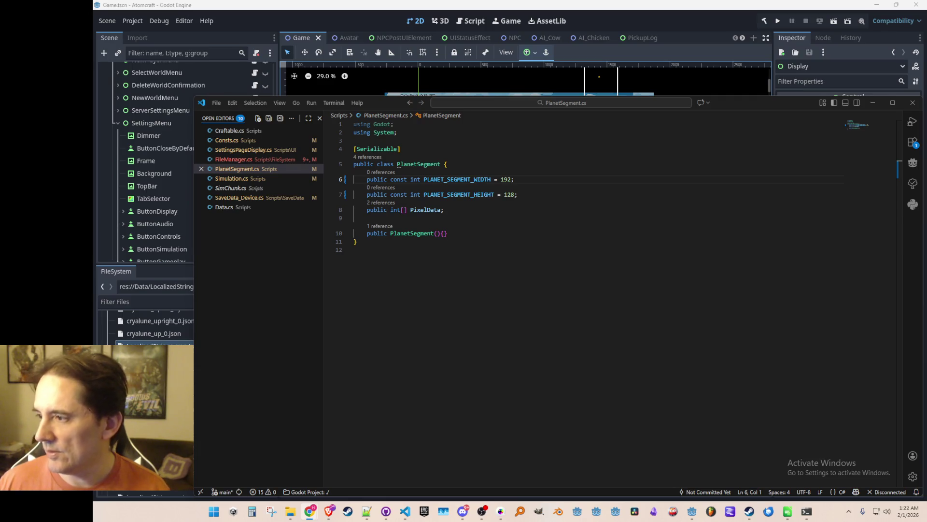
left_click(456, 271)
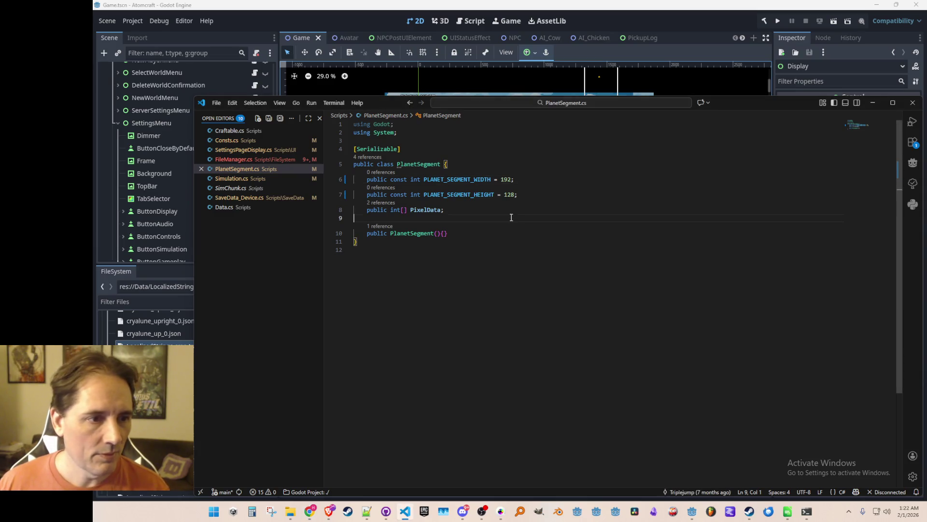
- In FileManager.cs, comment out the old constants, qualify the width reference with PlanetSegment, and save
left_click(279, 160)
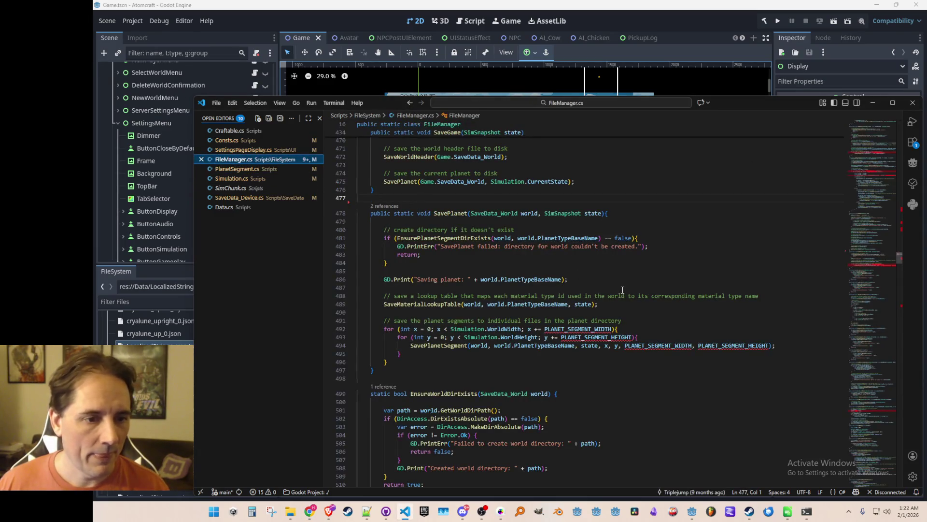
key("ctrl+v")
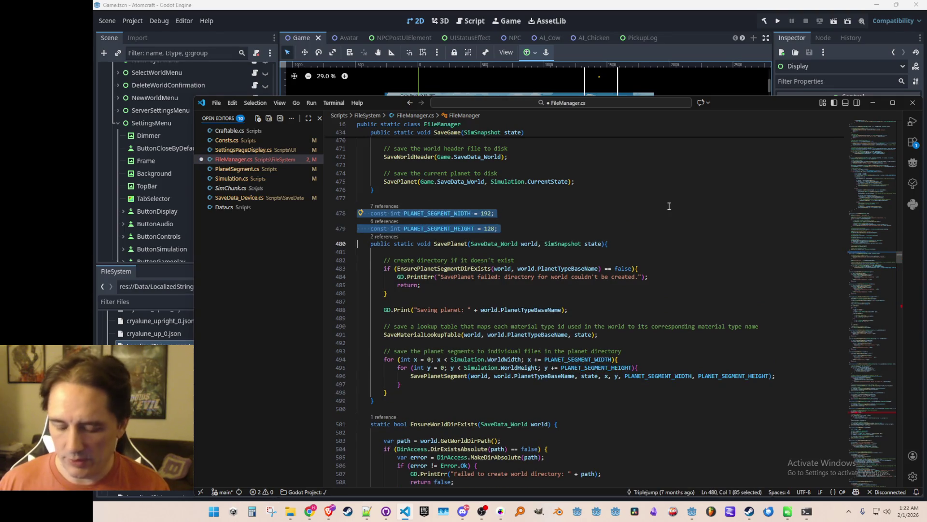
key("ctrl+slash")
left_click(575, 345)
key("ctrl+period")
key("Return")
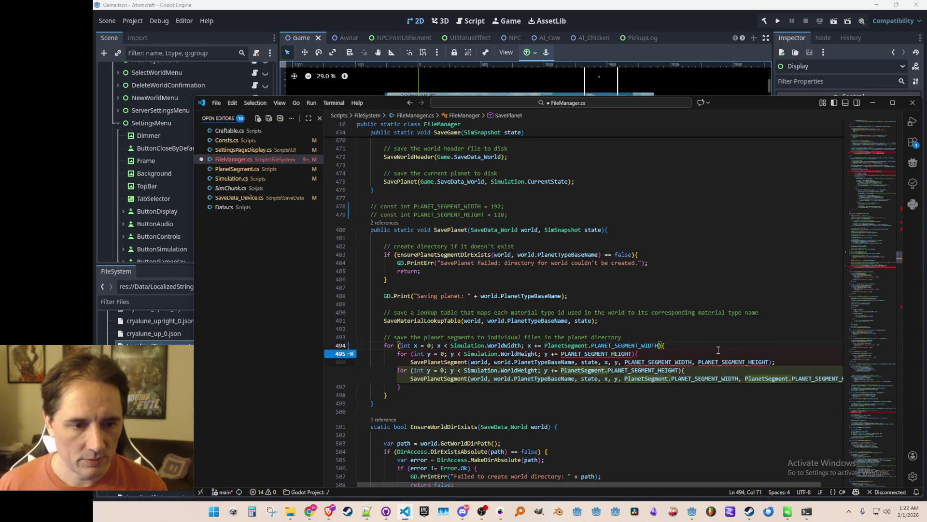
key("Escape")
key("ctrl+shift+Right")
type("Wid")
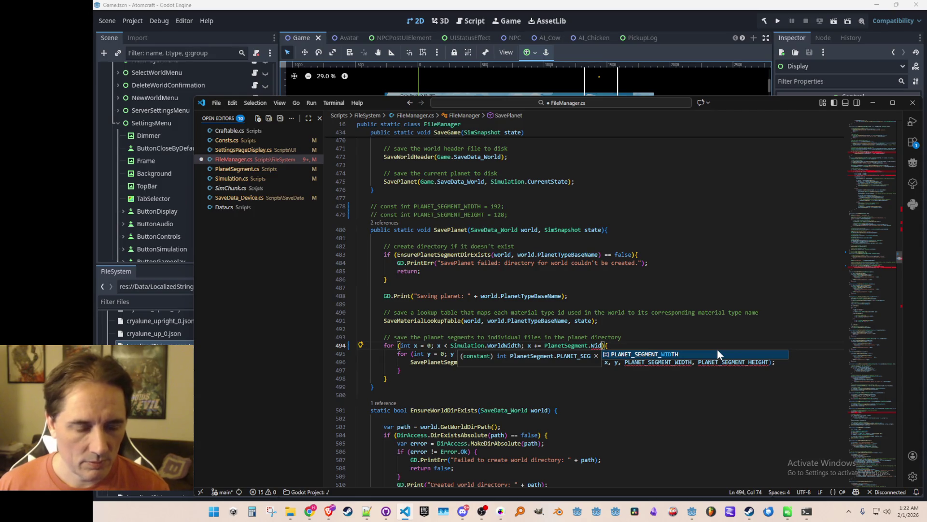
key("Tab")
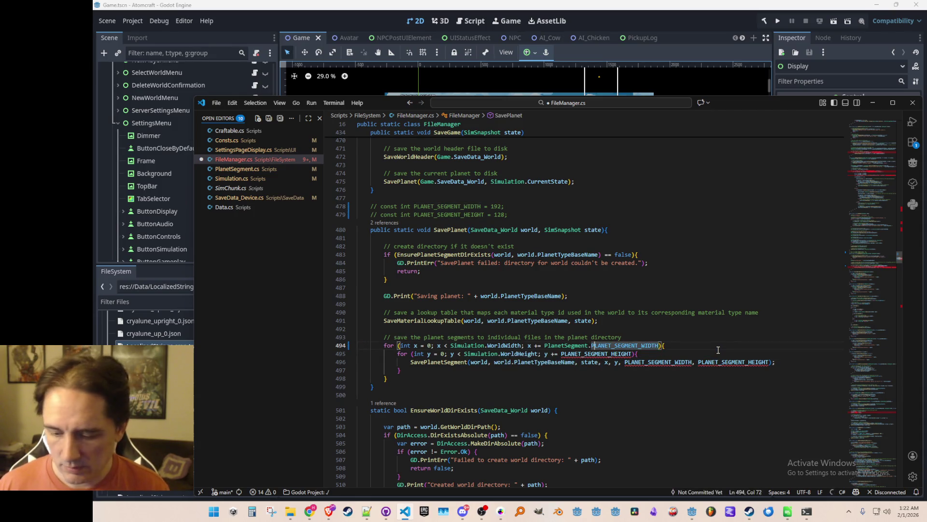
key("ctrl+s")
- Rename the PlanetSegment constants to WIDTH and HEIGHT and save
key("F12")
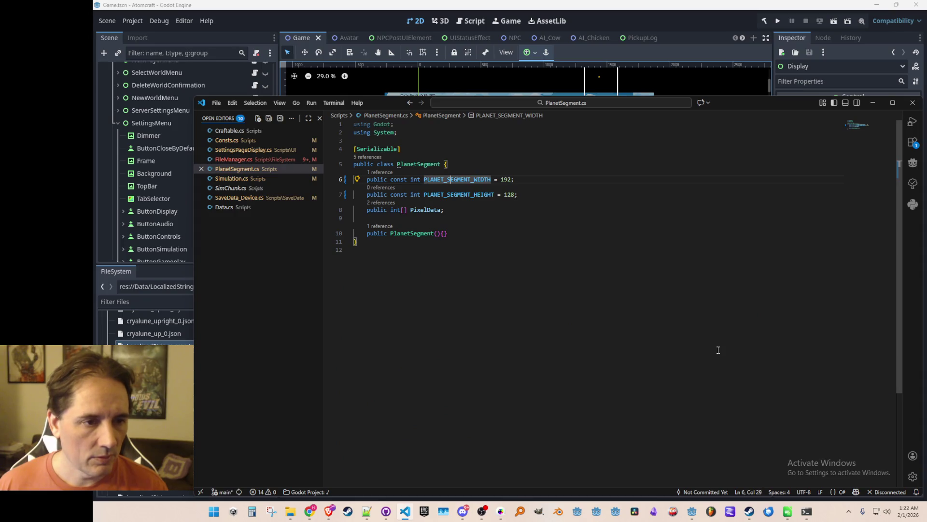
key("ctrl+BackSpace")
key("Down")
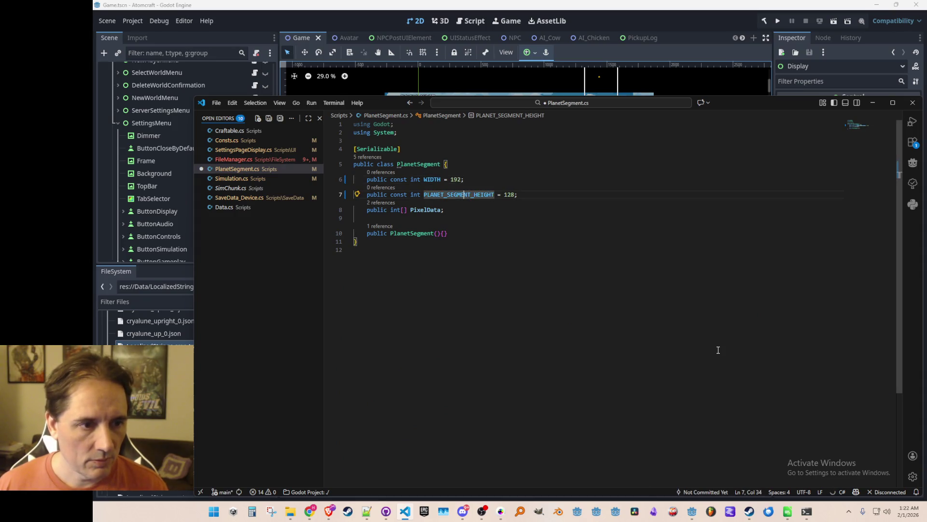
key("ctrl+BackSpace")
key("ctrl+s")
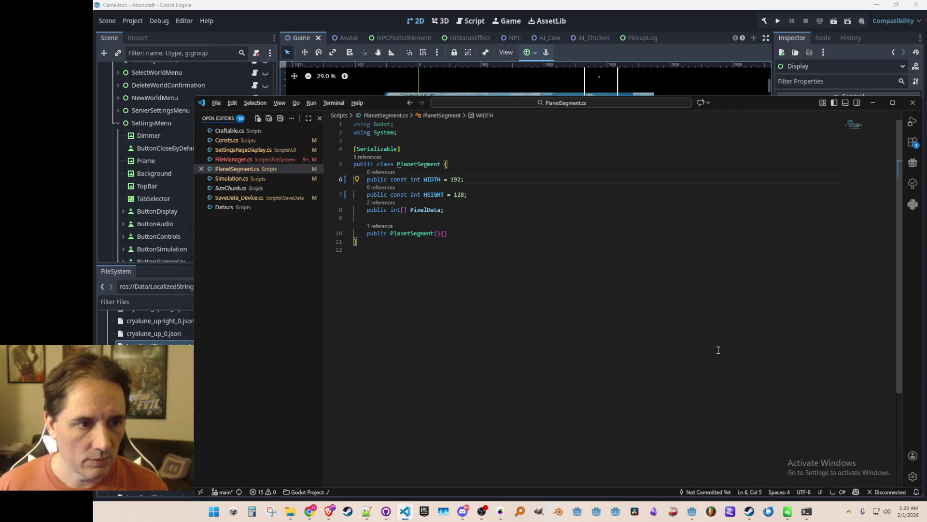
- Make SavePlanet's loops use PlanetSegment.WIDTH and PlanetSegment.HEIGHT, then save FileManager.cs
key("alt+Left")
key("ctrl+Left")
key("ctrl+shift+Right")
key("shift+Left")
key("shift+Left")
key("shift+Left")
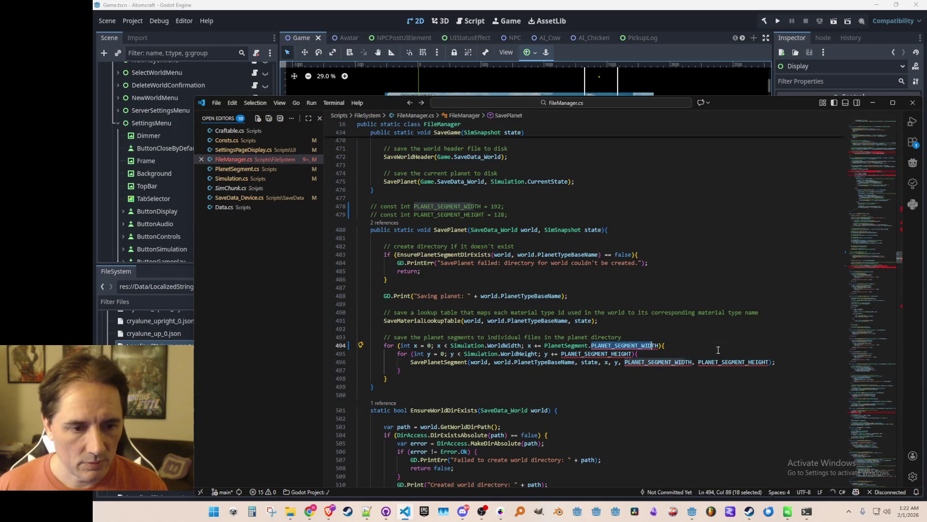
key("BackSpace")
key("Left")
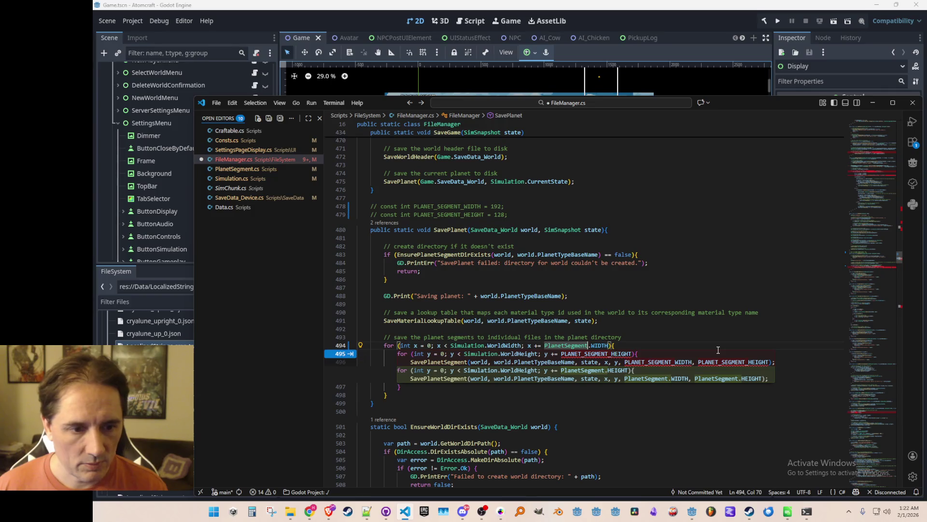
key("Tab")
key("ctrl+s")
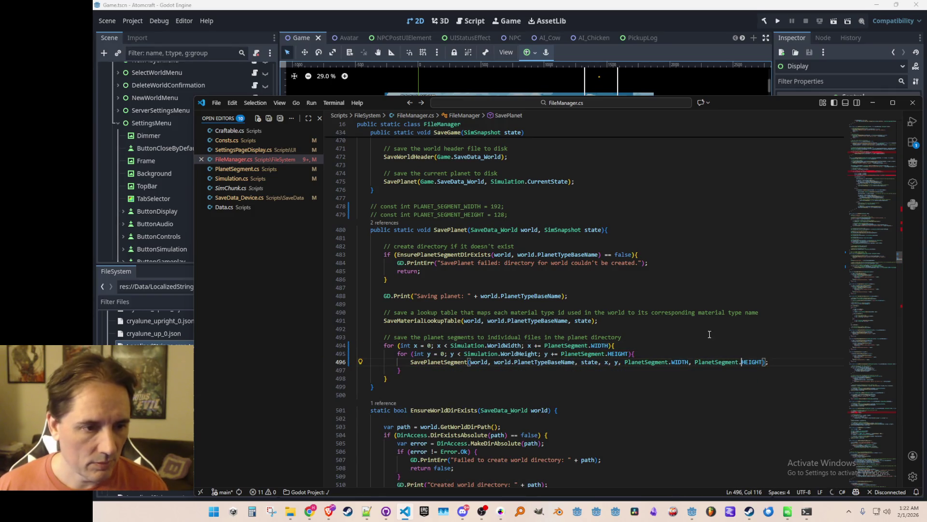
left_click(868, 174)
- Switch the LoadPlanetSegment and LoadPlanet loops to PlanetSegment.WIDTH and HEIGHT
left_click(512, 266)
key("Tab")
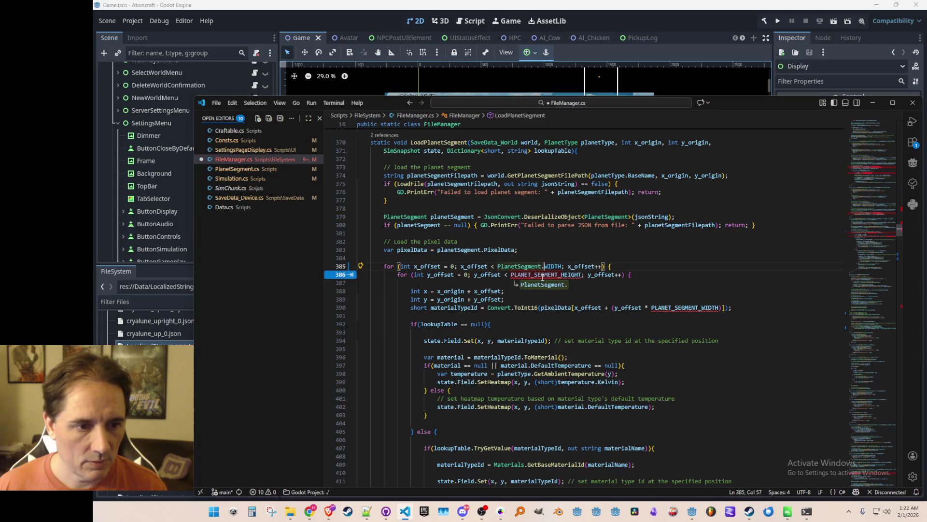
key("Tab")
key("Tab")
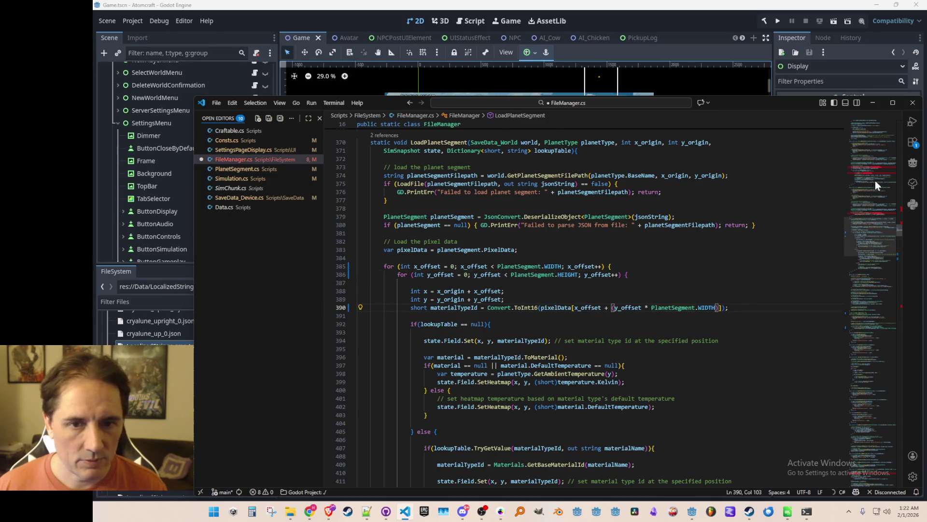
left_click(873, 214)
left_click(574, 299)
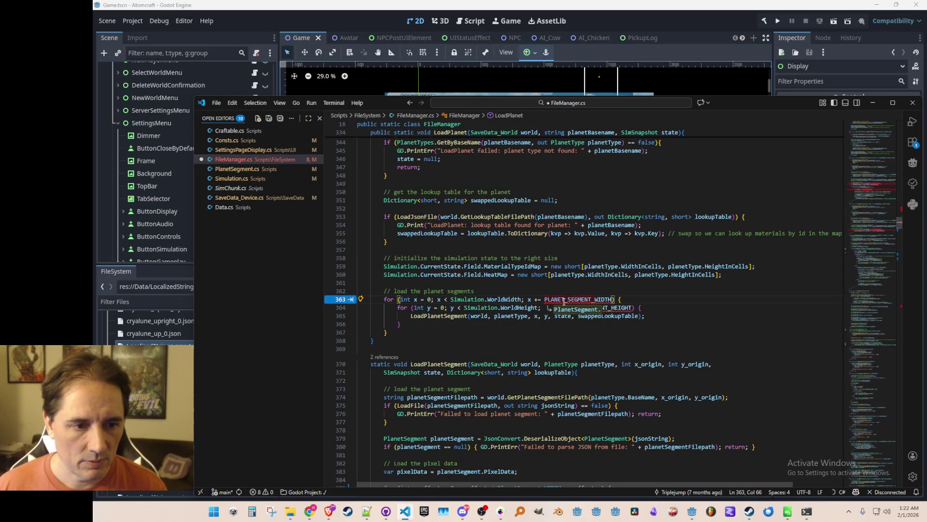
key("Tab")
key("Tab")
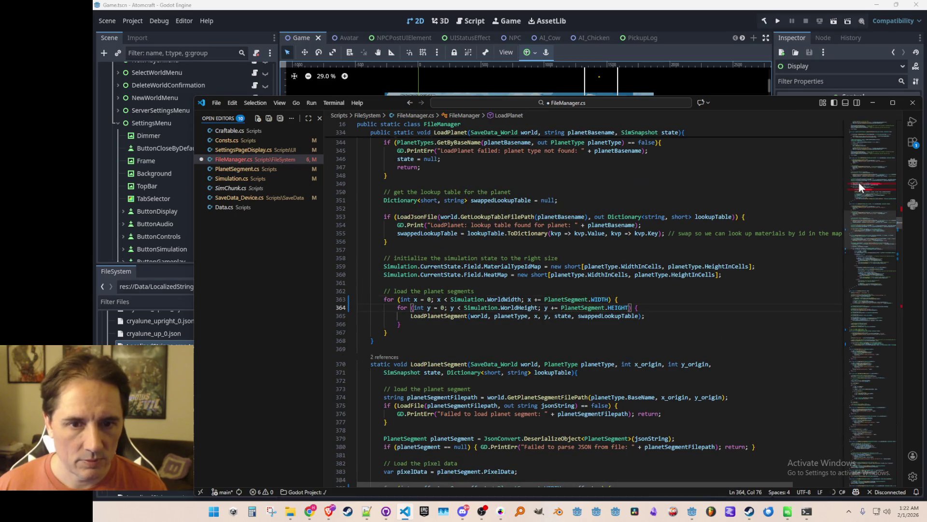
- Switch LoadPlanetAsync's lines 310, 311 and 317 to PlanetSegment.WIDTH and HEIGHT
left_click(860, 187)
left_click(572, 300)
key("Tab")
key("Tab")
left_click(522, 358)
key("Tab")
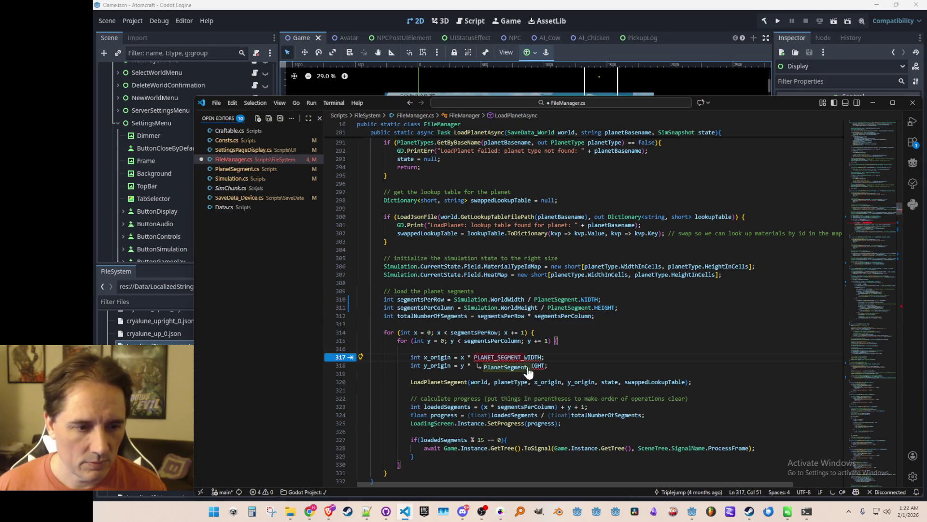
key("Tab")
key("Tab")
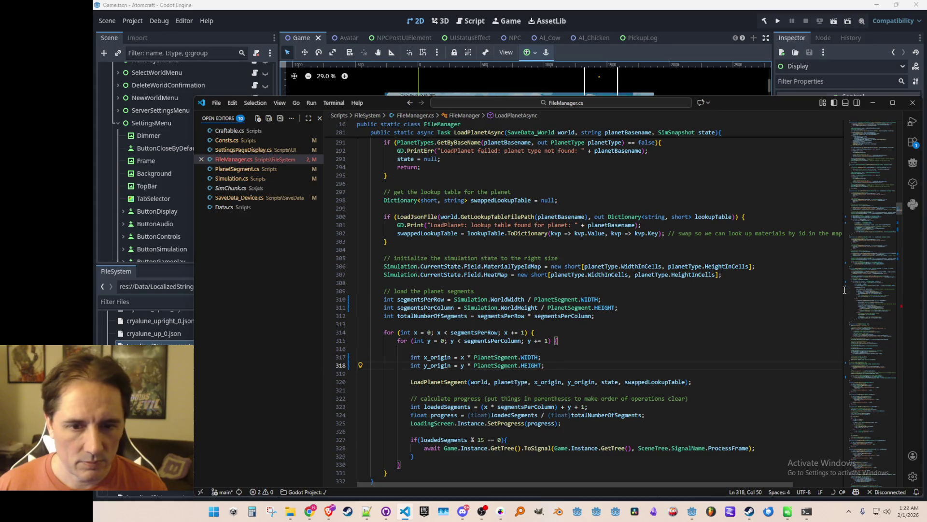
- Comment out the saveData.Width and saveData.Height lines in SavePlanetSegment
left_click_drag(875, 221, 870, 312)
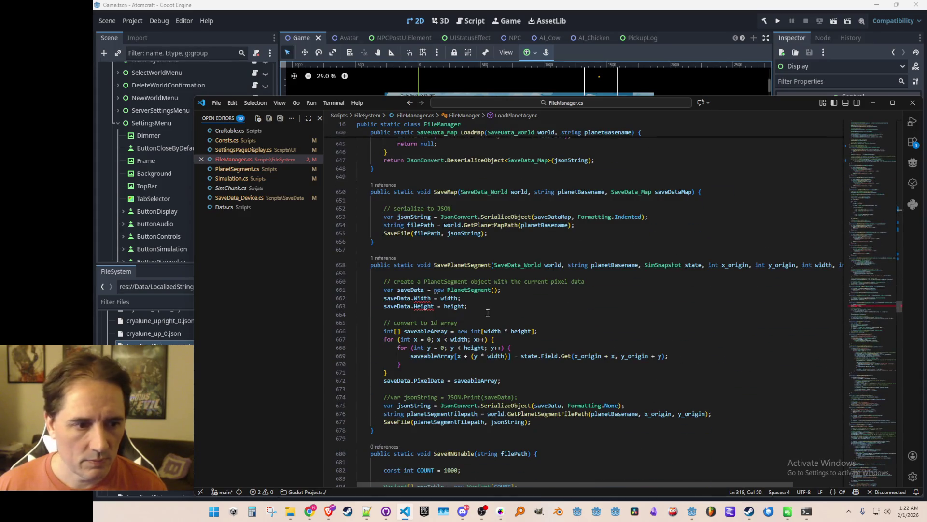
left_click(462, 298)
scroll(521, 338, "down", 1)
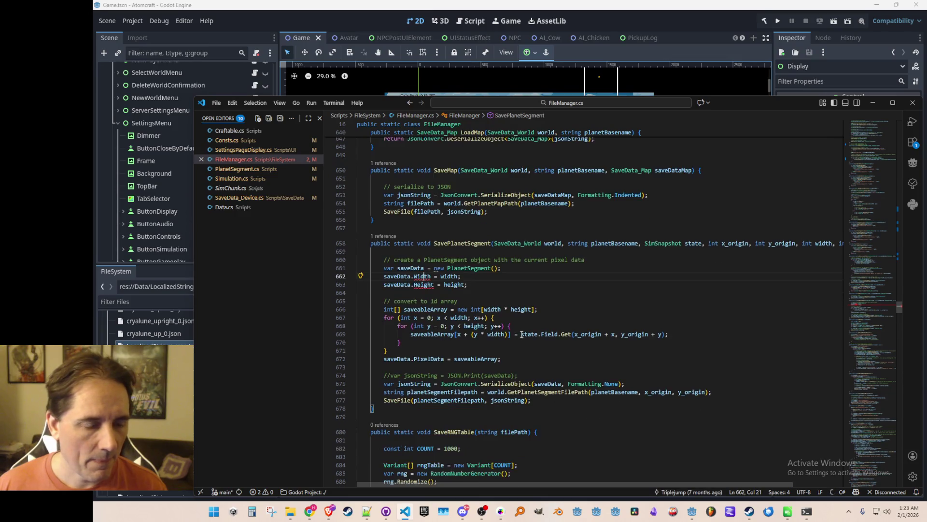
left_click_drag(341, 276, 341, 293)
key("ctrl+slash")
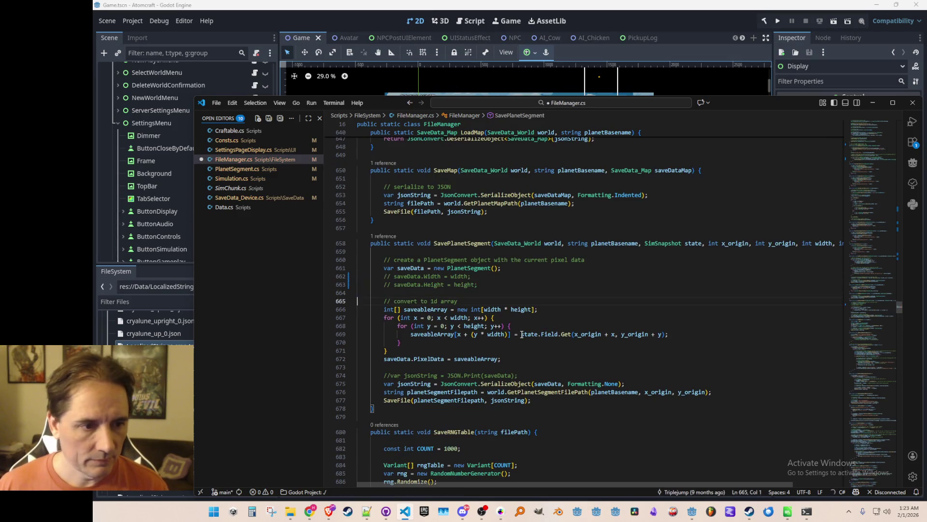
mouse_move(865, 323)
left_mouse_down()
mouse_move(868, 445)
mouse_move(874, 177)
mouse_move(869, 314)
left_mouse_up()
left_click(679, 19)
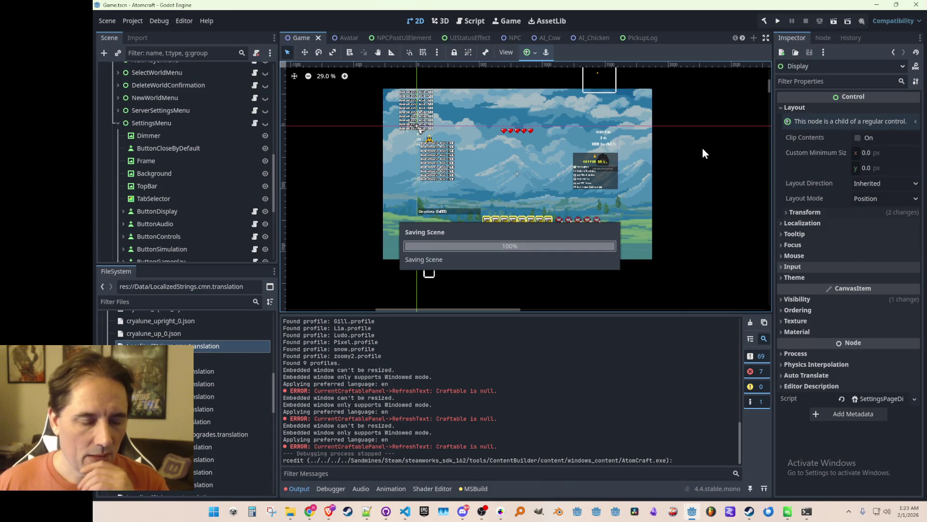
- Run Atomcraft, create the Amazing Expanse world with enemies at SOME, then stop the game
left_click(778, 21)
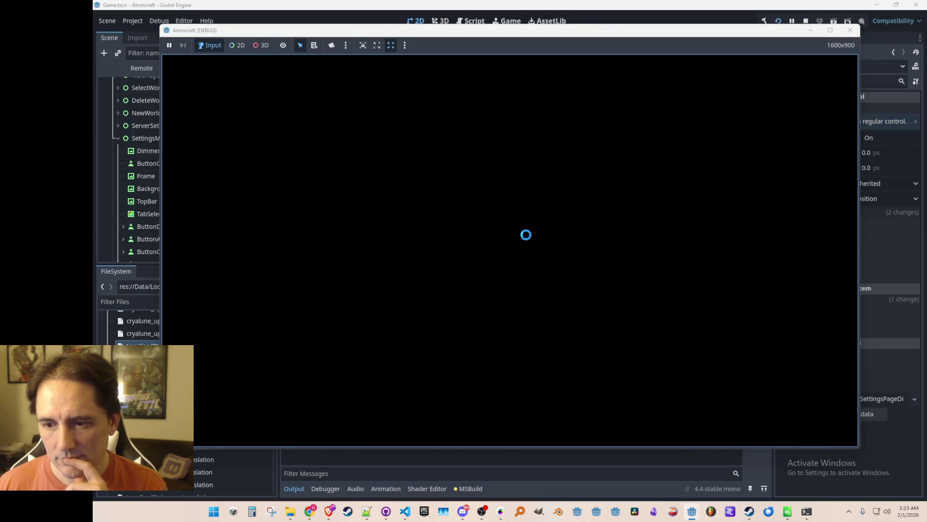
left_click(511, 263)
scroll(505, 259, "down", 5)
left_click(512, 253)
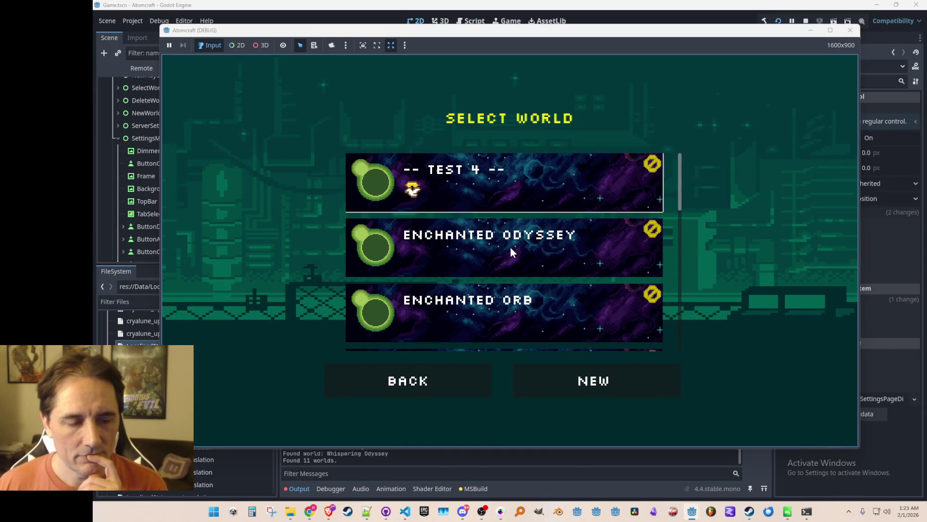
scroll(511, 248, "down", 5)
left_click(564, 384)
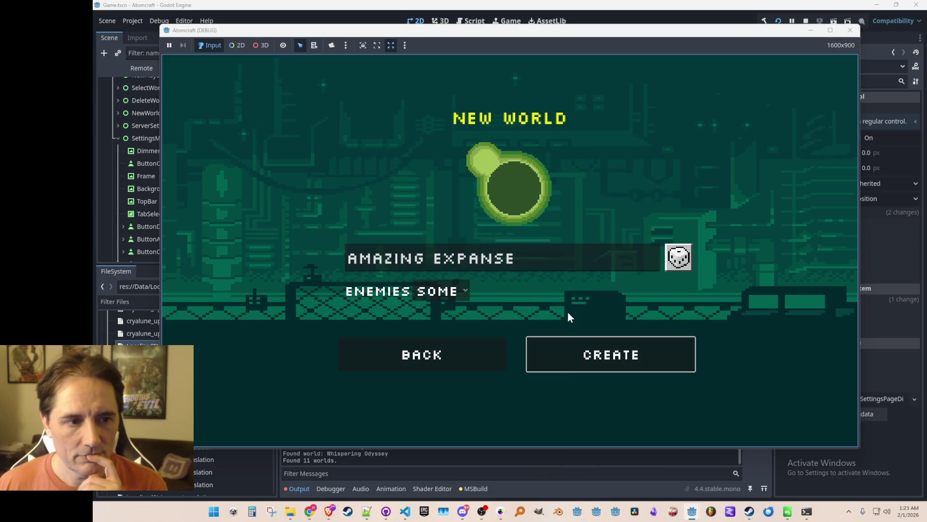
left_click(484, 303)
left_click(484, 303)
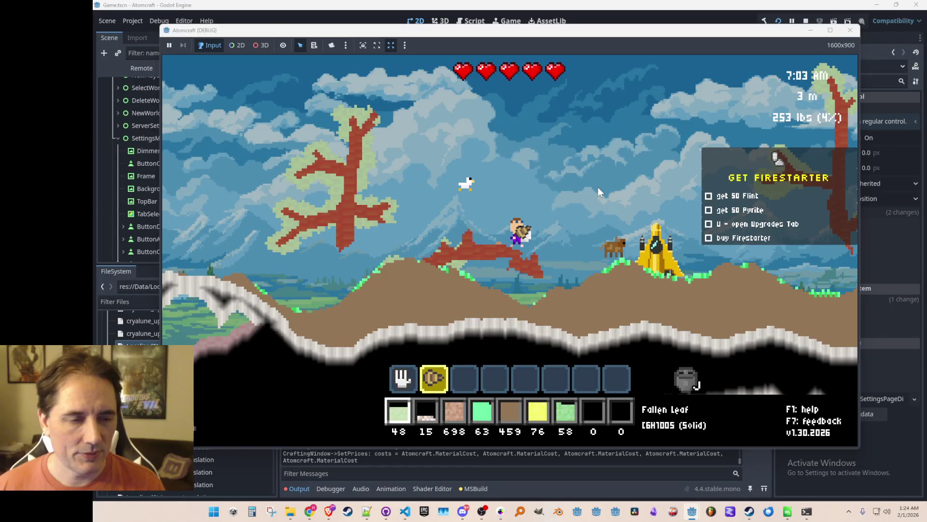
key("F8")
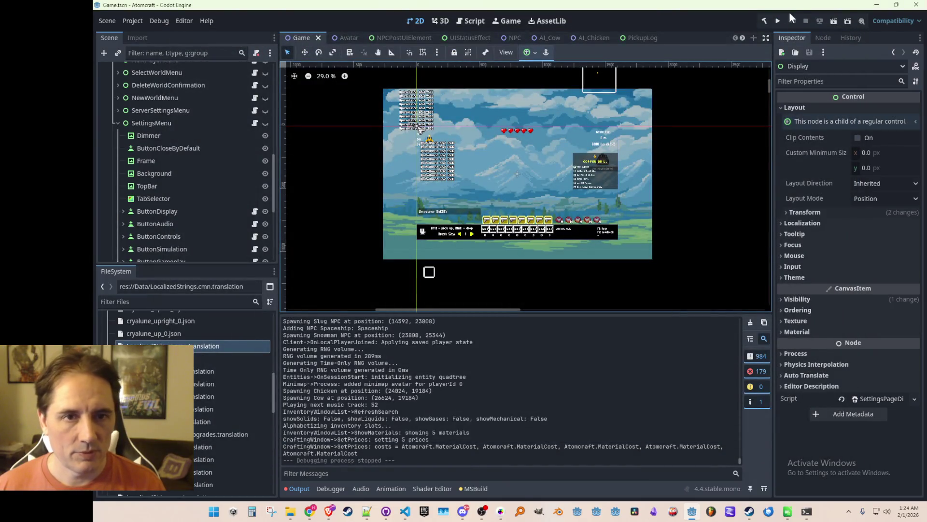
- Relaunch Atomcraft, pick a Single Player profile, and load the Amazing Expanse world
left_click(776, 21)
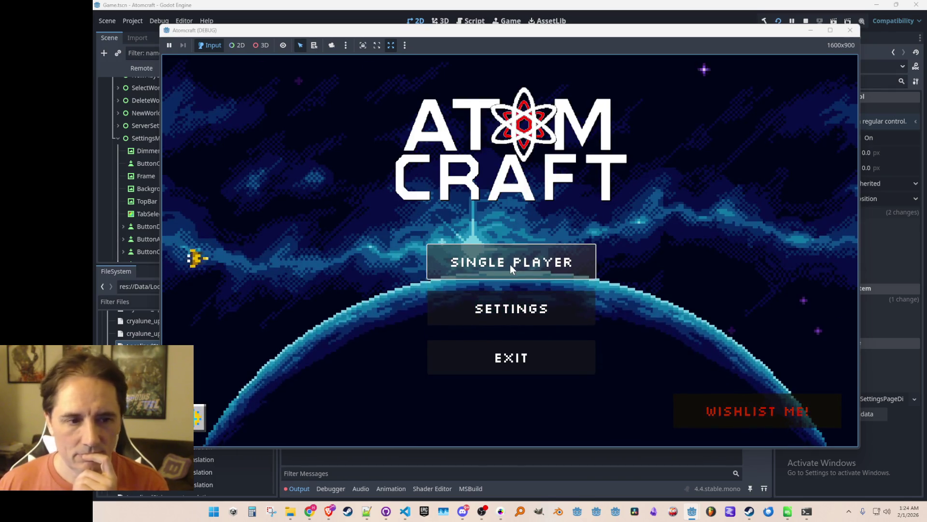
left_click(510, 265)
scroll(511, 265, "down", 2)
scroll(510, 265, "down", 3)
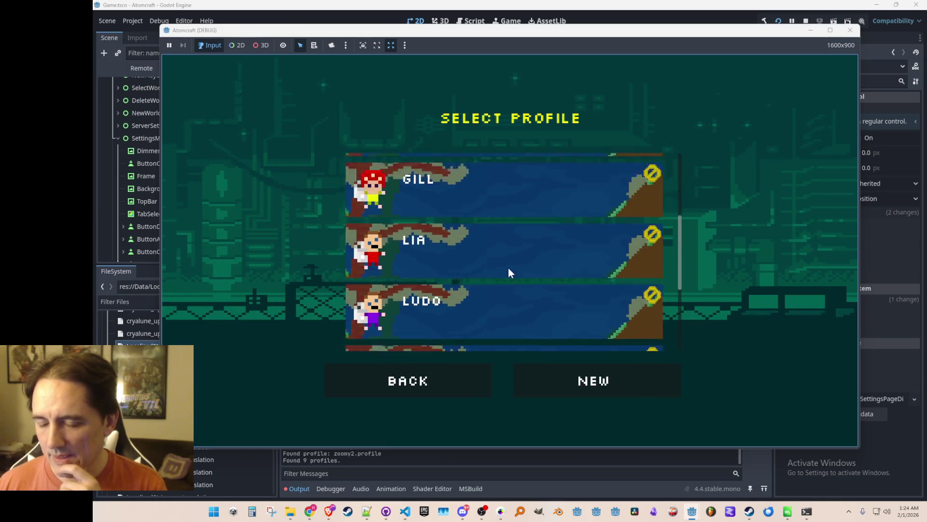
left_click(515, 243)
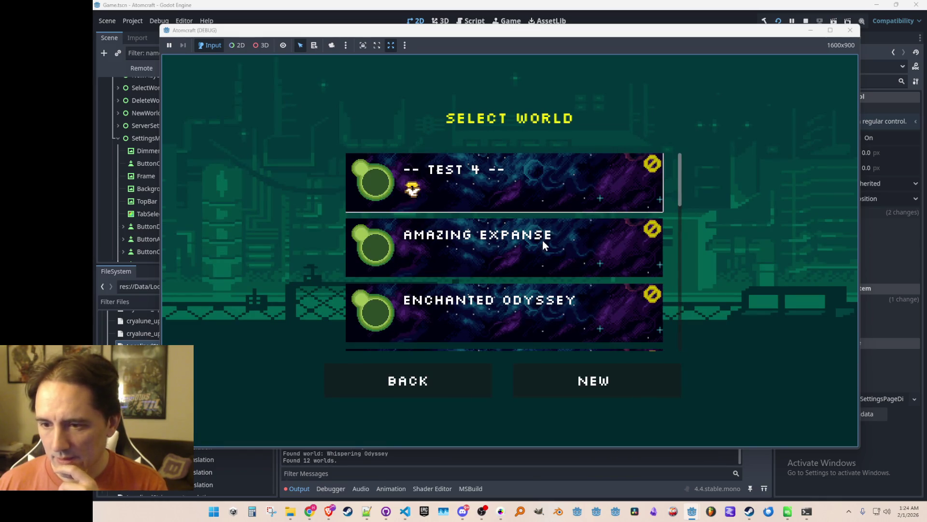
left_click(543, 240)
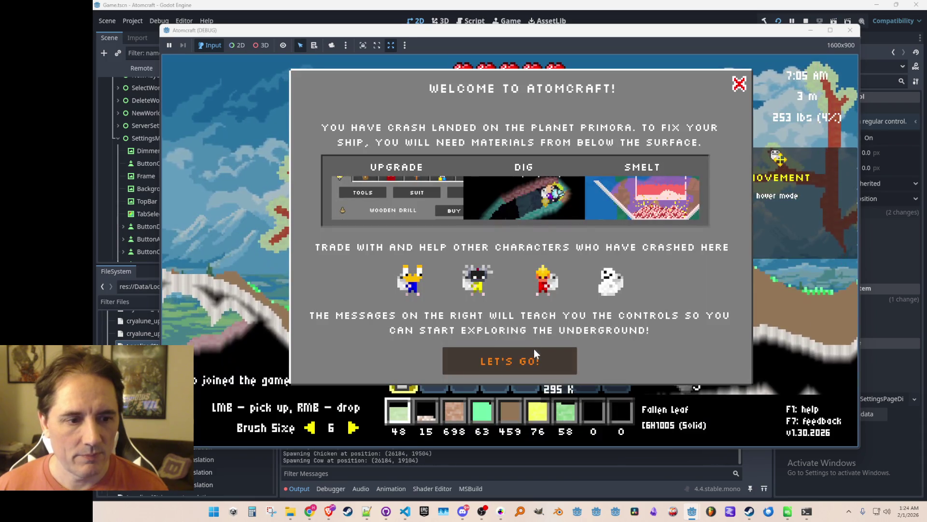
left_click(534, 350)
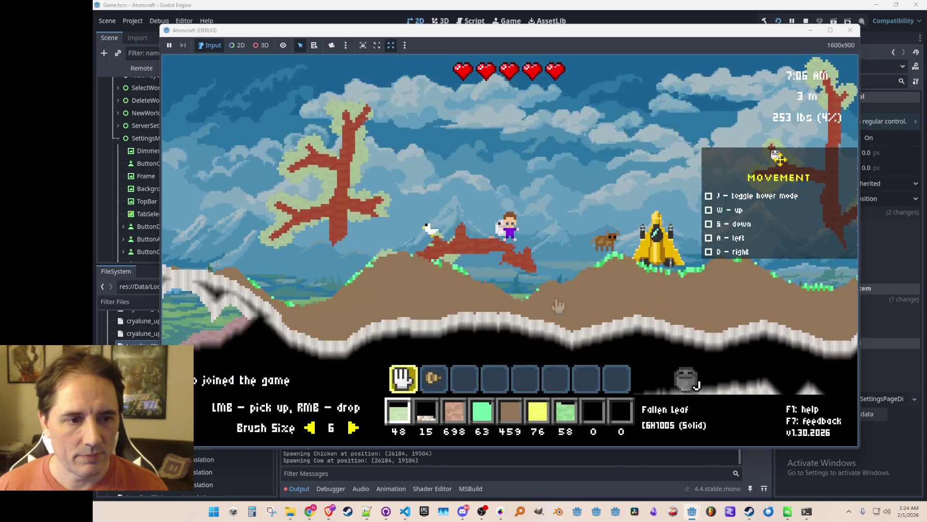
- Fly the player around with A, D and W, then stop and rerun the project
key("a")
key("d")
key("w")
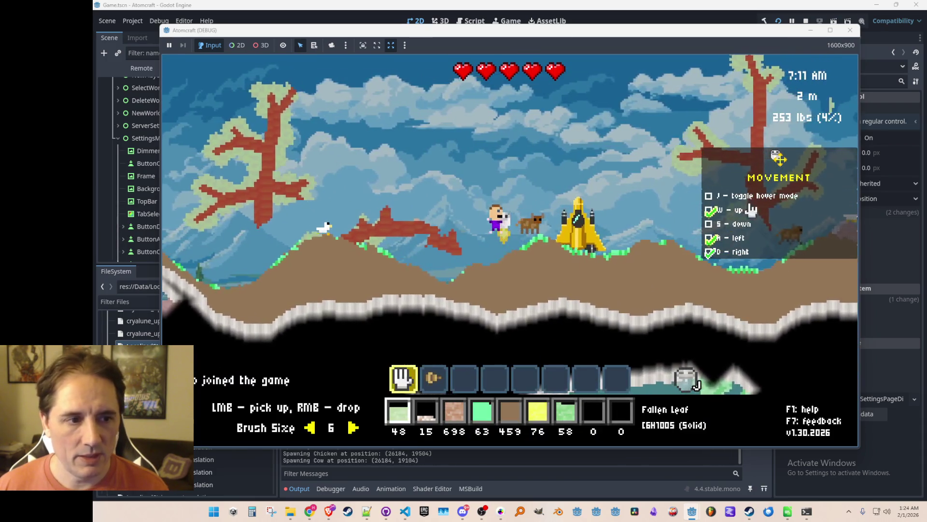
left_click(806, 21)
left_click(778, 21)
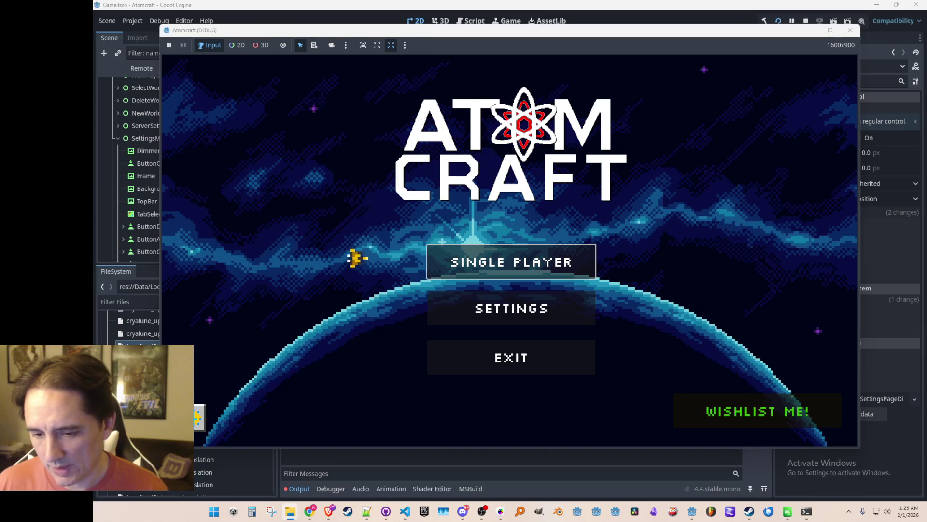
- Load a saved world from a player profile in Single Player mode
key("super+d")
key("super+d")
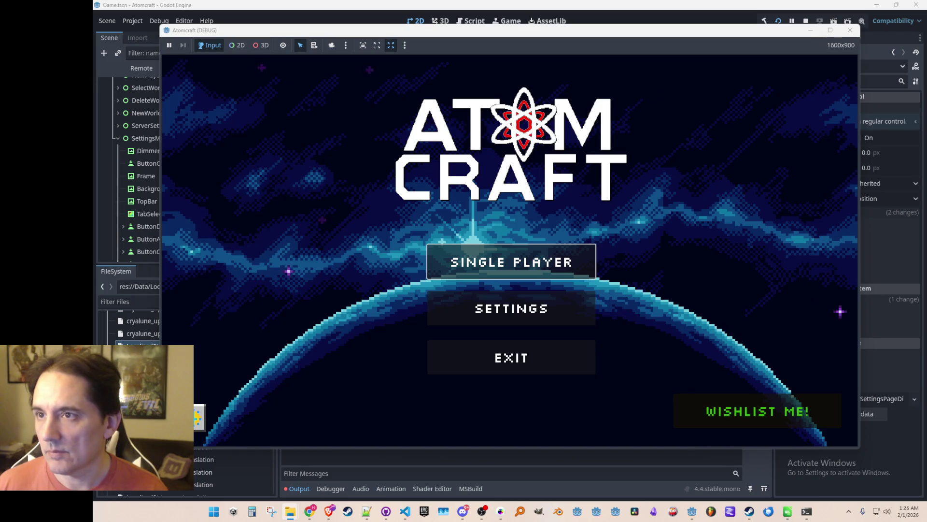
left_click(574, 251)
scroll(541, 259, "down", 5)
left_click(536, 263)
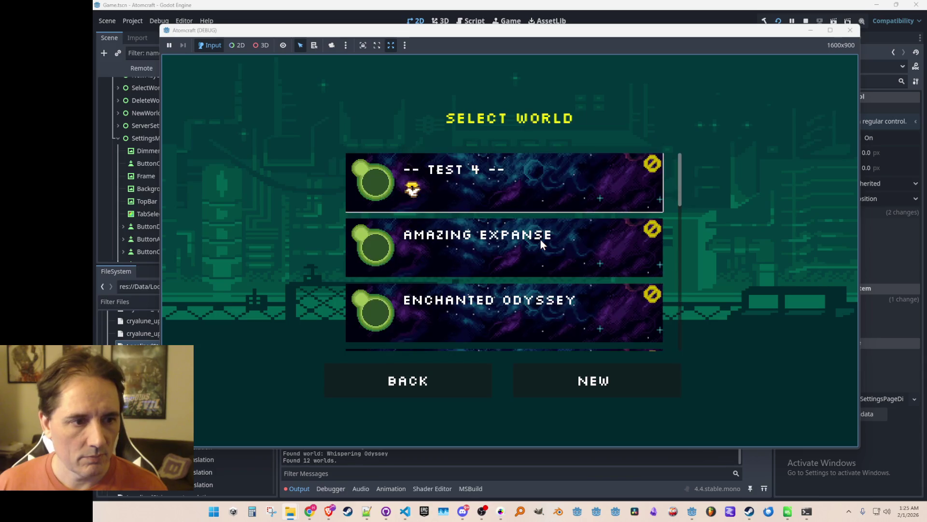
left_click(541, 301)
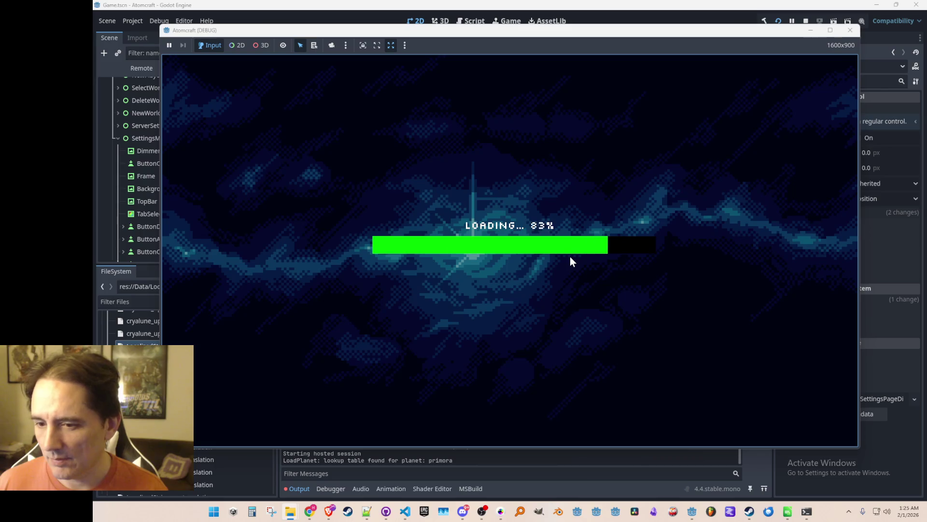
- Walk right, pick up the limestone gravel mound with the glove, and stop the game
key("d")
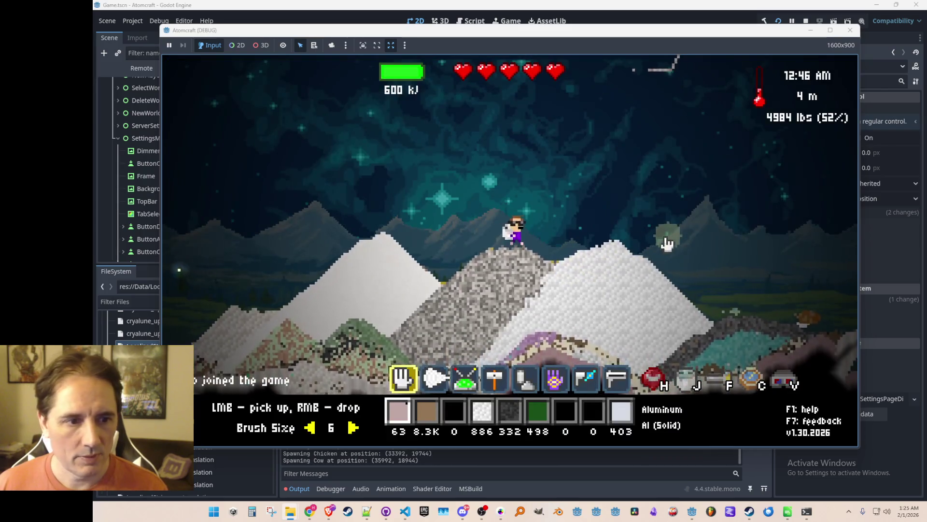
key("8")
key("6")
mouse_move(458, 278)
left_mouse_down()
mouse_move(416, 295)
mouse_move(406, 263)
mouse_move(760, 140)
left_mouse_up()
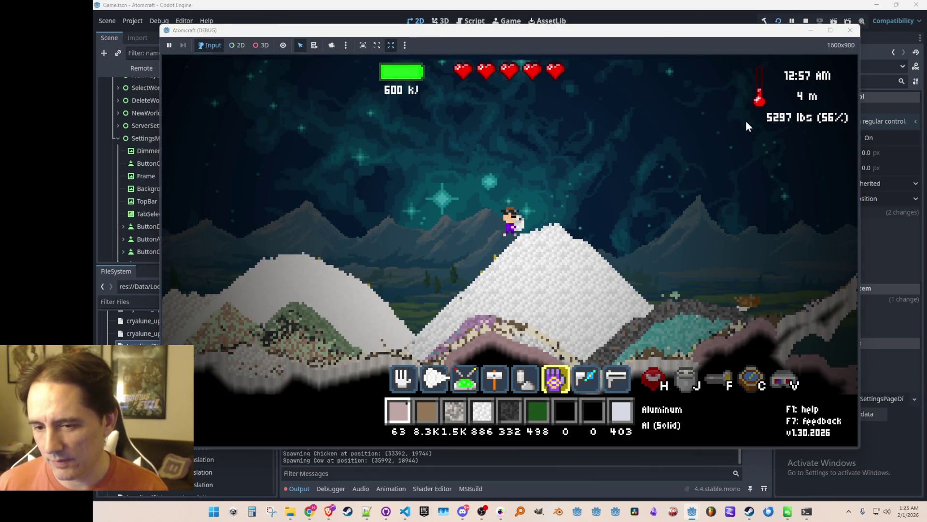
key("F8")
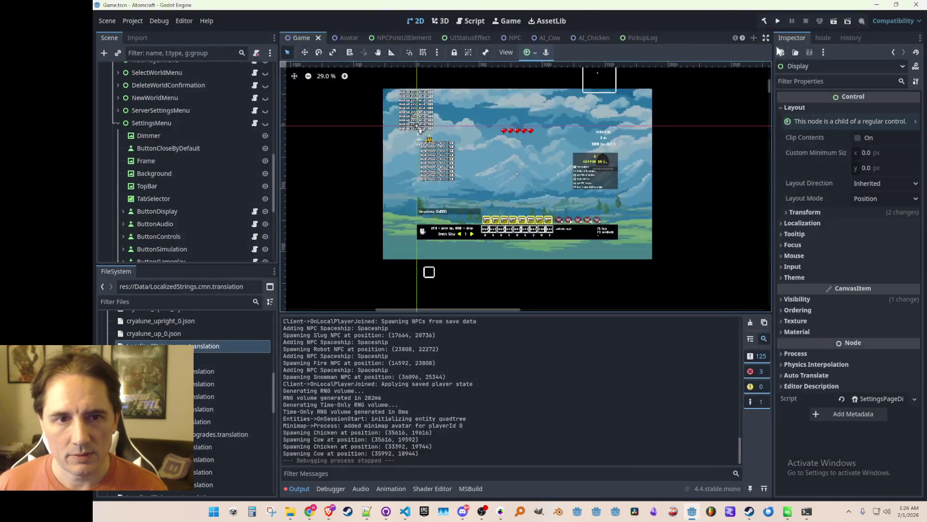
- Relaunch Atomcraft from Godot's Run Project button
left_click(778, 21)
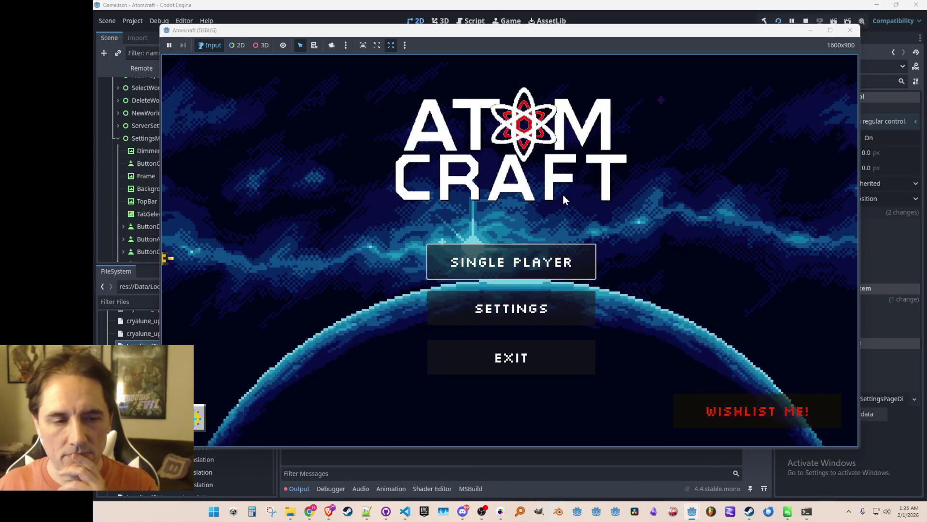
- Pick a profile, erase the Amazing Expanse world, and load Enchanted Odyssey
left_click(511, 263)
scroll(512, 270, "down", 5)
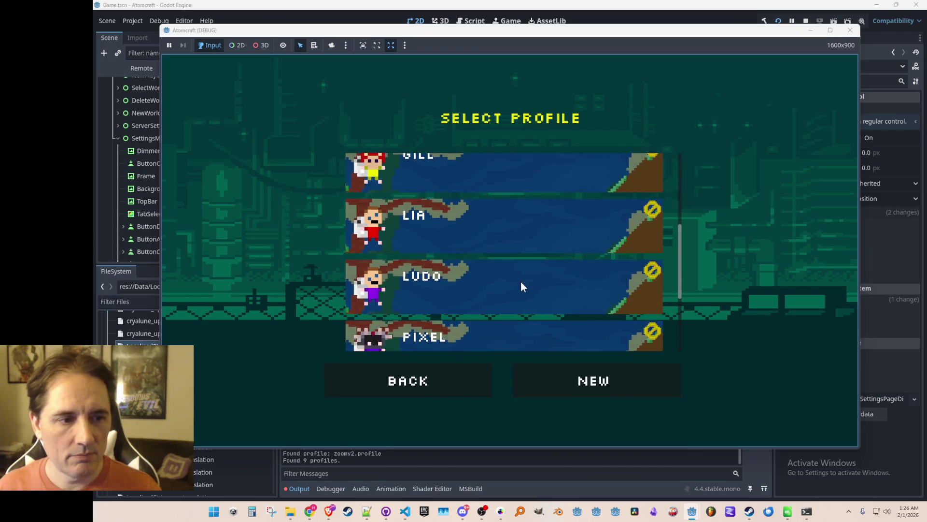
left_click(521, 280)
left_click(651, 230)
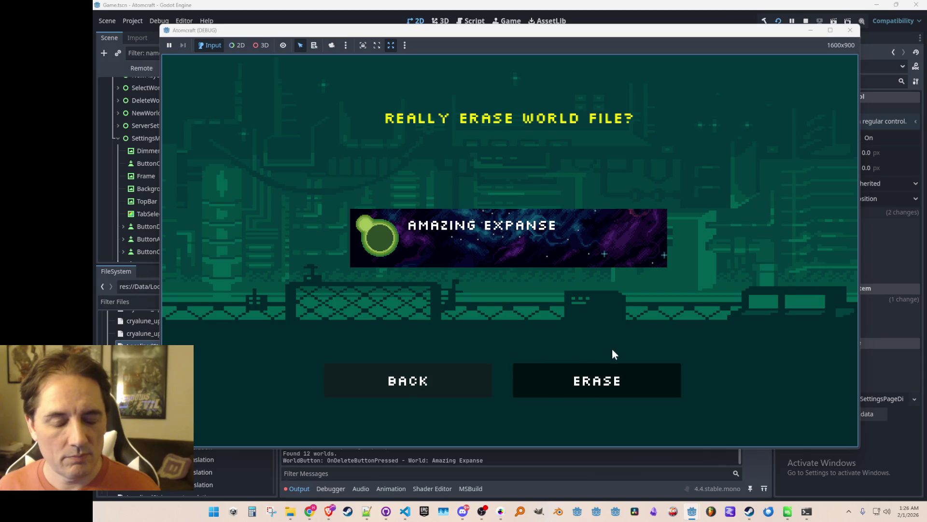
left_click(559, 390)
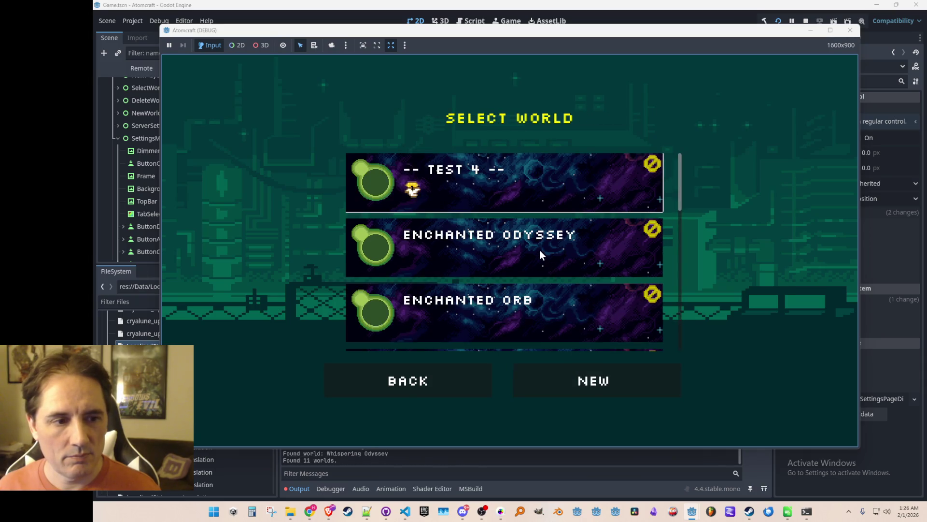
left_click(540, 251)
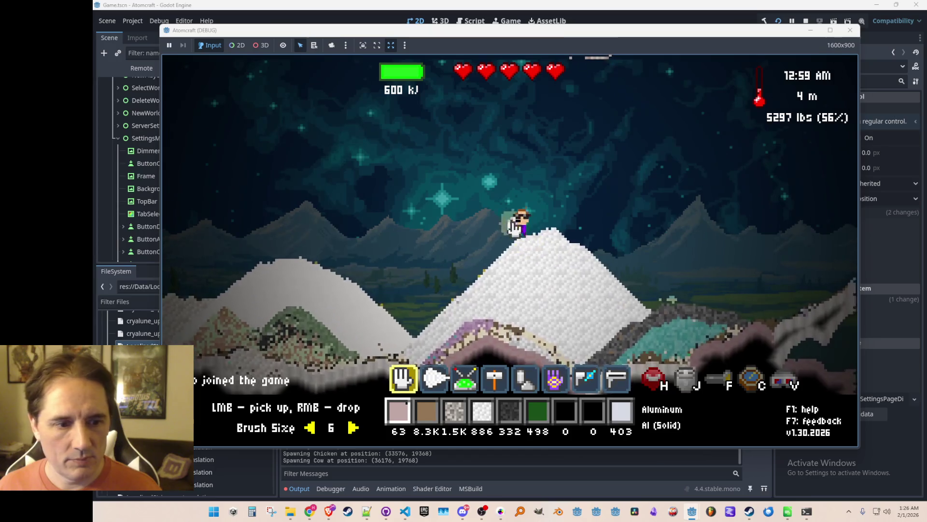
- Drop all the Limestone Gravel onto the hill with the glove, walk left, and stop the game
key("7")
key("6")
scroll(486, 221, "down", 2)
left_click(414, 148)
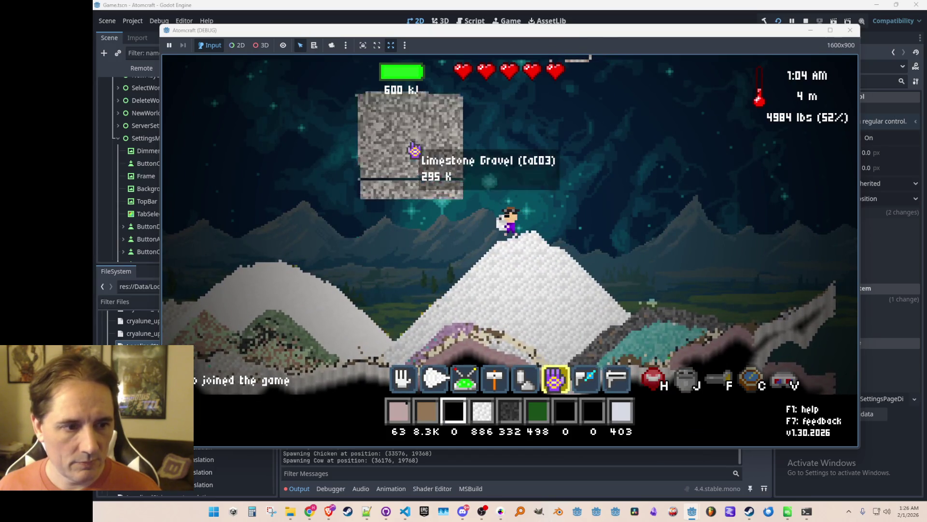
key("a")
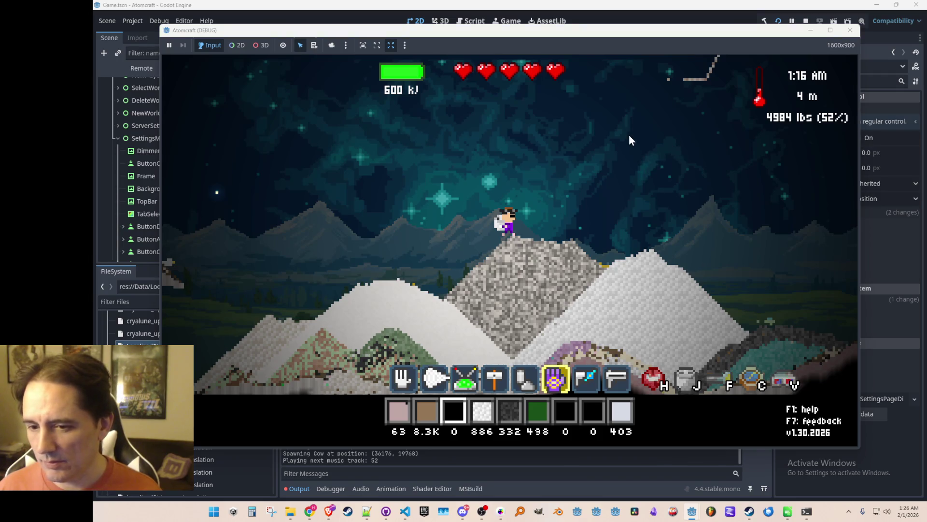
key("F8")
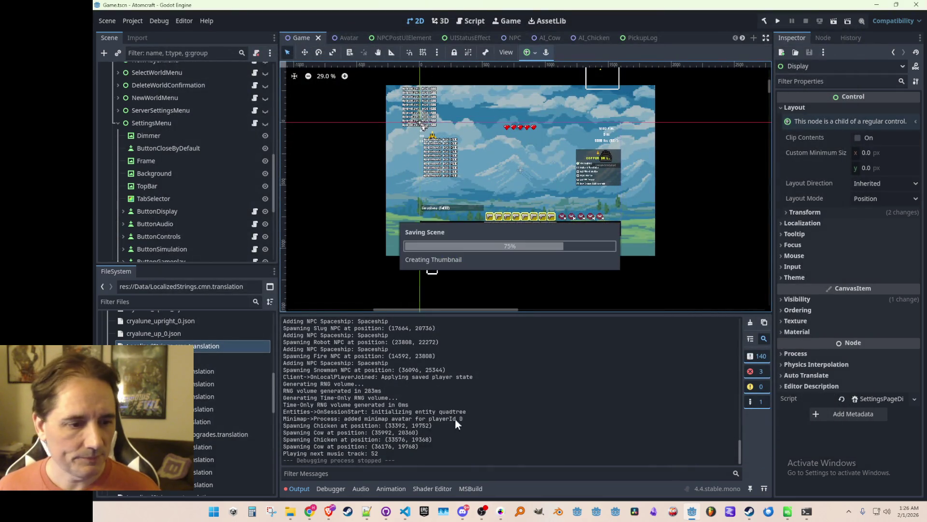
- After the scene save completes, bring Visual Studio Code with FileManager.cs back in front
mouse_move(406, 515)
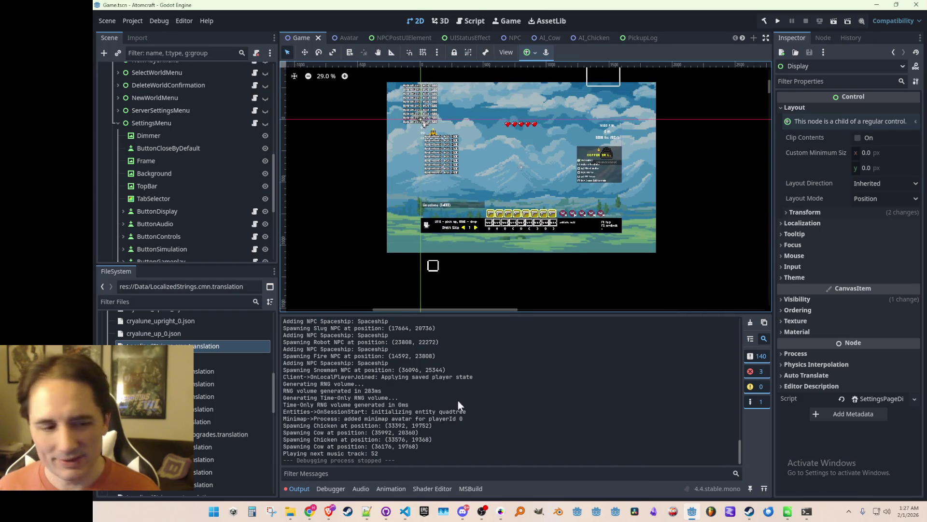
left_click(406, 511)
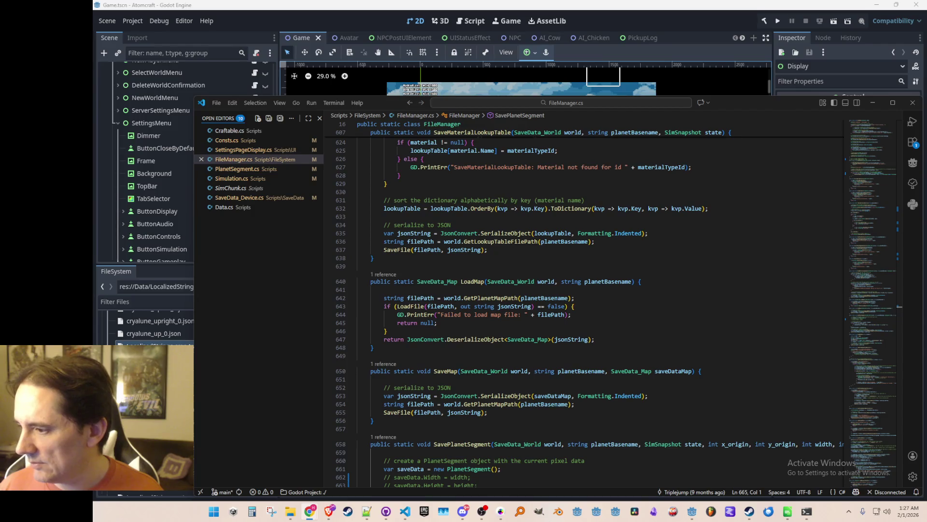
mouse_move(926, 271)
left_mouse_down()
mouse_move(926, 252)
mouse_move(766, 70)
mouse_move(778, 60)
left_mouse_up()
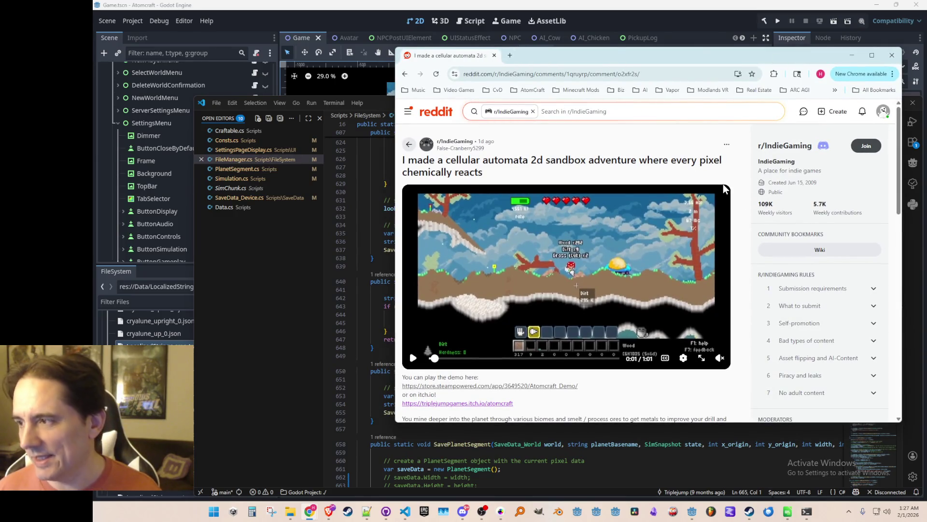
scroll(668, 239, "down", 3)
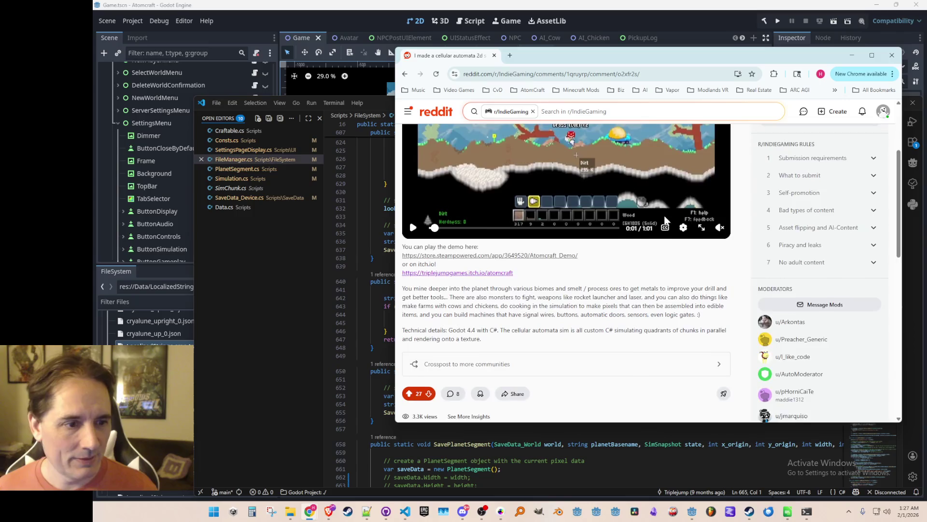
scroll(666, 221, "down", 3)
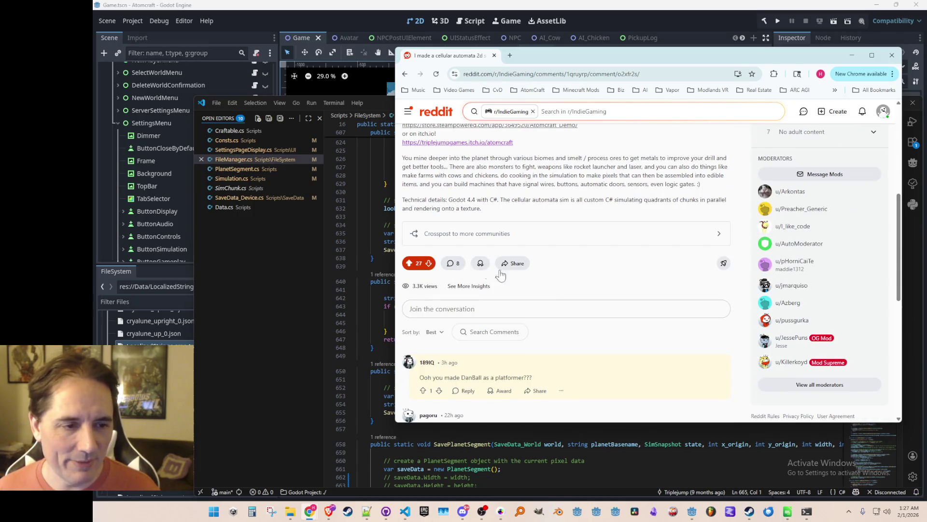
scroll(485, 272, "down", 4)
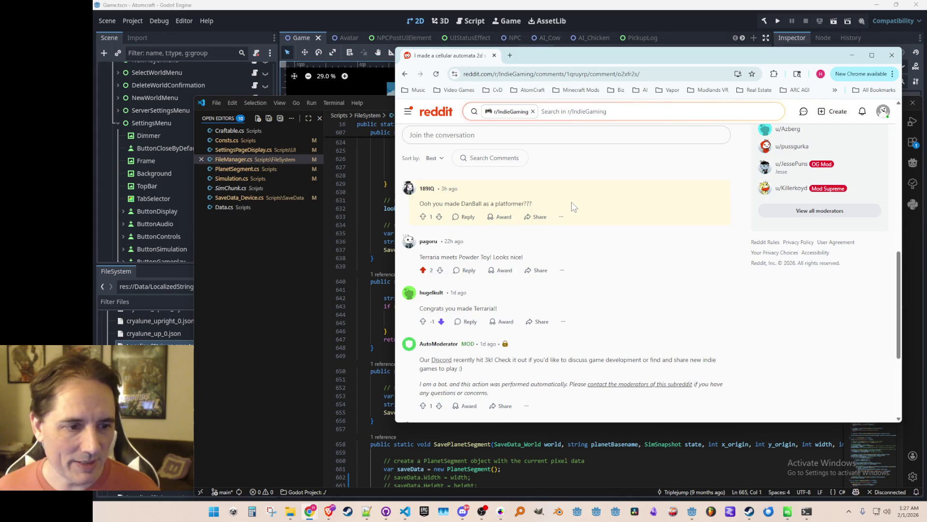
scroll(571, 204, "up", 10)
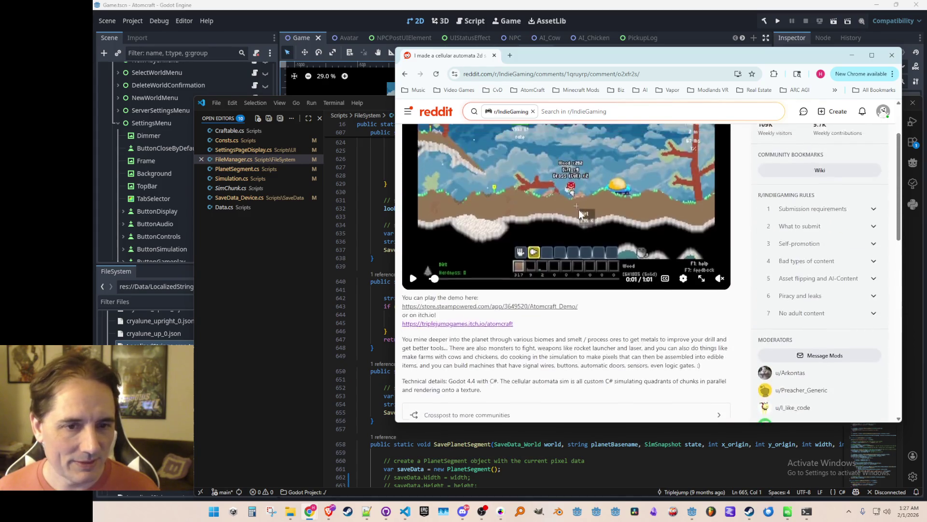
left_click(852, 55)
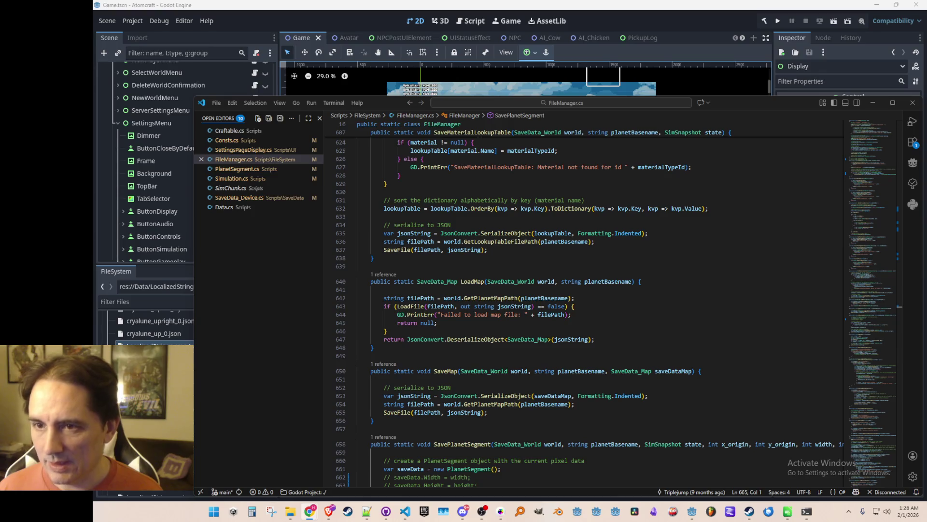
- Show the DAN-BALL YouTube channel window over the code, moved up and to the right
key("alt+Tab")
mouse_move(479, 35)
left_mouse_down()
mouse_move(611, 37)
mouse_move(614, 19)
left_mouse_up()
scroll(584, 246, "down", 1)
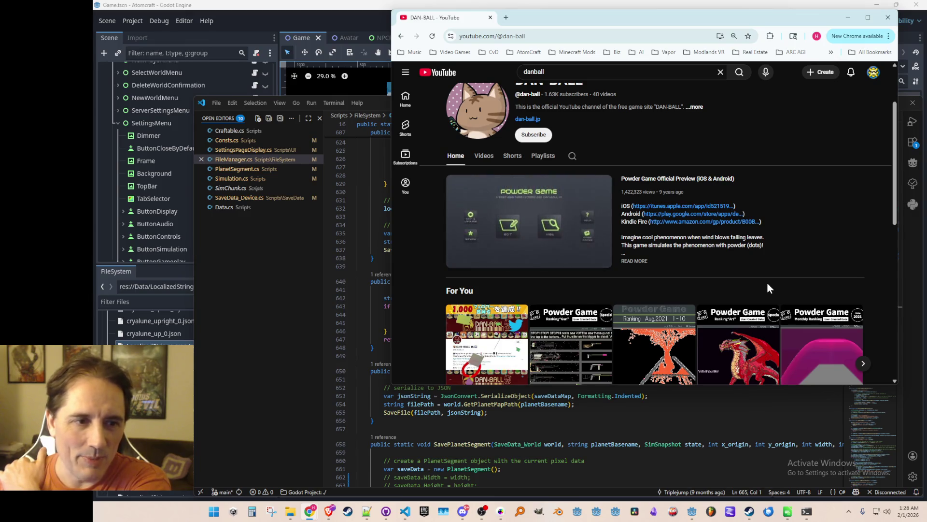
- Browse the DAN-BALL channel page, then close the Chrome window to reveal FileManager.cs
scroll(761, 281, "down", 4)
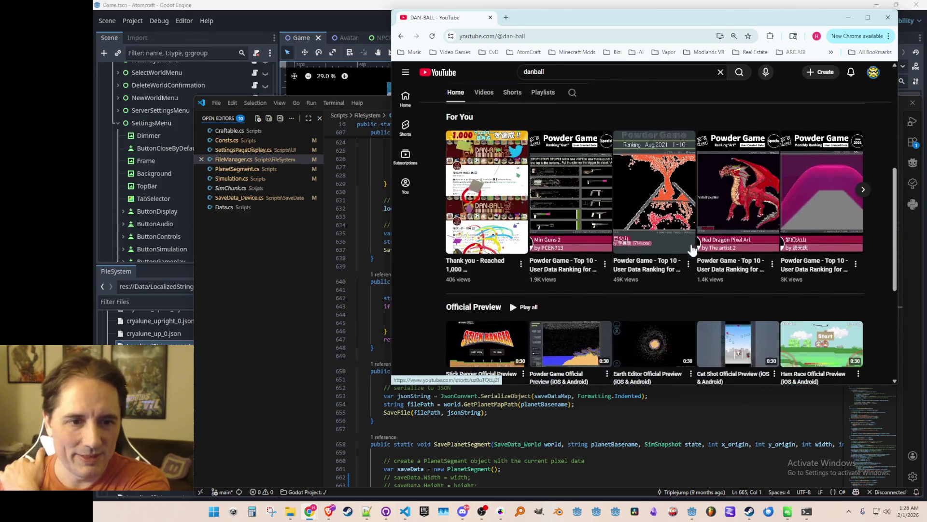
scroll(743, 269, "down", 4)
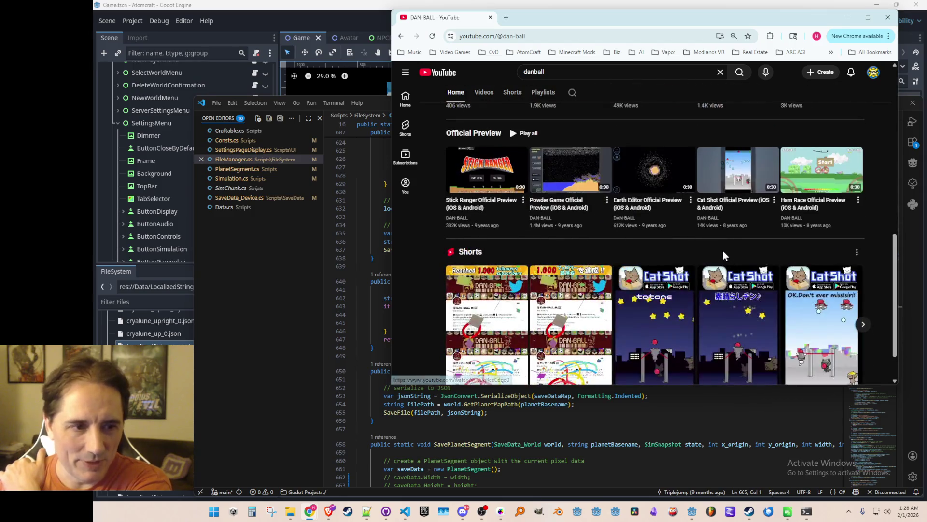
scroll(716, 227, "up", 8)
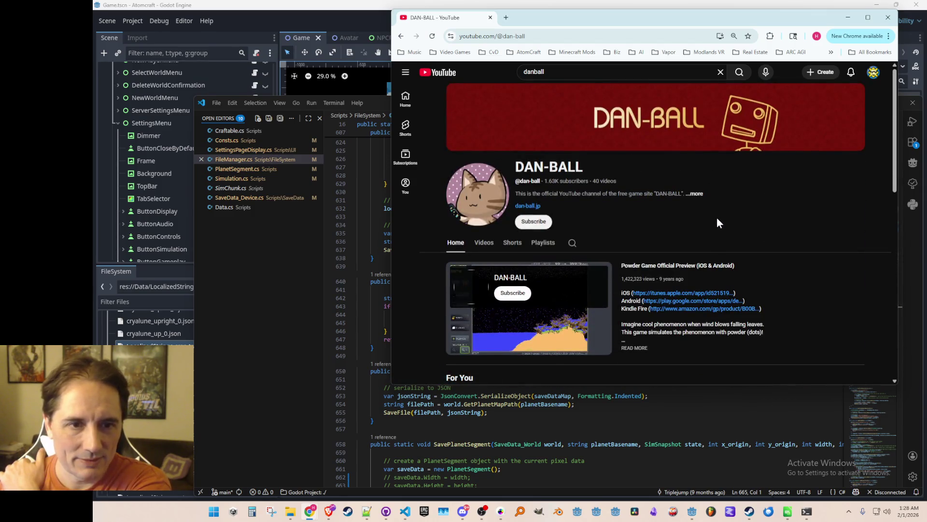
left_click(888, 17)
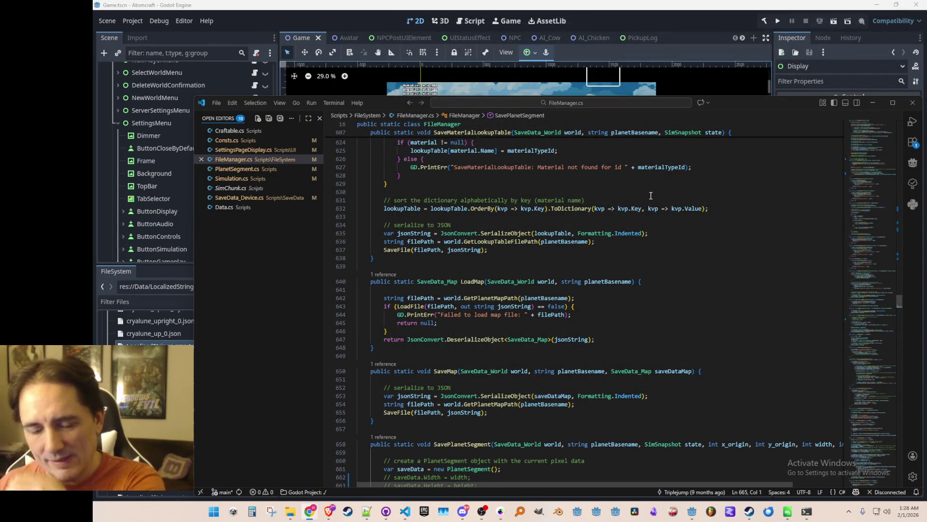
left_click(597, 261)
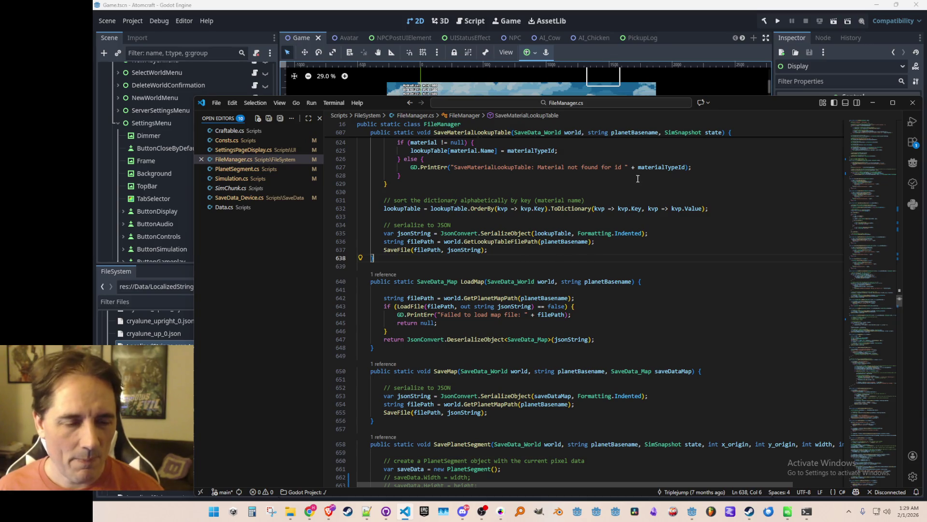
left_click_drag(738, 156, 695, 415)
left_click(698, 267)
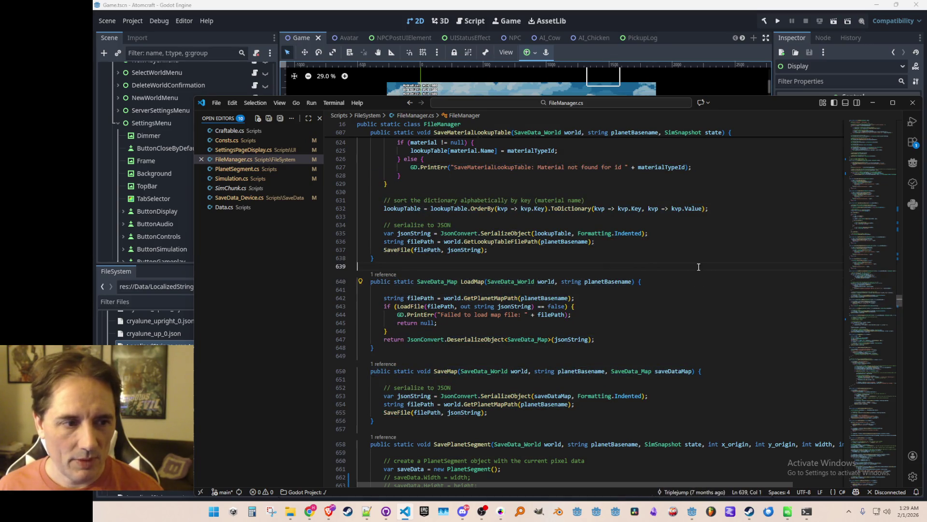
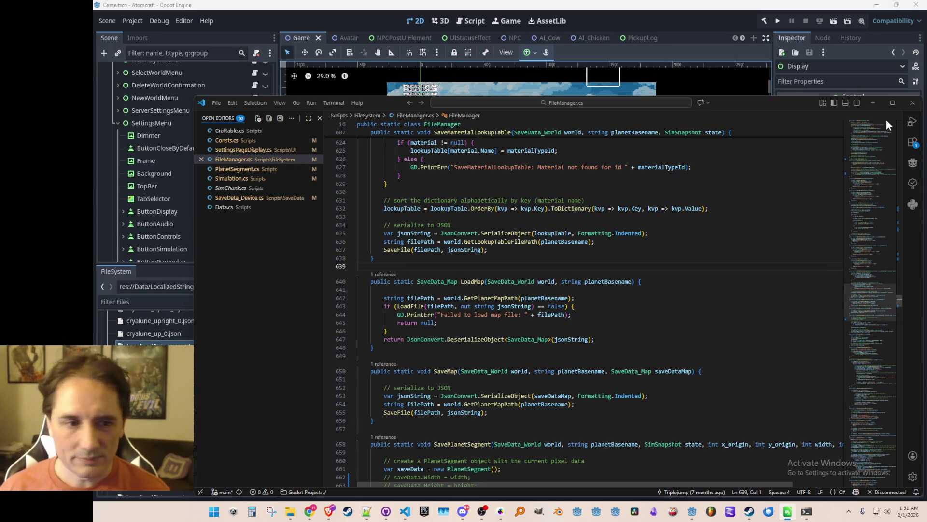
- Review the lookup-table serialization and SaveMap code in FileManager.cs
left_click_drag(424, 158, 649, 233)
mouse_move(676, 420)
left_mouse_down()
mouse_move(773, 159)
mouse_move(716, 290)
mouse_move(677, 445)
left_mouse_up()
left_click(635, 259)
left_click(623, 266)
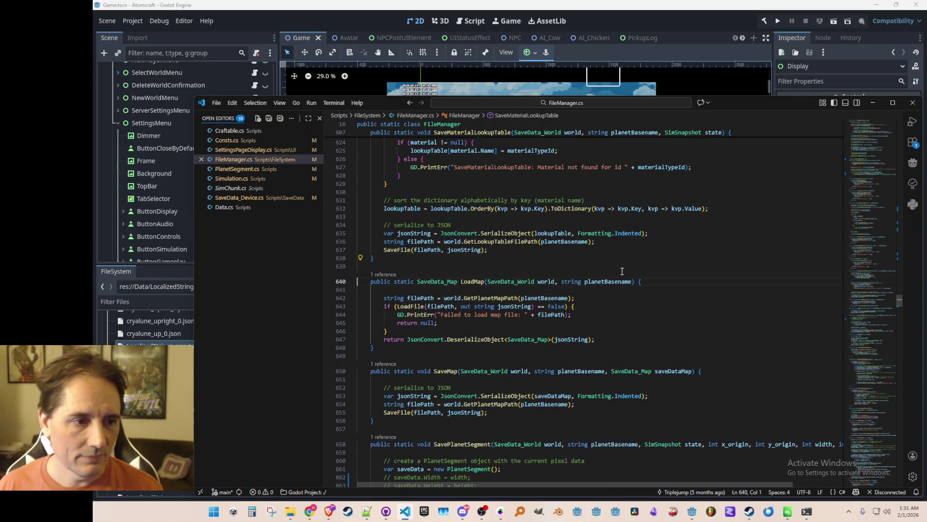
key("Up")
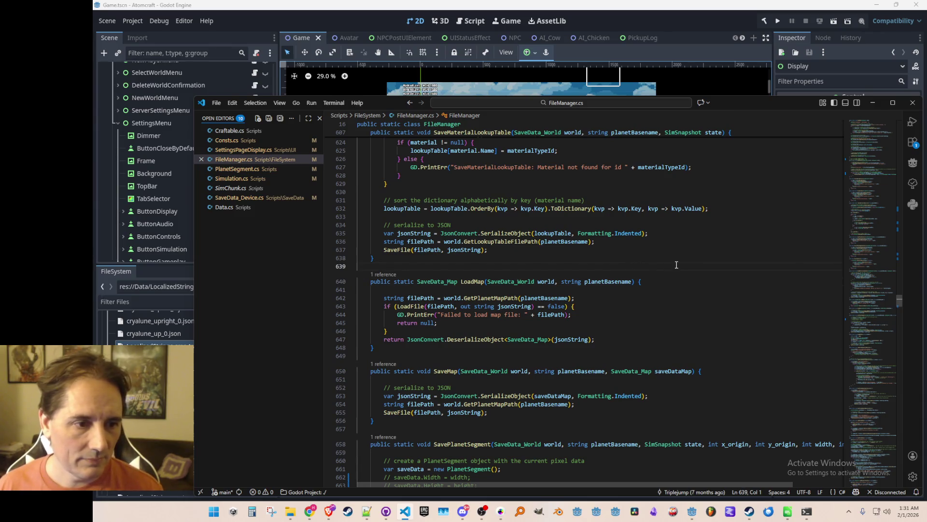
scroll(730, 271, "up", 3)
scroll(729, 272, "down", 5)
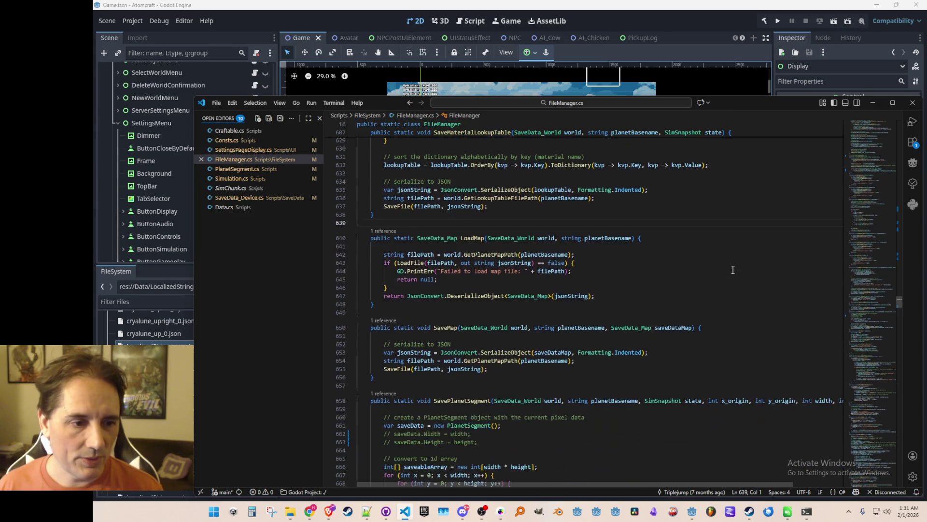
- Close SimChunk.cs and open PlanetSegment.cs to check its size constants
left_click(241, 187)
left_click(201, 188)
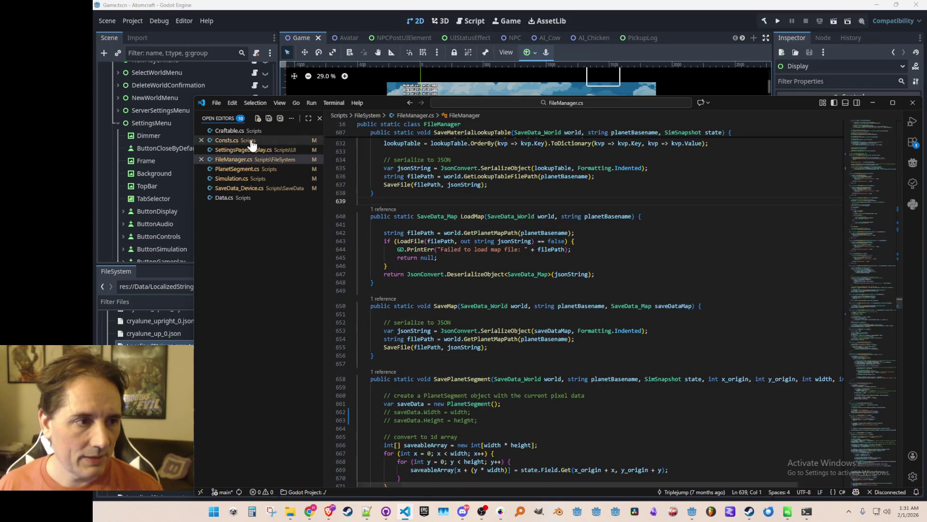
left_click(239, 169)
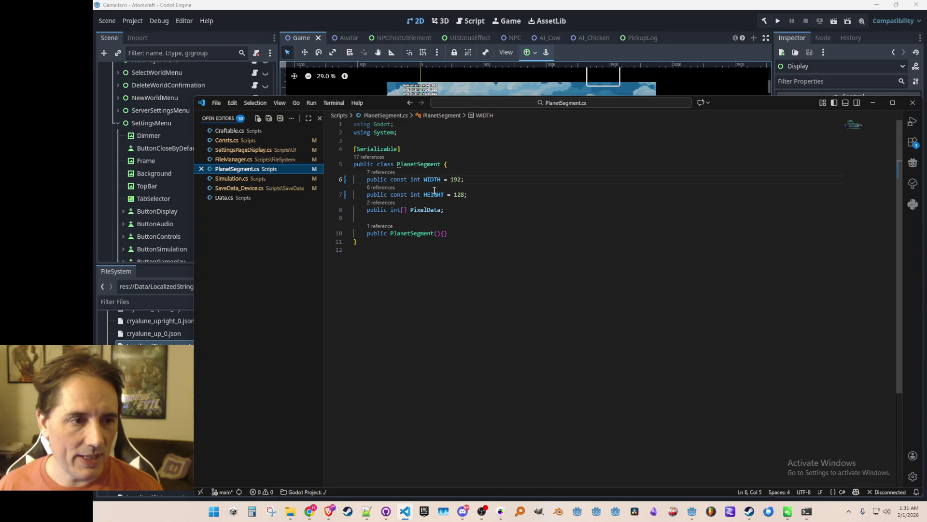
- Delete the commented-out saveData width and height lines in SavePlanetSegment
key("ctrl+Tab")
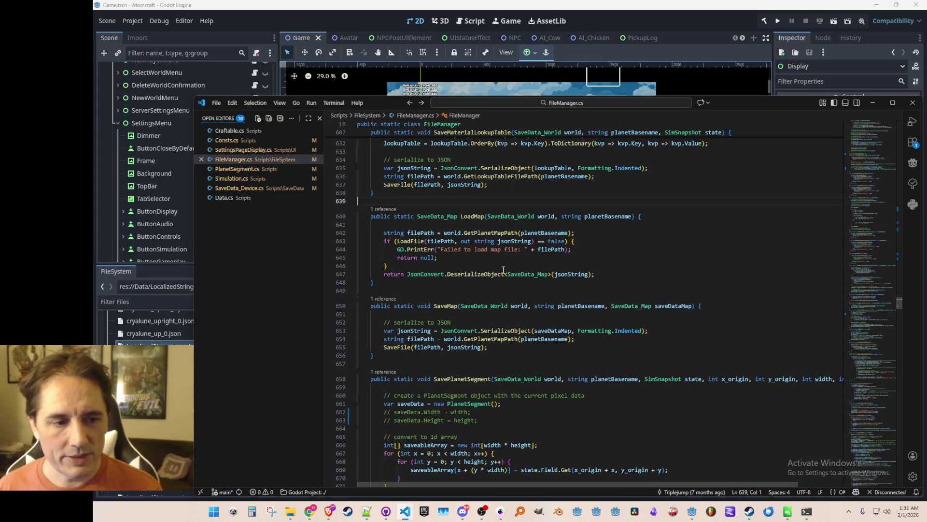
scroll(602, 280, "down", 6)
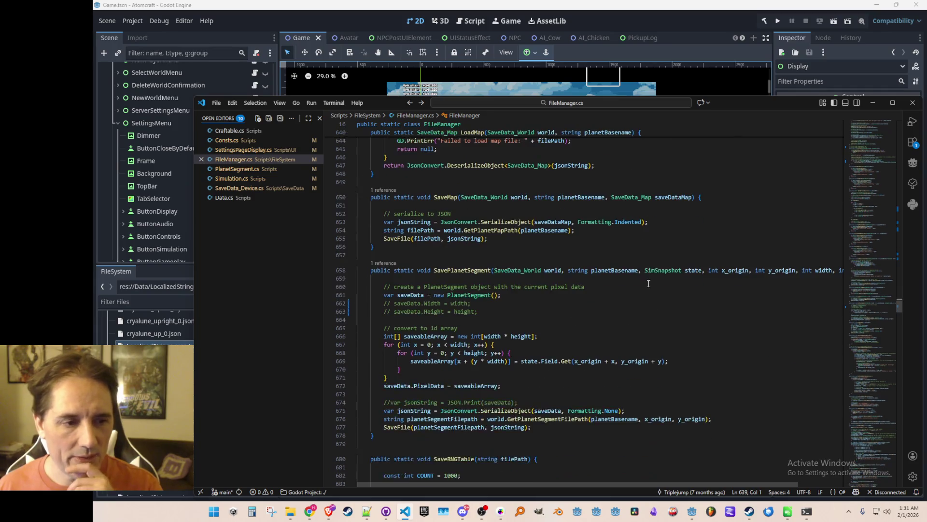
left_click(636, 264)
key("Up")
key("Home")
key("Home")
key("shift+Down")
key("shift+Down")
key("Delete")
- Search for SavePlanetSegment to find where it is called
key("Up")
key("Up")
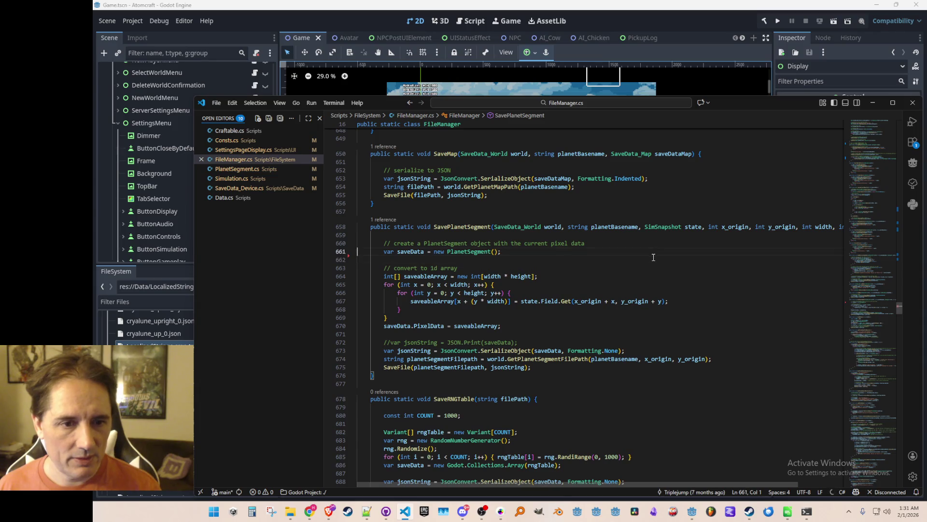
key("Up")
key("Up")
key("ctrl+Right")
key("ctrl+Right")
key("ctrl+Right")
key("ctrl+shift+Right")
key("ctrl+f")
key("Return")
key("Escape")
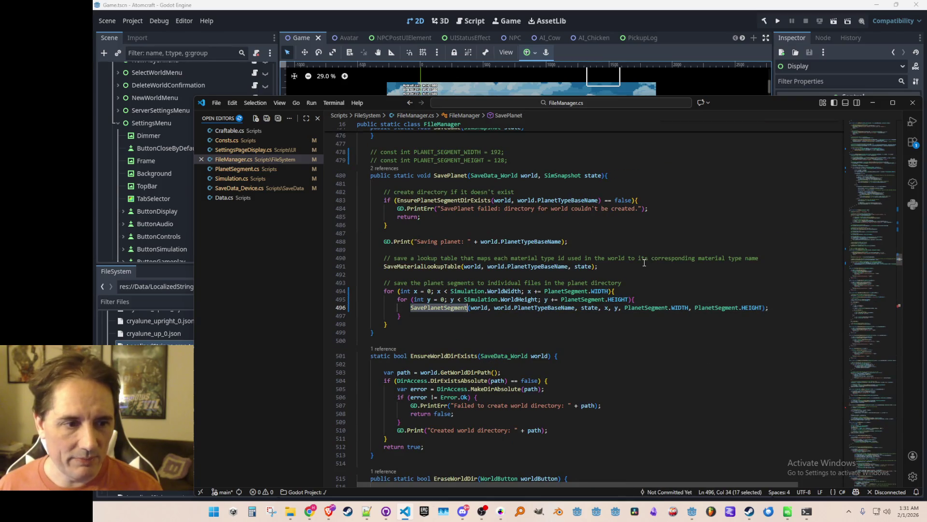
- Inspect the SavePlanet method and switch to Simulation.cs
scroll(589, 271, "up", 1)
left_click(617, 296)
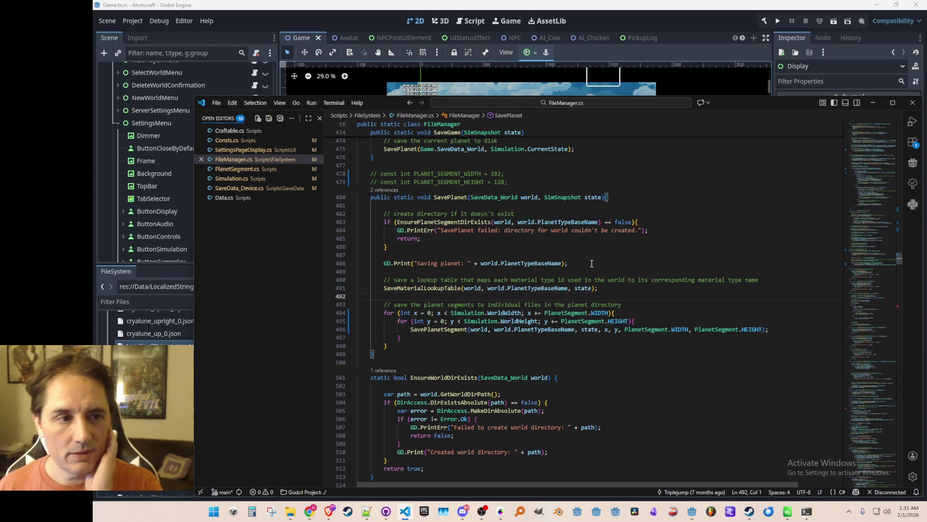
left_click(447, 255)
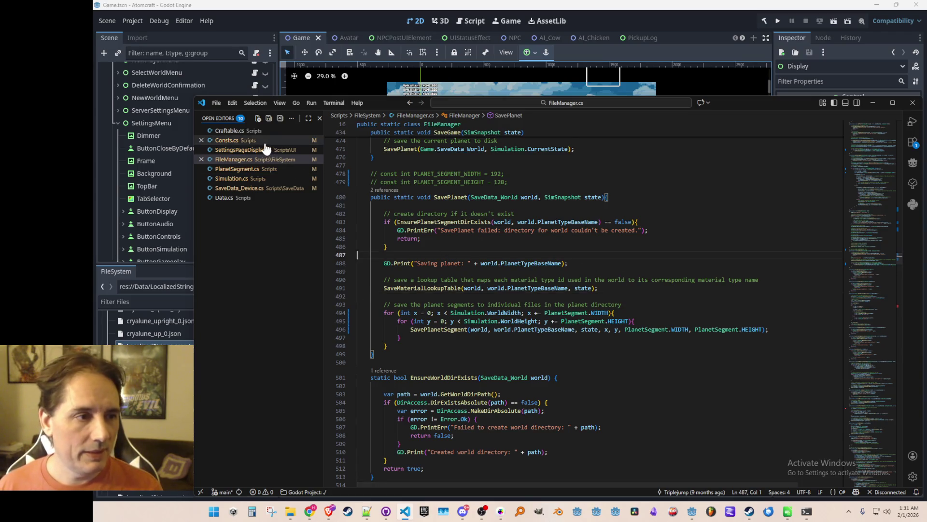
left_click(259, 179)
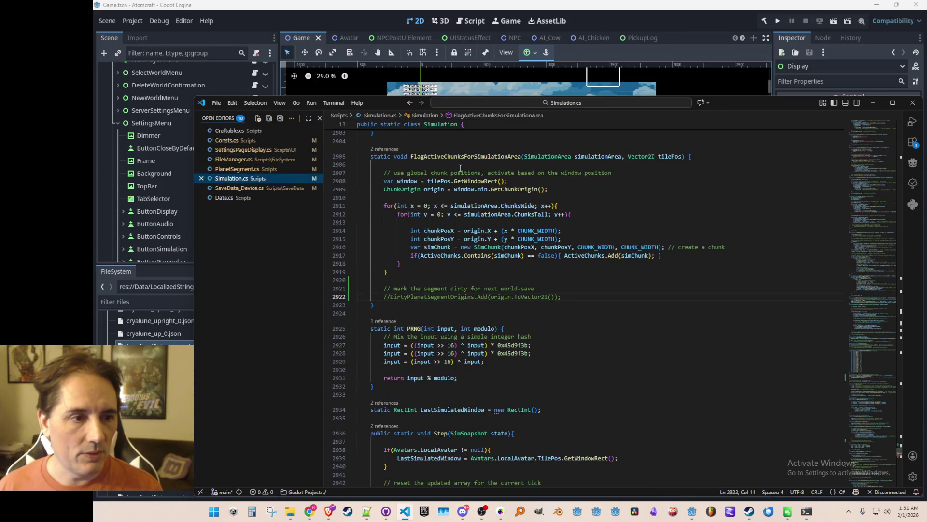
scroll(474, 290, "up", 3)
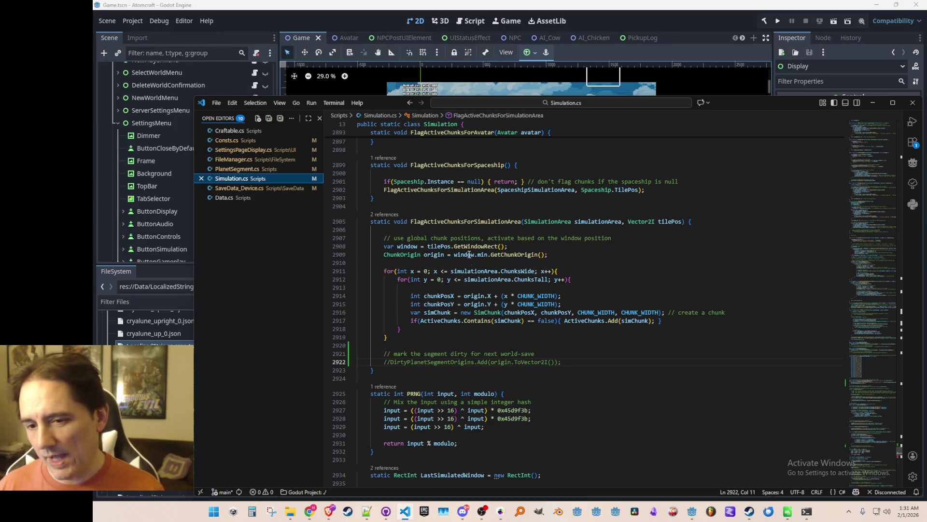
mouse_move(486, 271)
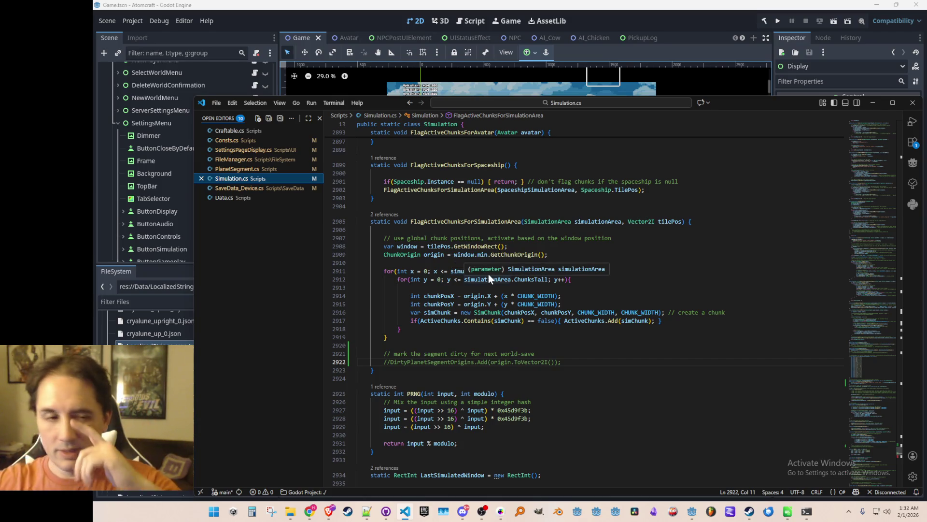
mouse_move(479, 221)
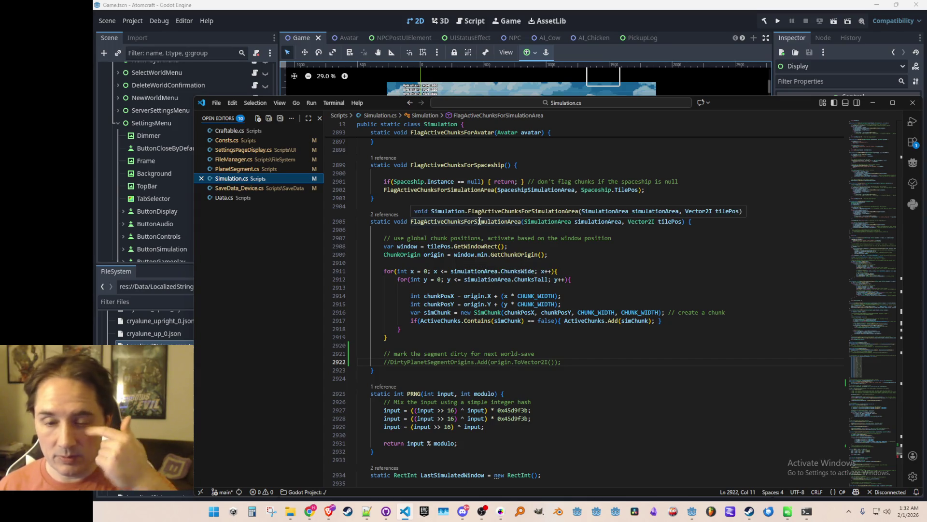
scroll(518, 229, "up", 3)
scroll(430, 221, "down", 2)
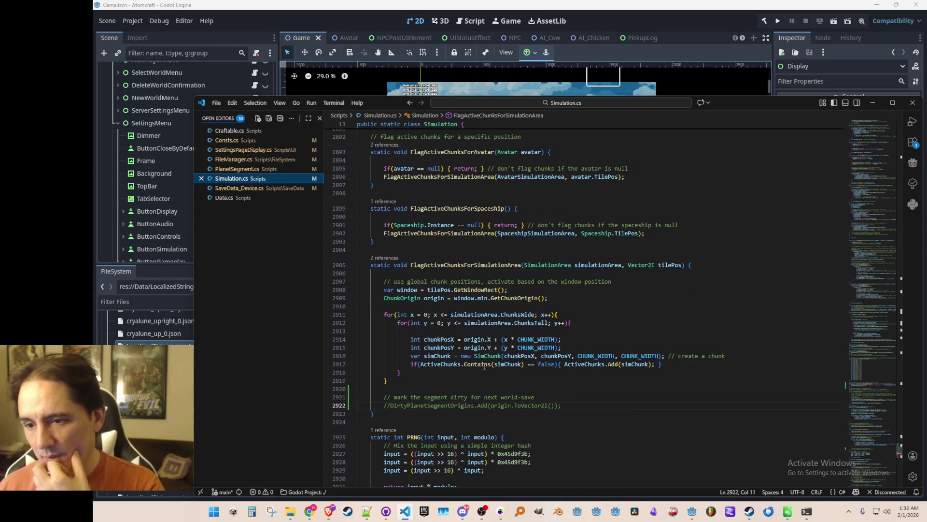
scroll(505, 271, "down", 2)
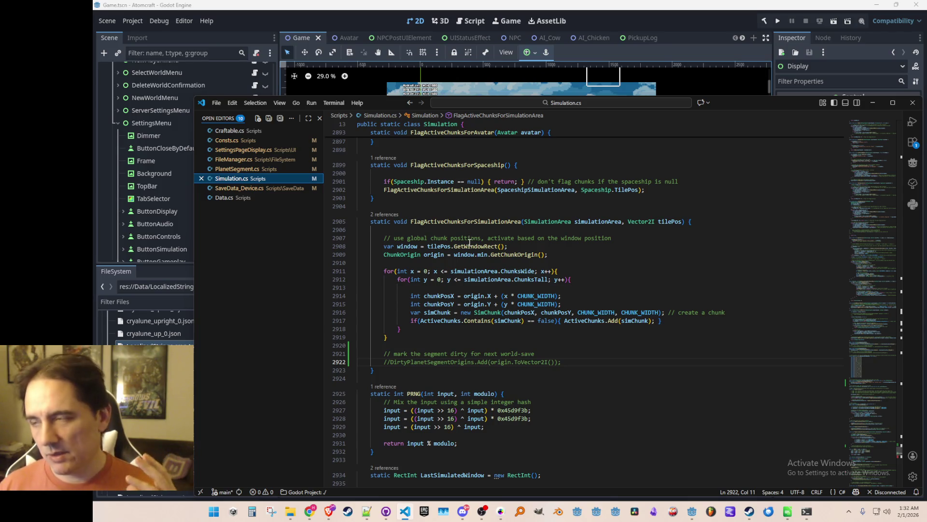
mouse_move(469, 242)
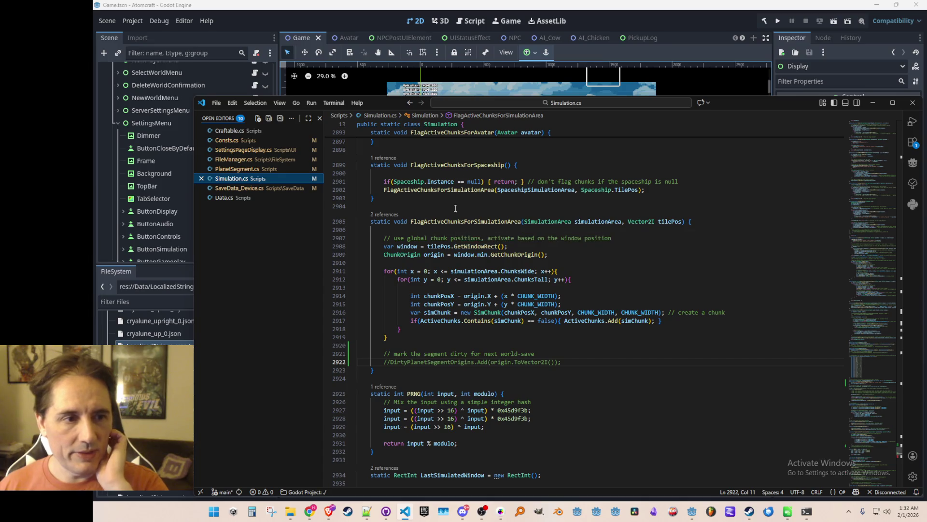
scroll(458, 239, "up", 10)
scroll(457, 238, "down", 10)
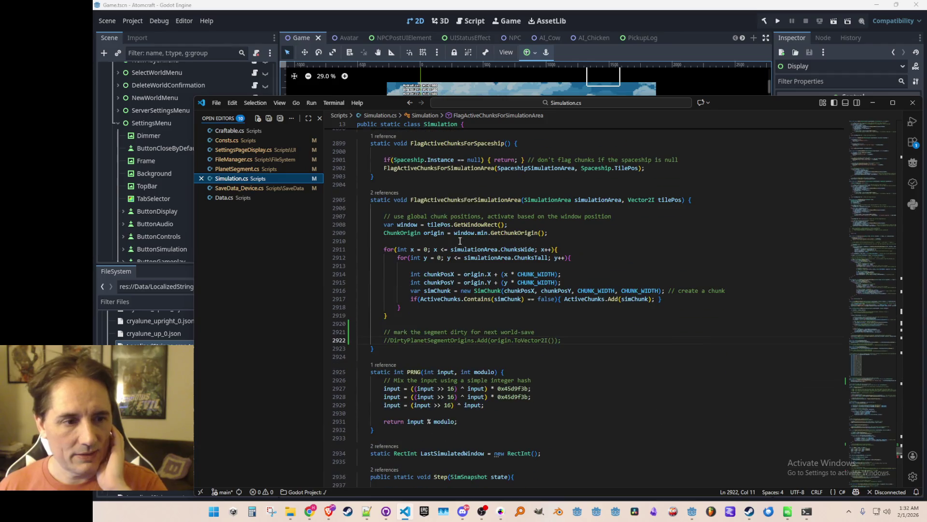
scroll(464, 239, "up", 17)
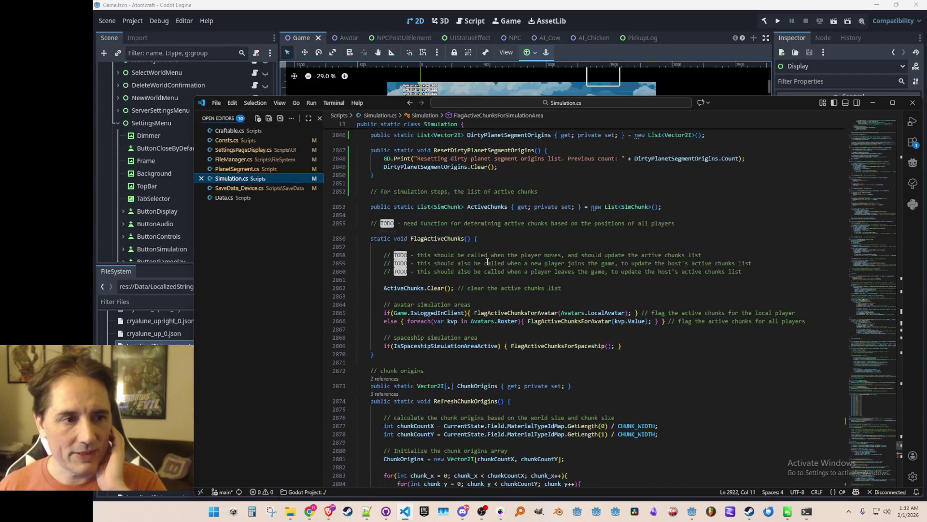
scroll(486, 262, "up", 6)
scroll(486, 262, "down", 7)
scroll(487, 263, "up", 2)
left_click(508, 200)
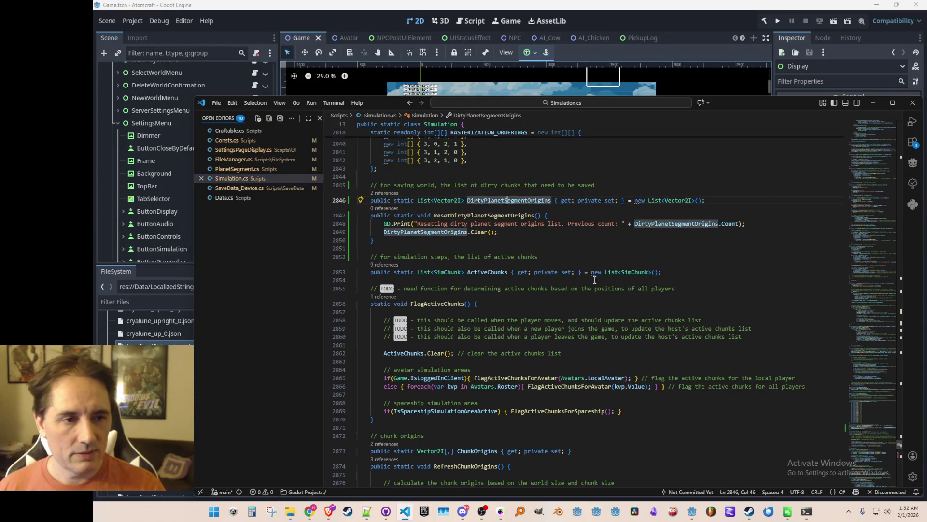
- Change DirtyPlanetSegmentOrigins from a List to a HashSet and save Simulation.cs
key("ctrl+Left")
key("ctrl+Left")
key("ctrl+Left")
key("ctrl+shift+Left")
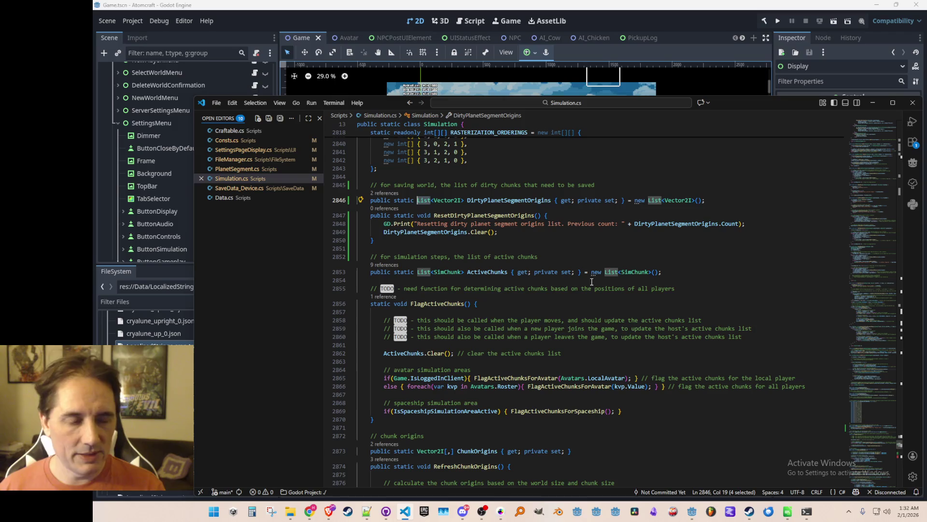
type("Has")
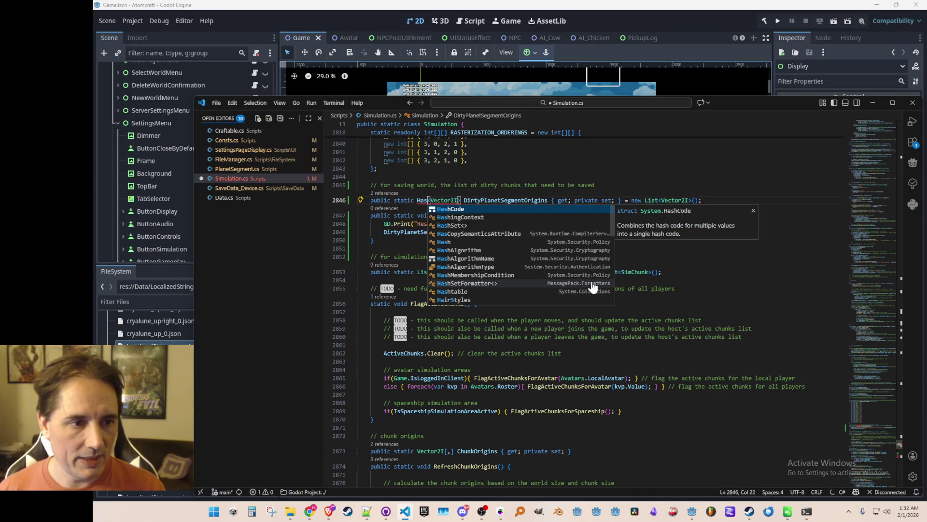
key("Tab")
key("End")
key("ctrl+Left")
key("ctrl+Left")
key("ctrl+Left")
key("ctrl+shift+Left")
type("HashSet")
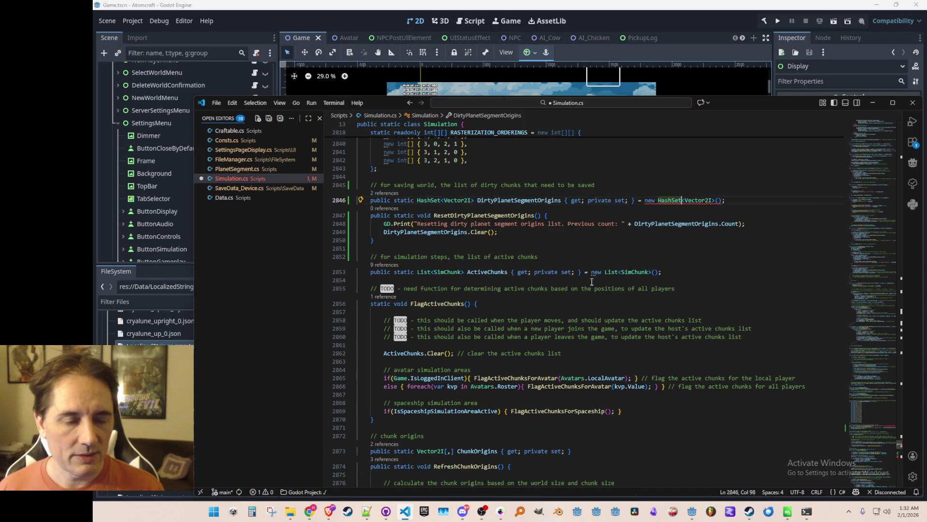
key("ctrl+s")
key("Down")
key("Down")
key("Down")
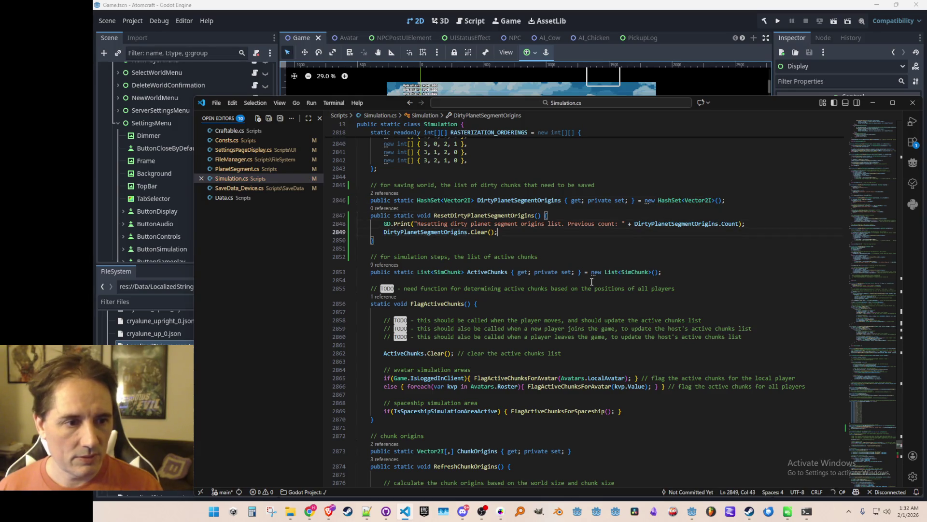
- Replace 'list' with 'hashset' in the reset log message and save
left_click(718, 224)
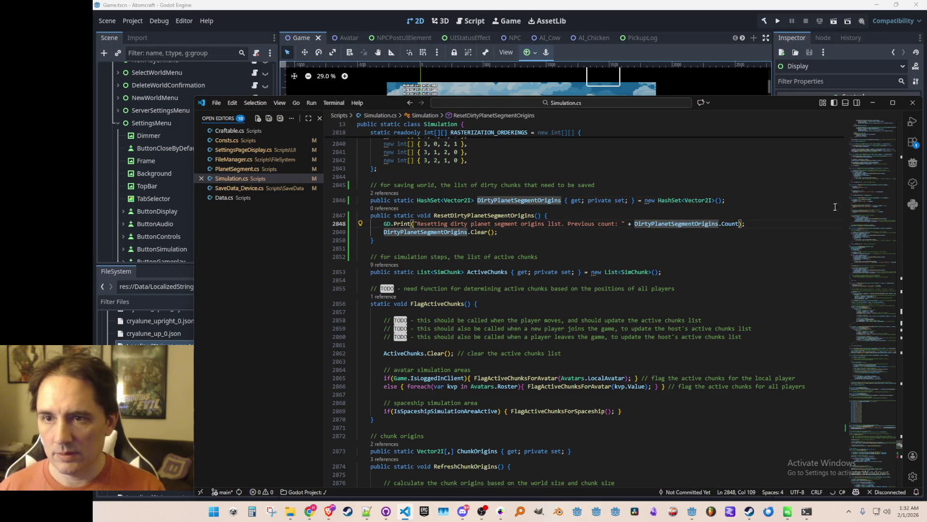
key("alt+Tab")
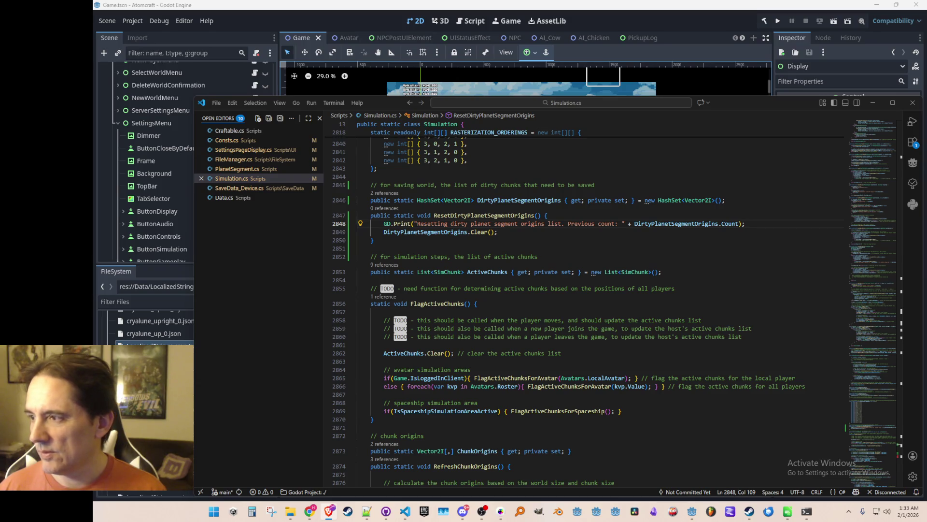
key("Down")
key("Down")
key("Down")
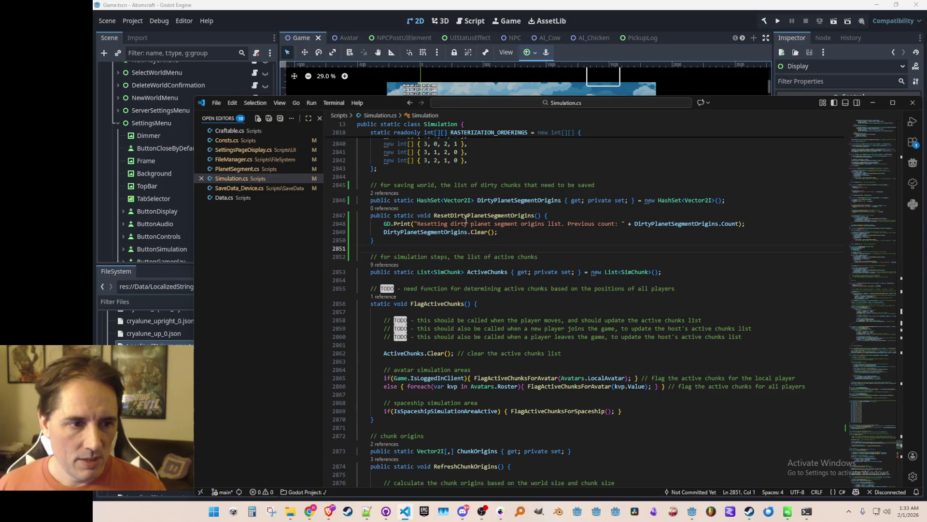
left_click(430, 200)
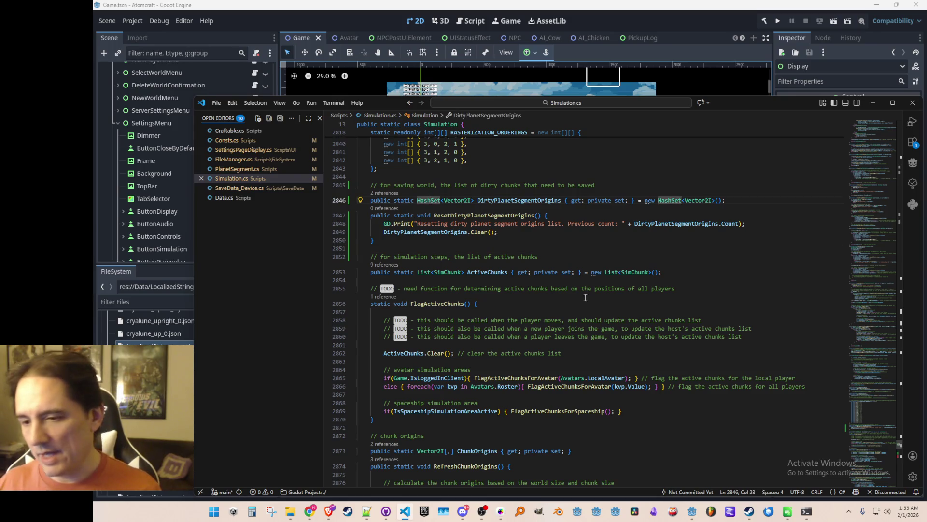
key("ctrl+shift+Right")
key("Down")
key("Down")
key("ctrl+Right")
key("ctrl+Right")
key("ctrl+Right")
key("Right")
key("ctrl+shift+Right")
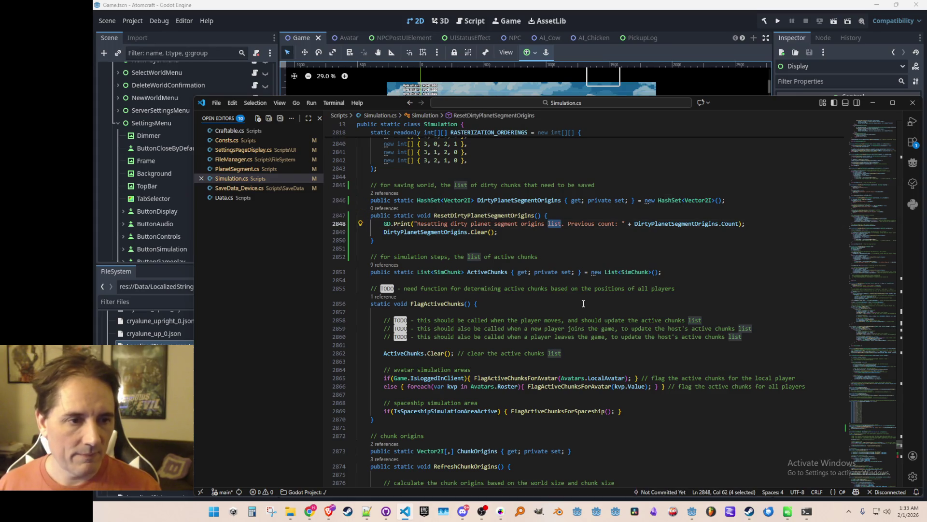
type("hashset")
key("ctrl+s")
- Peek at a definition with F12, then return to the reset method's print line
key("F12")
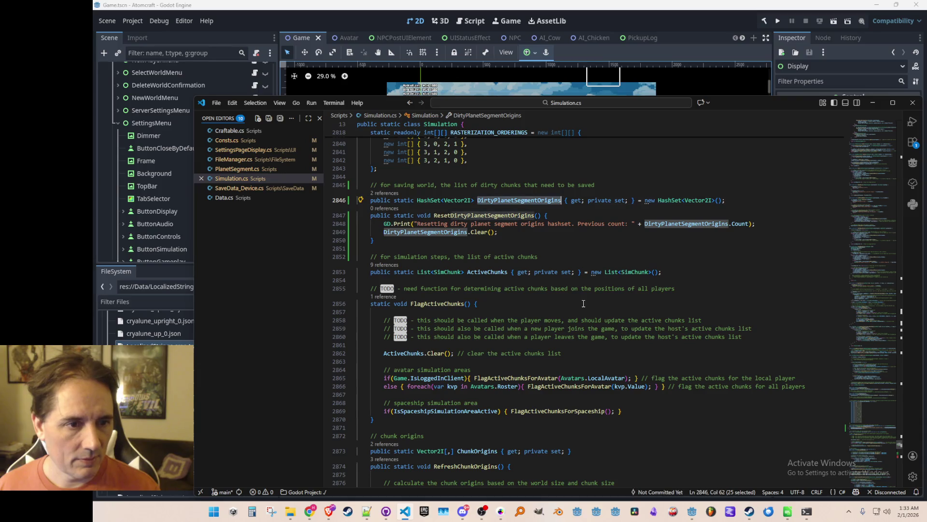
key("alt+Left")
scroll(596, 294, "down", 5)
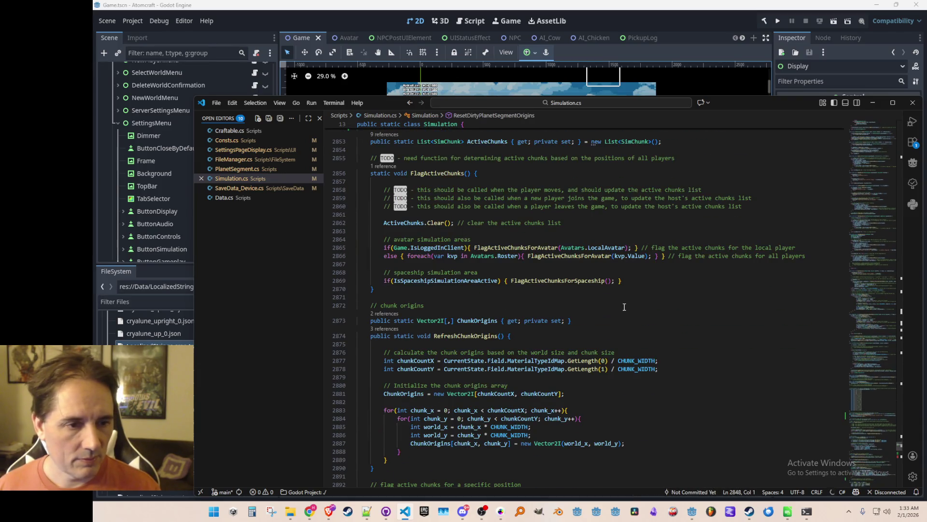
- Insert '// 1. get the planet segment origin' below the world-save comment in FlagActiveChunksForSimulationArea
scroll(624, 307, "down", 5)
scroll(632, 303, "down", 10)
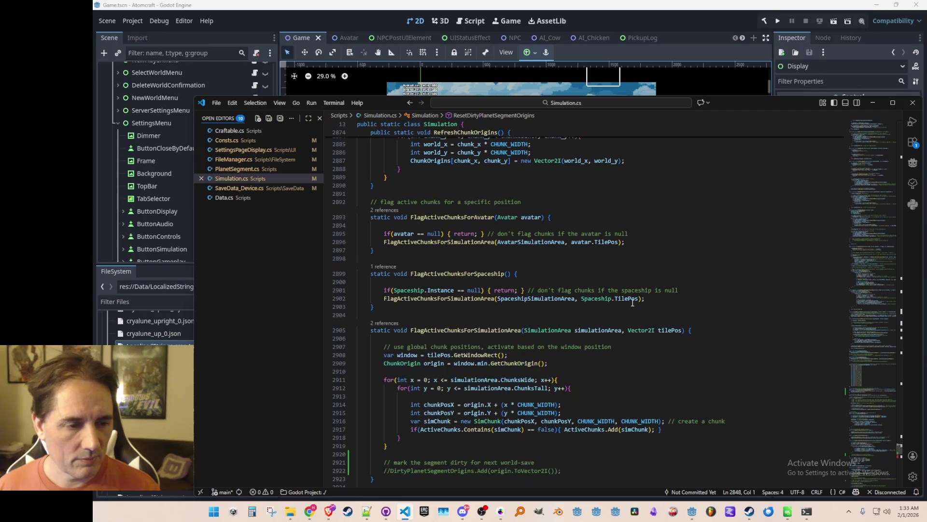
left_click(633, 319)
key("Home")
key("Up")
key("End")
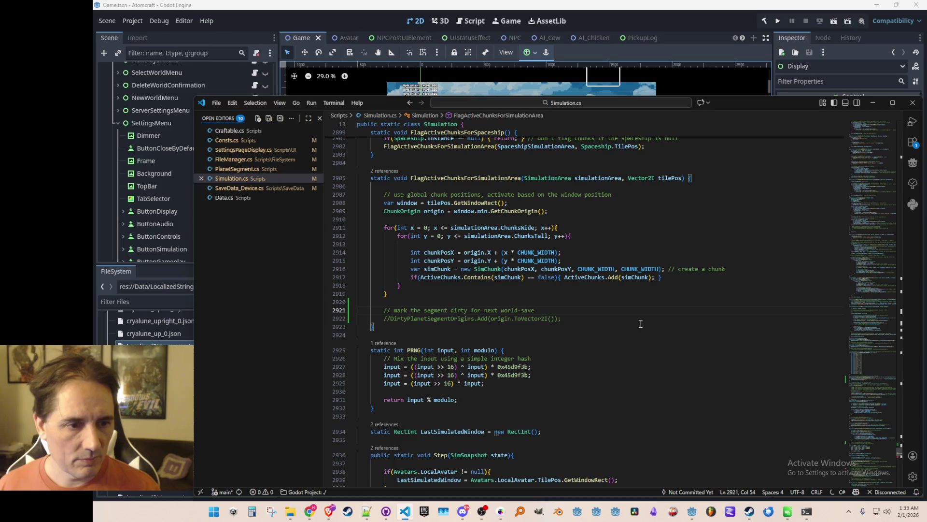
key("Return")
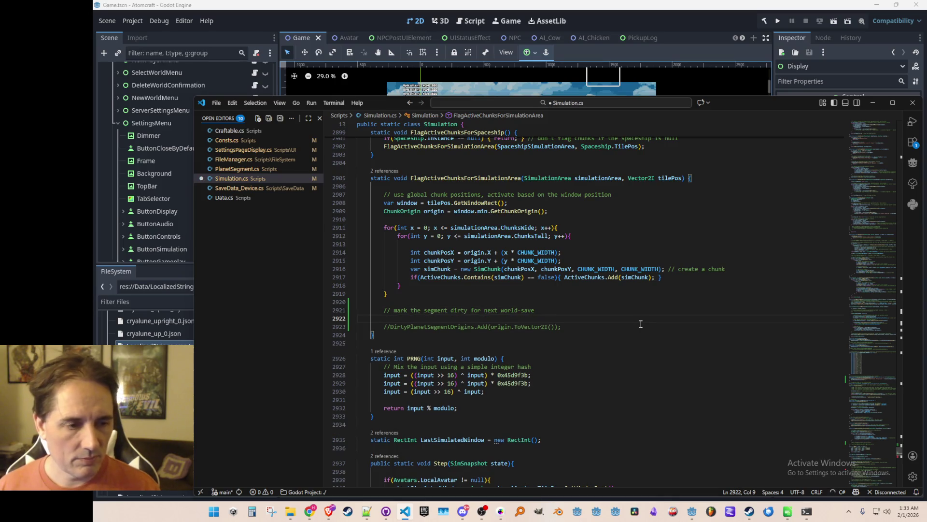
type("// 1. get the pl")
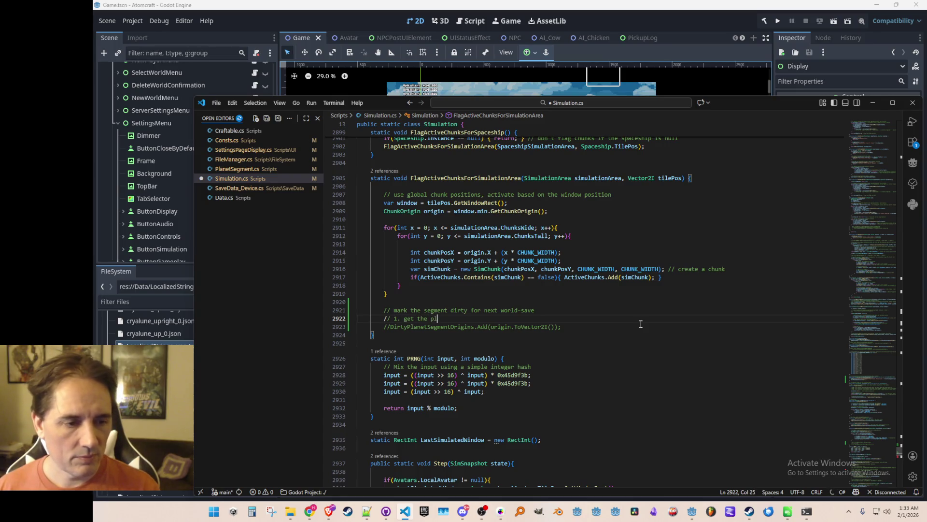
type("anet segment origin")
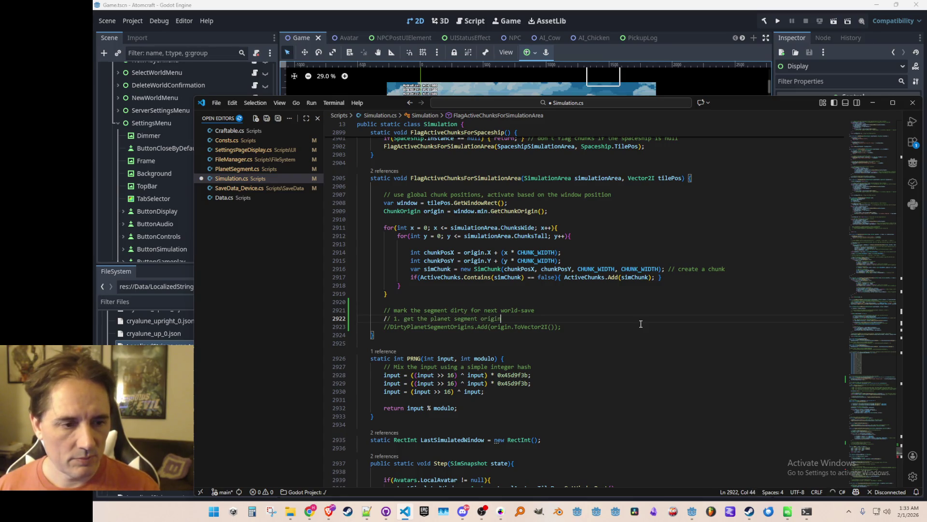
key("Return")
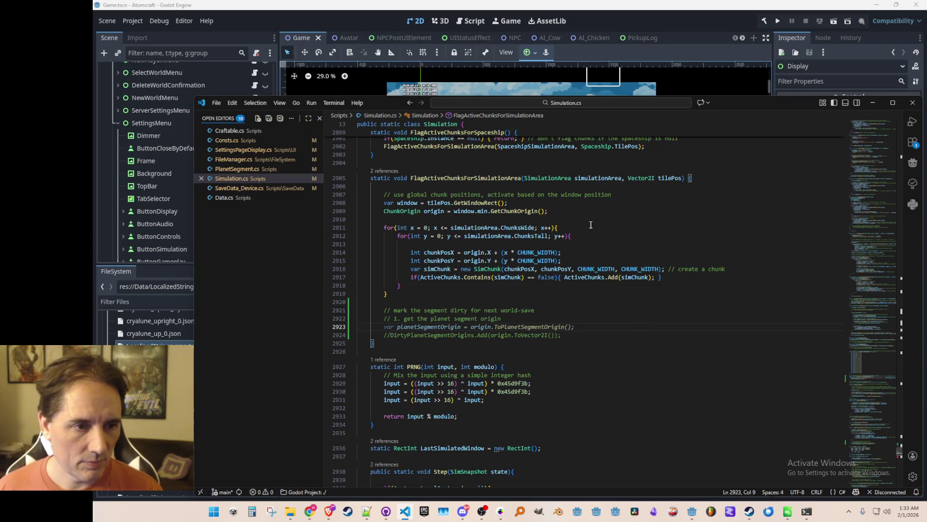
left_click(664, 177)
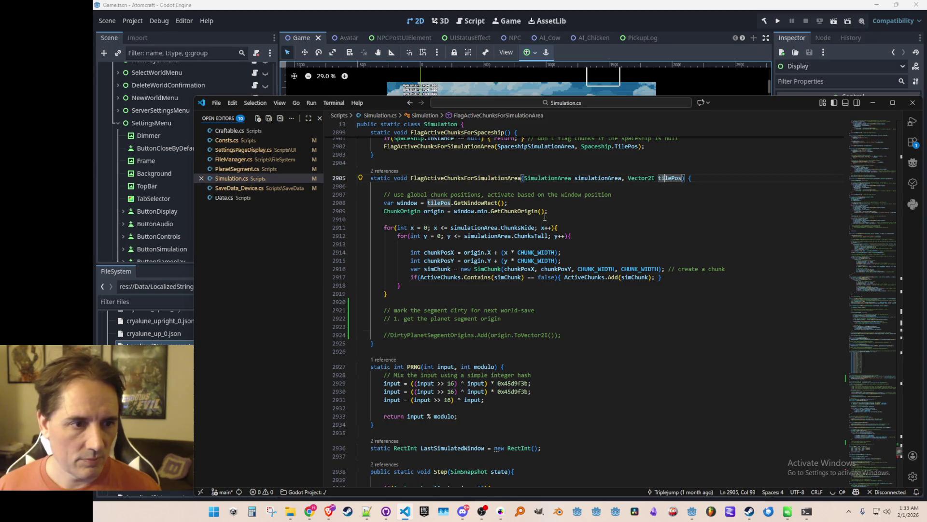
right_click(411, 211)
- In the ChunkOrigin definition, add a method named ToPlanetSegmentOrigin after GetHashCode
left_click(439, 208)
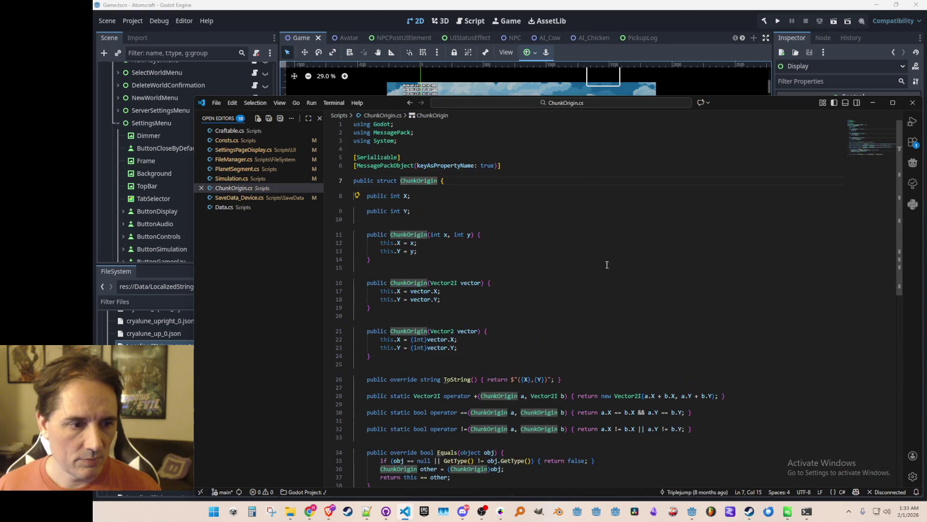
scroll(605, 263, "down", 4)
scroll(668, 351, "down", 1)
triple_click(705, 357)
left_click(710, 358)
key("Return")
key("Return")
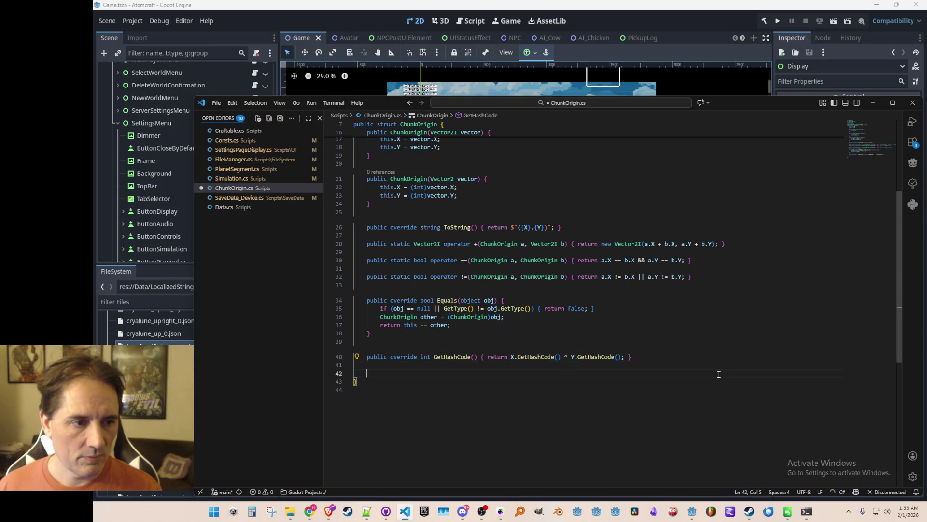
type("public")
key("Tab")
key("Home")
key("ctrl+Right")
key("ctrl+Right")
key("ctrl+shift+Right")
type("ToPlanet")
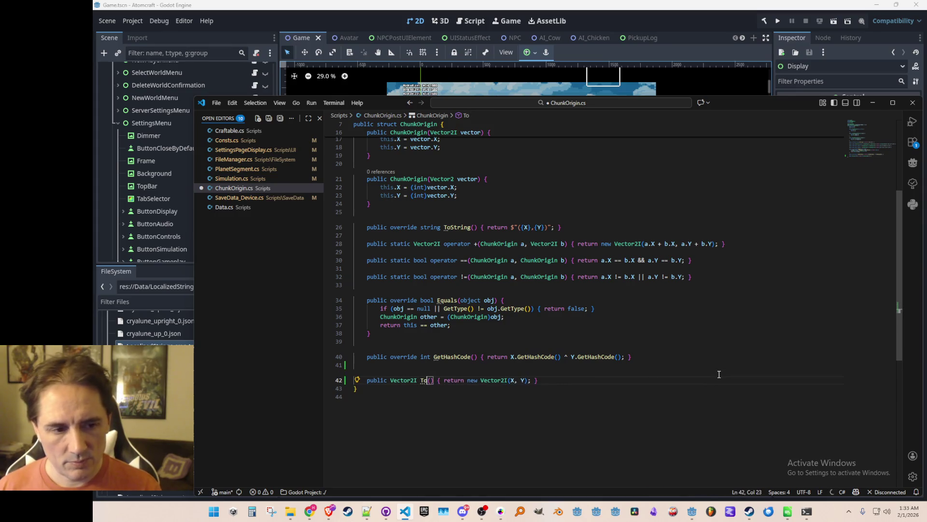
type("SegmentOrigin")
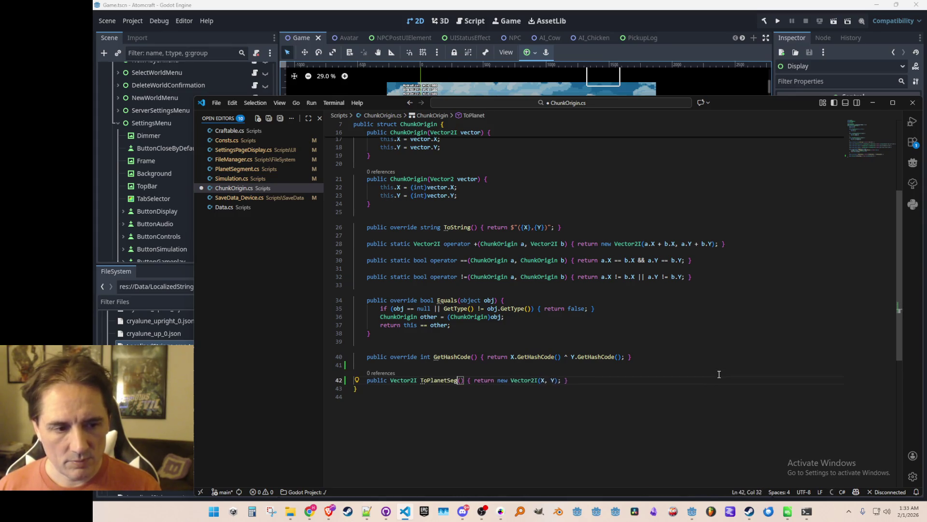
- Fill the method body with rounded x and y lines plus a return, and save
key("End")
key("ctrl+Left")
key("ctrl+Left")
key("ctrl+Left")
key("Return")
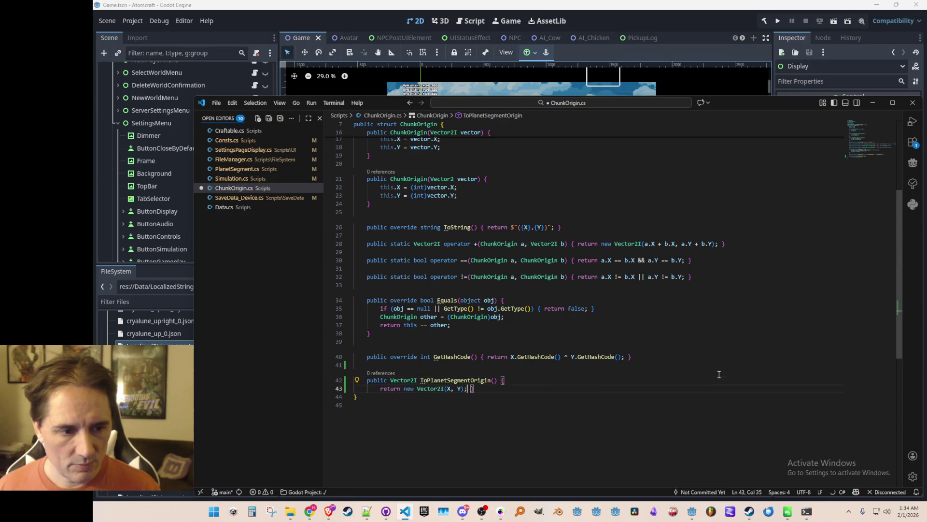
key("End")
key("Left")
key("Return")
key("Up")
key("ctrl+shift+Return")
type("int x =")
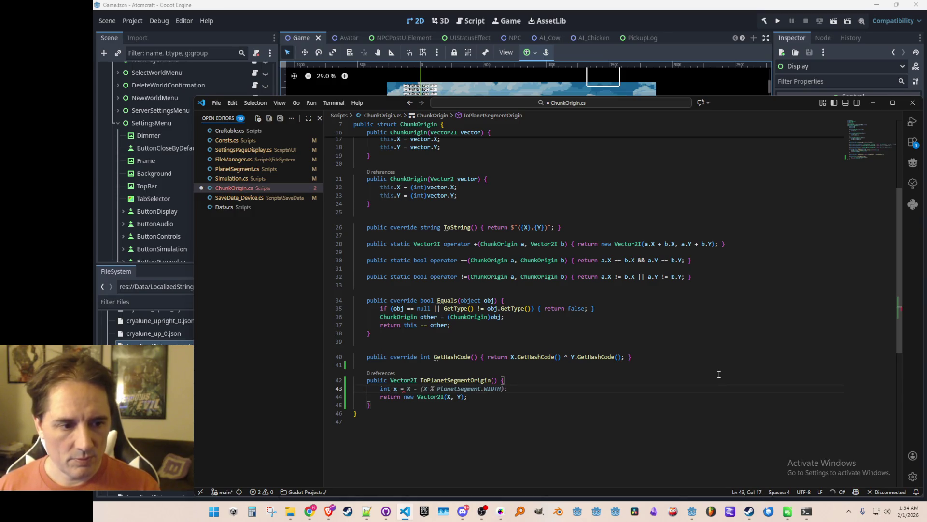
key("Tab")
key("Return")
key("Tab")
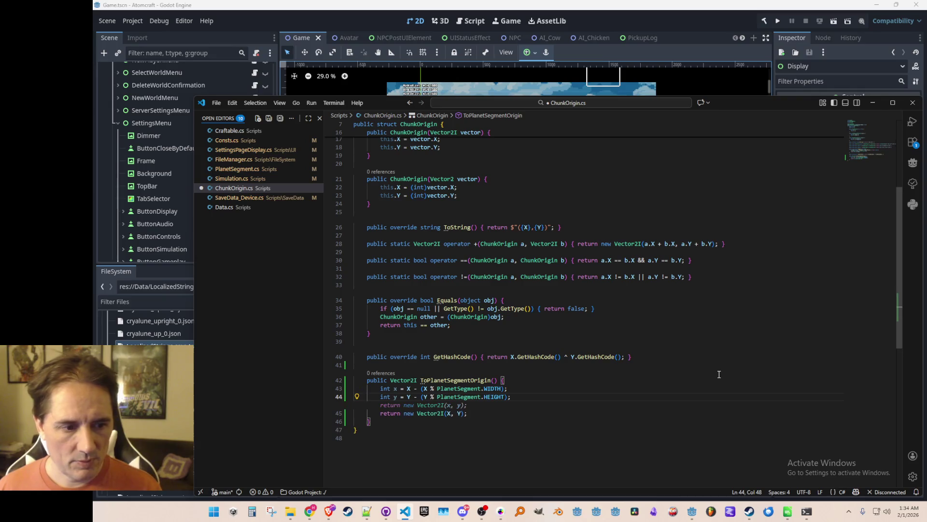
key("Tab")
key("ctrl+s")
- Add the comment 'get the origin of the planet segment this point is within' above the method and save
key("Up")
key("Up")
key("Up")
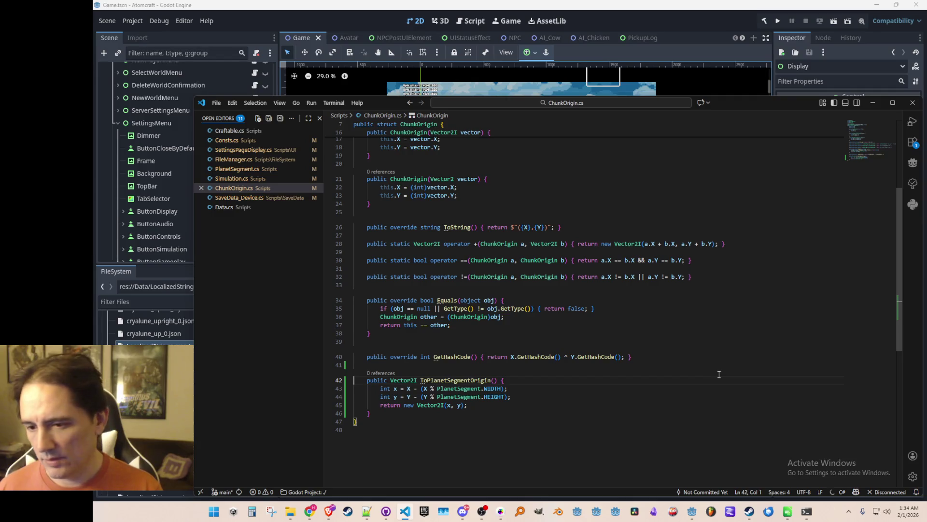
key("ctrl+Right")
key("ctrl+Right")
key("ctrl+shift+Right")
key("ctrl+shift+Right")
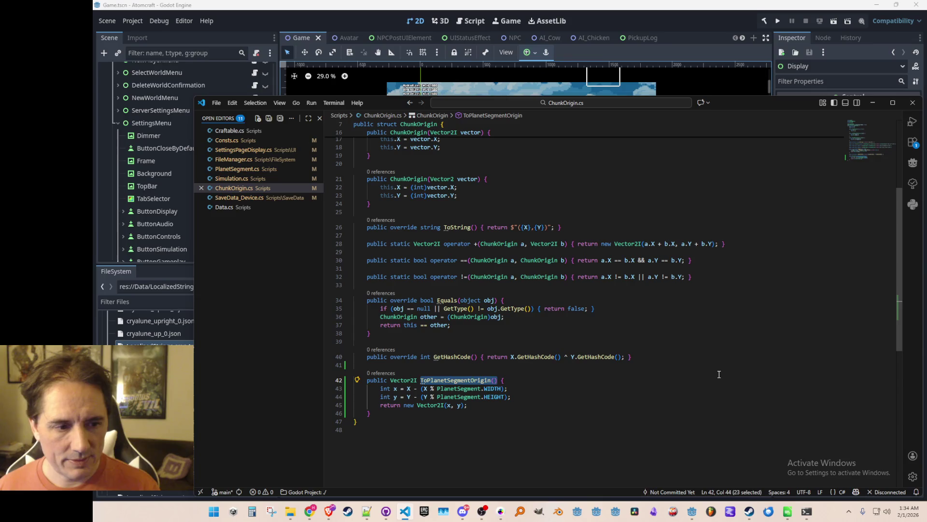
key("Up")
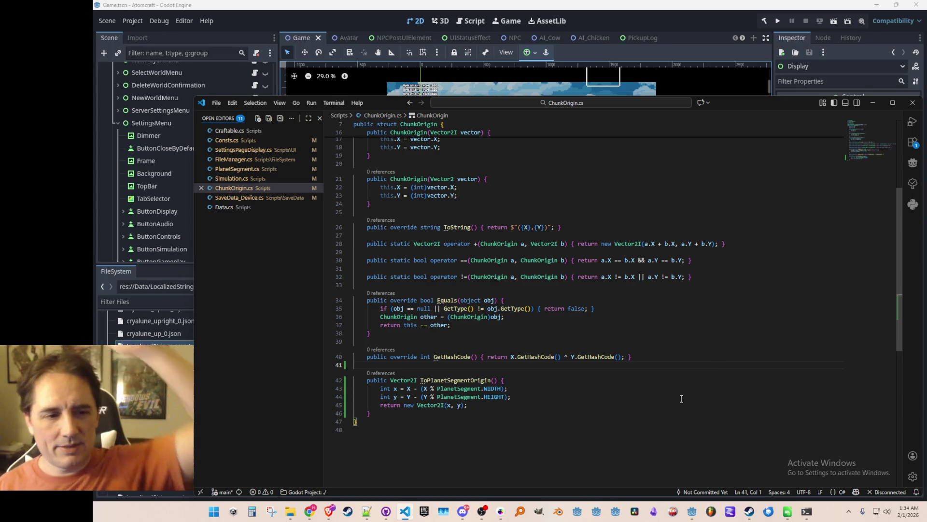
key("Return")
type("get the origin of the planet segment this ")
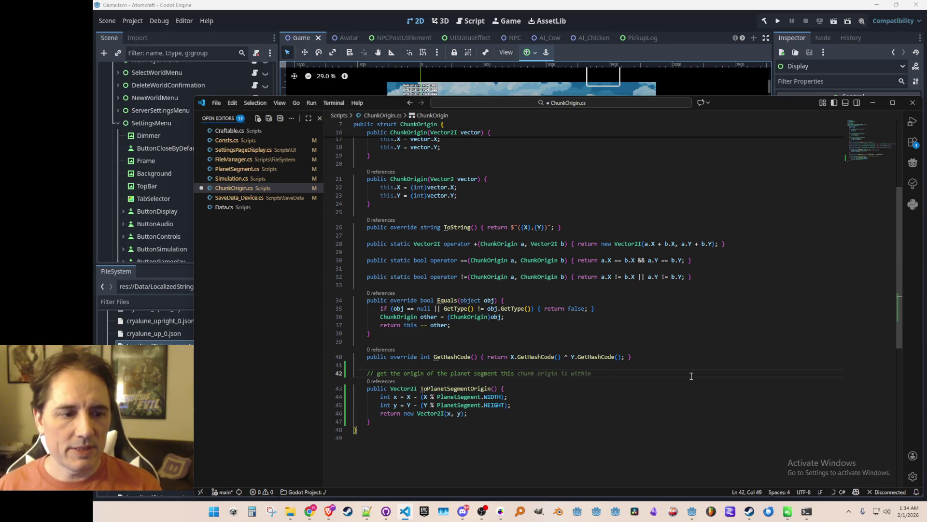
type("point is within")
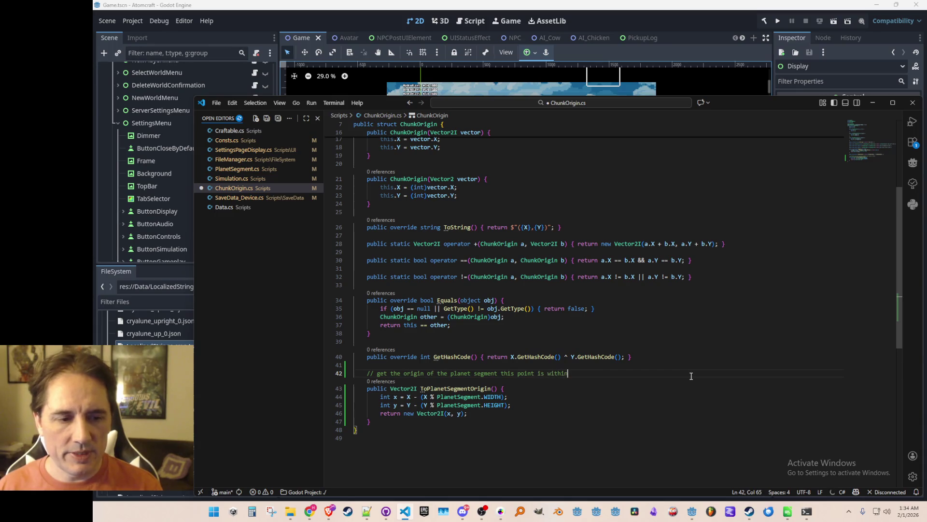
key("ctrl+s")
- Replace the modulo-based x/y rounding with division-based rounding and save ChunkOrigin.cs
key("Down")
key("Down")
key("Down")
key("End")
key("shift+Up")
key("shift+Home")
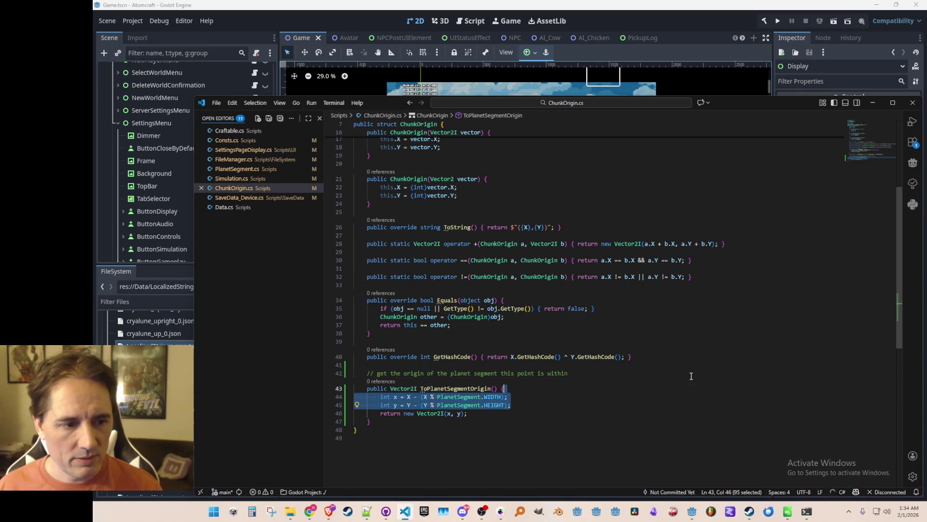
key("BackSpace")
key("Tab")
key("Return")
key("Tab")
key("ctrl+s")
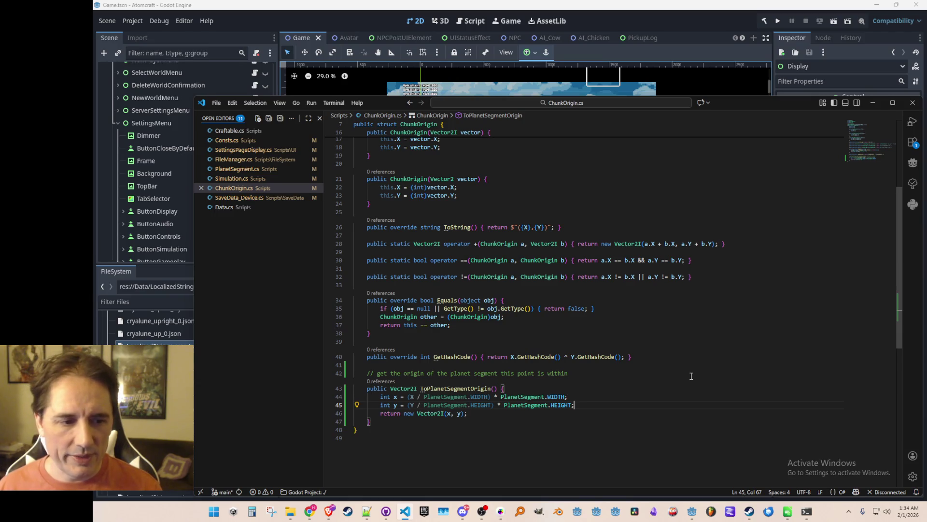
- Return to the ChunkOrigin usage in Simulation.cs
key("Up")
key("Up")
key("Home")
key("ctrl+Right")
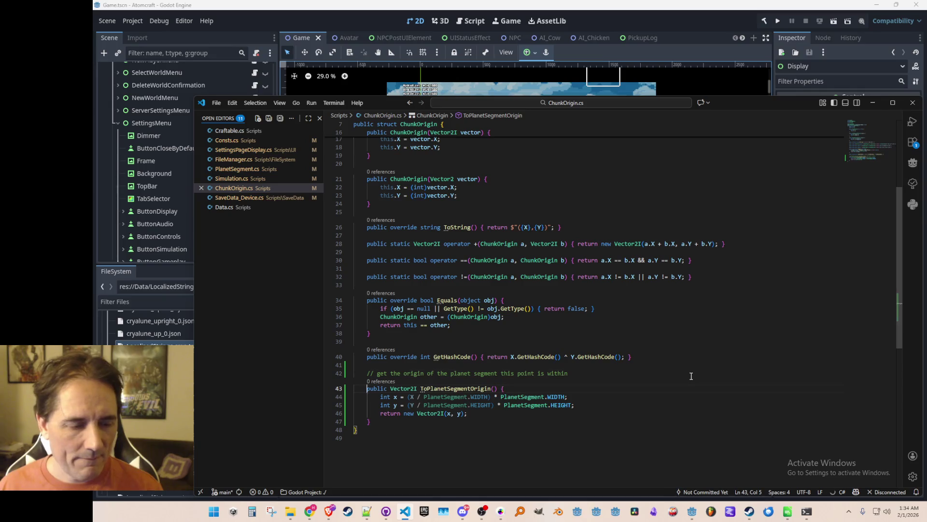
key("ctrl+Right")
key("ctrl+Right")
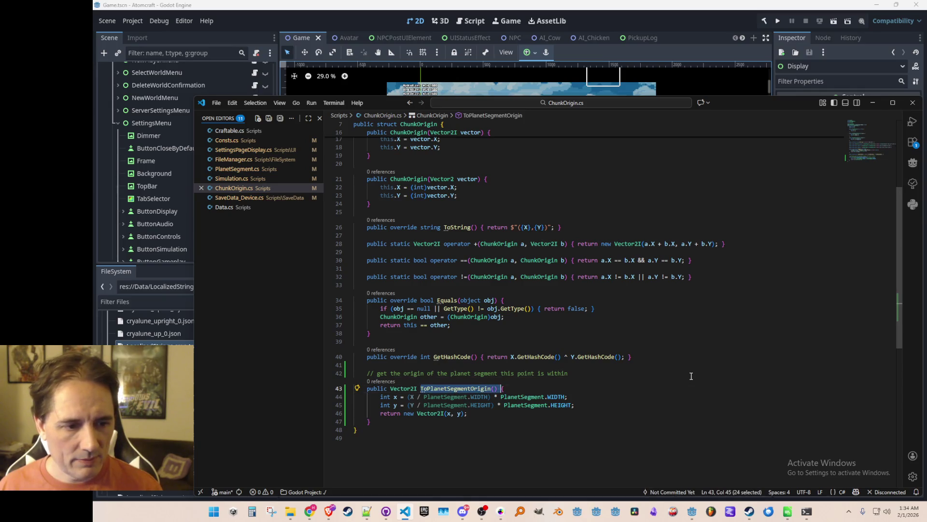
key("Page_Up")
key("alt+Left")
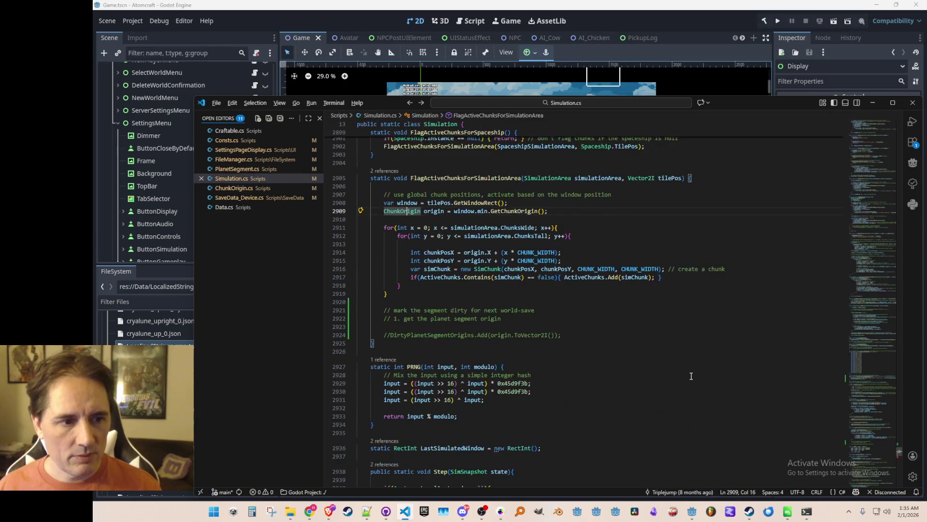
- Add 'Vector2I planetSegmentOrigin = origin.ToPlanetSegmentOrigin();' below the step comment
key("Down")
key("Down")
key("Down")
key("Down")
key("Down")
key("Down")
key("End")
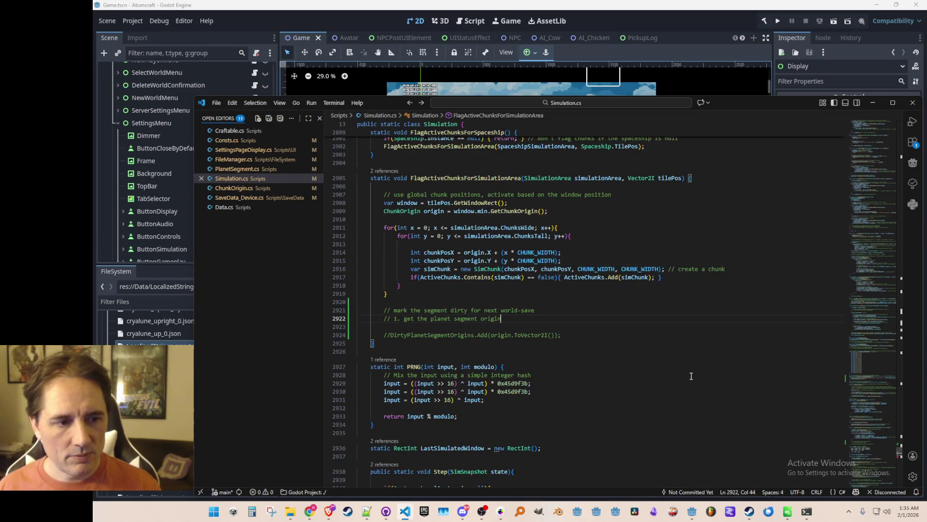
key("Return")
type("ToPlanetSegmentOrigin(")
key("Home")
type("orog")
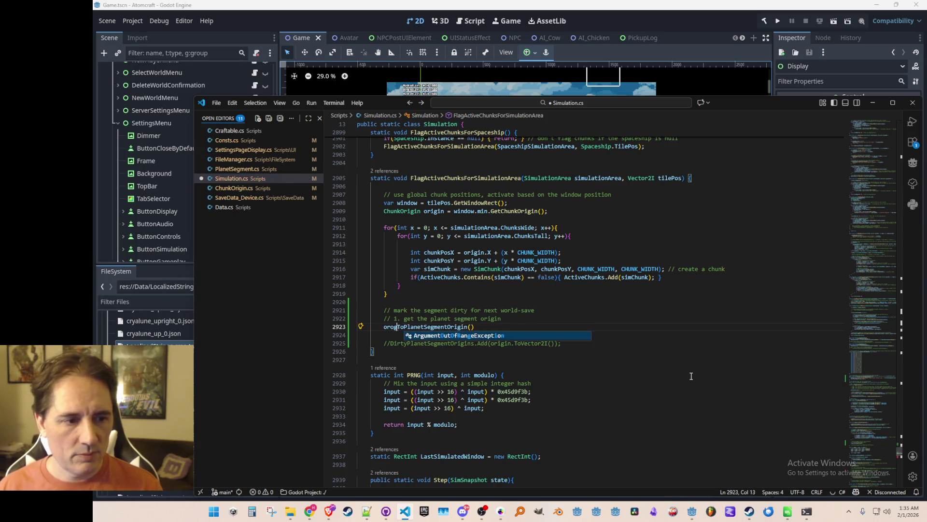
key("BackSpace")
key("BackSpace")
type("igin.")
type("var planetS")
type("egmentOrigin =")
key("End")
type(";")
key("Home")
key("ctrl+shift+Right")
type("Vector2I")
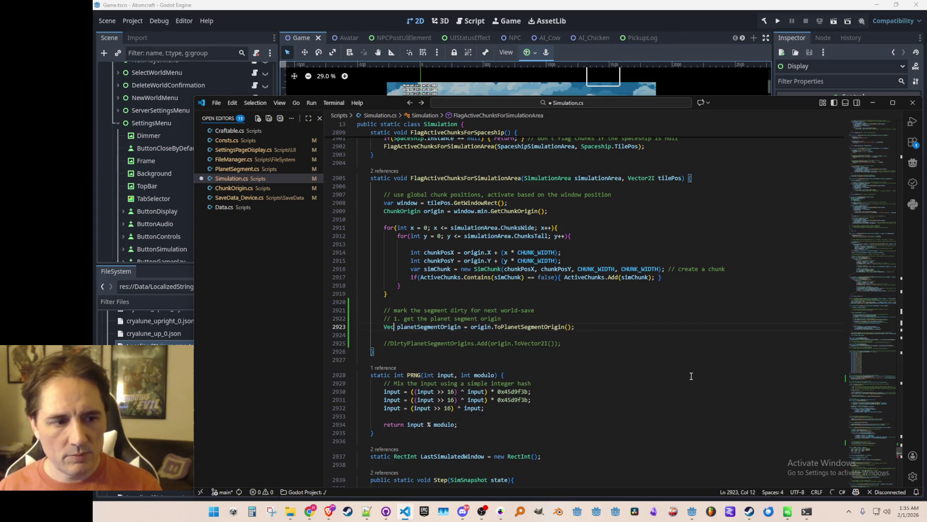
key("Escape")
- Accept the suggested if-block that adds the origin, and delete the leftover commented-out Add line
key("End")
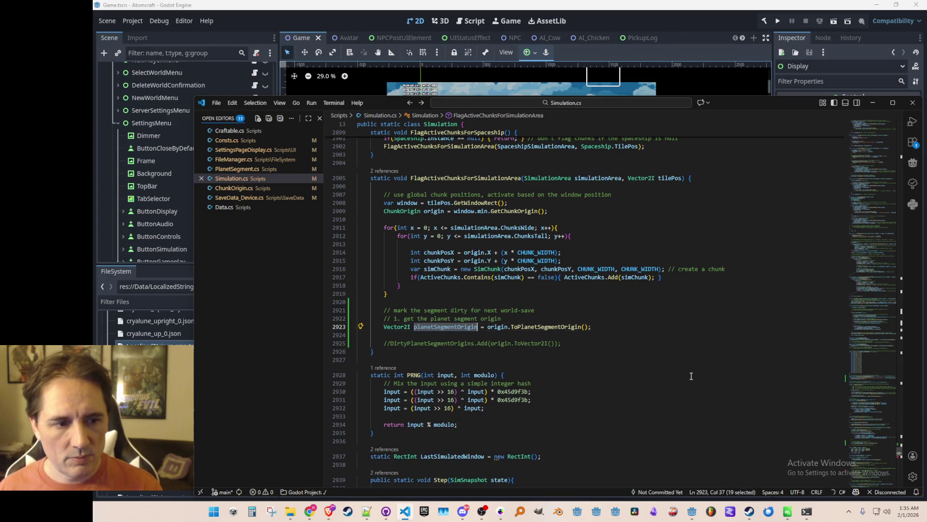
key("Return")
type("if")
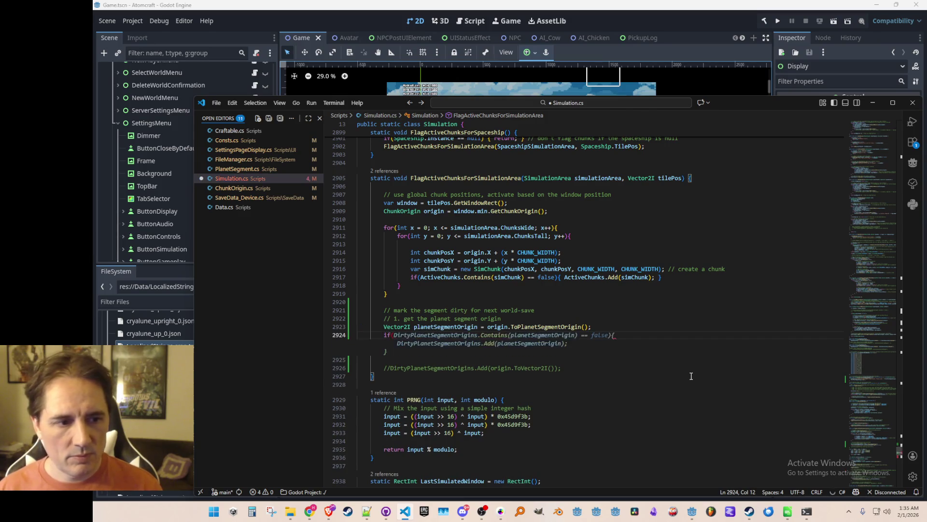
key("Tab")
key("Down")
key("Down")
key("Down")
key("Home")
key("Home")
key("shift+Up")
key("shift+Up")
key("BackSpace")
key("Up")
key("Up")
key("Up")
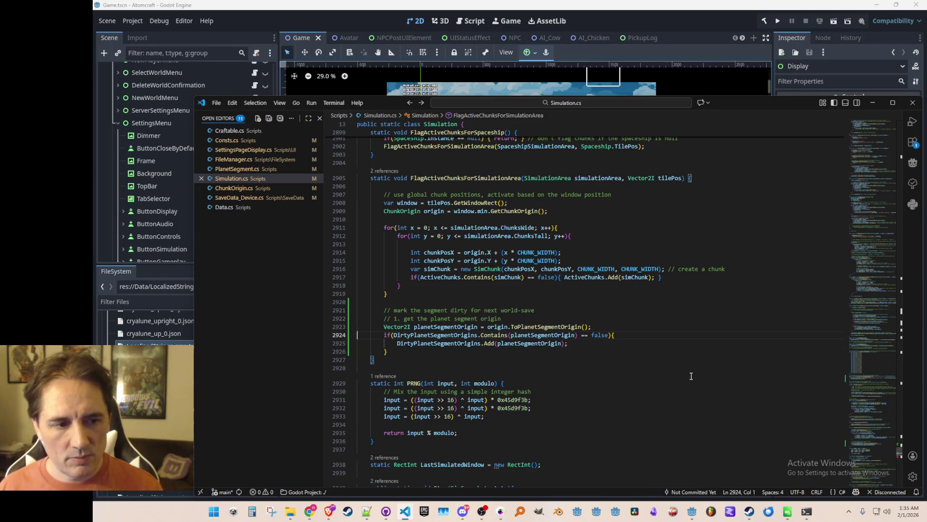
mouse_move(494, 344)
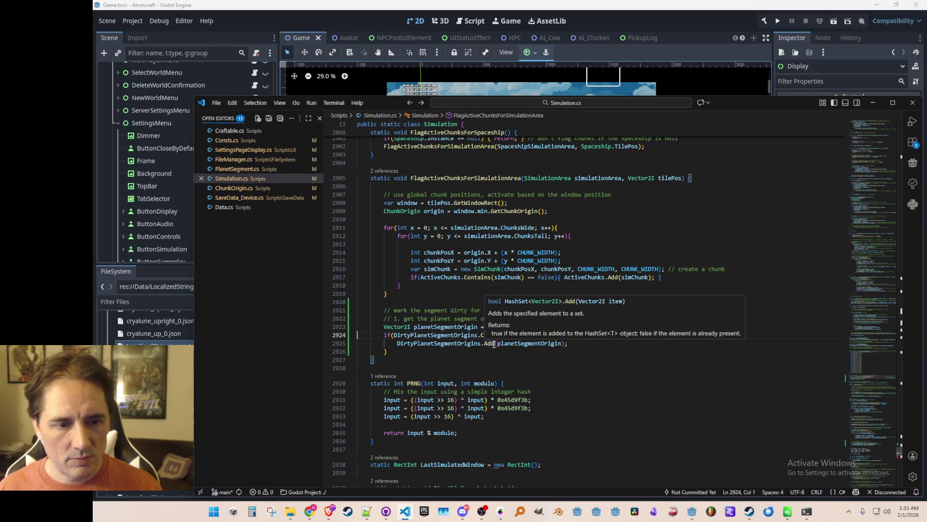
- Move the DirtyPlanetSegmentOrigins.Add call out above the if check and delete the if-block
key("Down")
key("Home")
key("shift+End")
key("BackSpace")
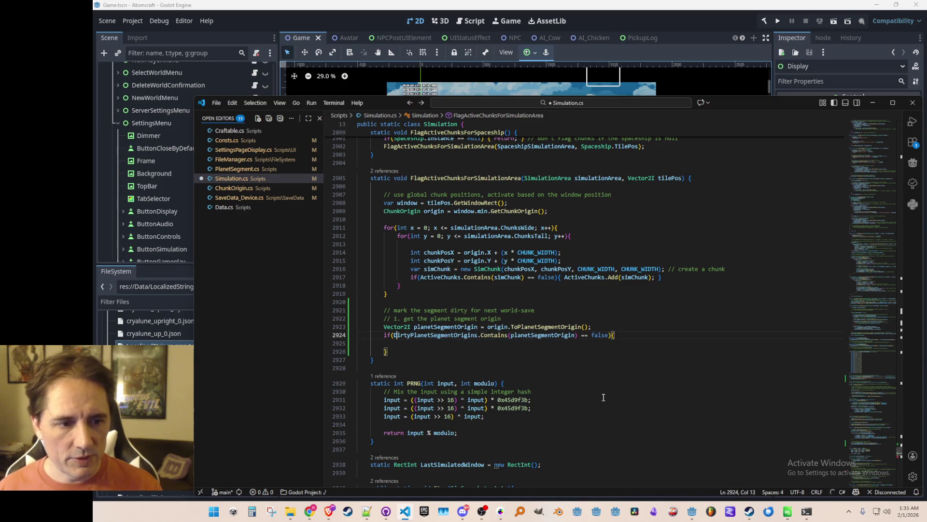
type("DirtyPlanetSegmentOrigins.Add(planetSegmentOrigin);")
key("Home")
key("shift+Down")
key("shift+Down")
key("shift+Down")
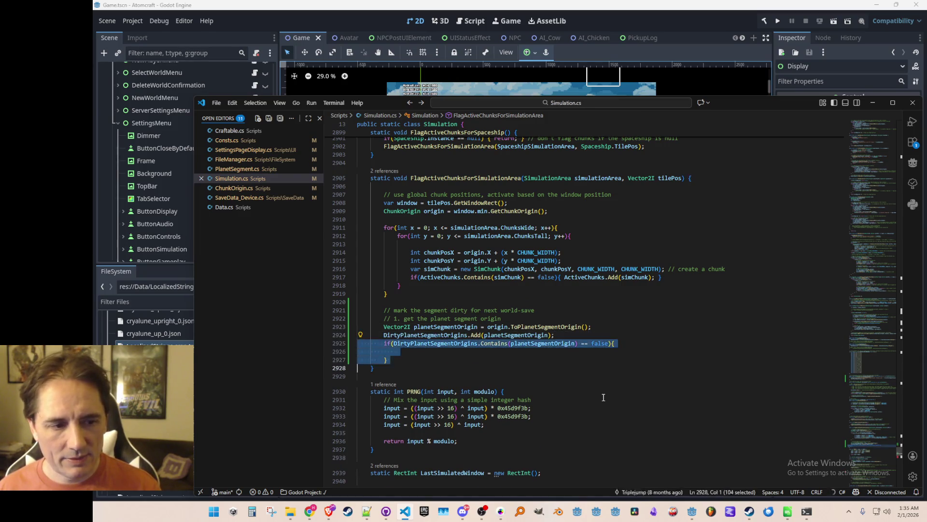
key("BackSpace")
key("Up")
key("Up")
key("Up")
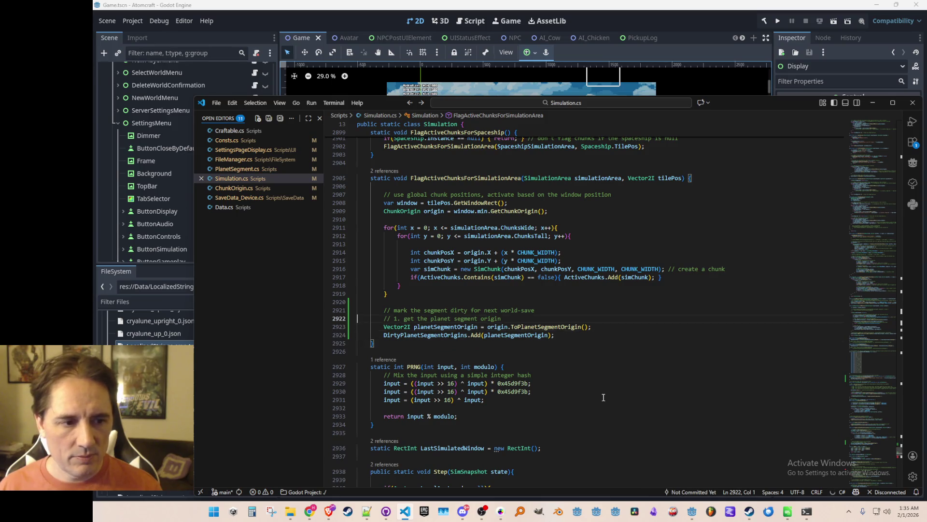
- Delete the origin comment and inline the variable as DirtyPlanetSegmentOrigins.Add(origin.ToPlanetSegmentOrigin())
key("shift+Down")
key("BackSpace")
key("Up")
key("Down")
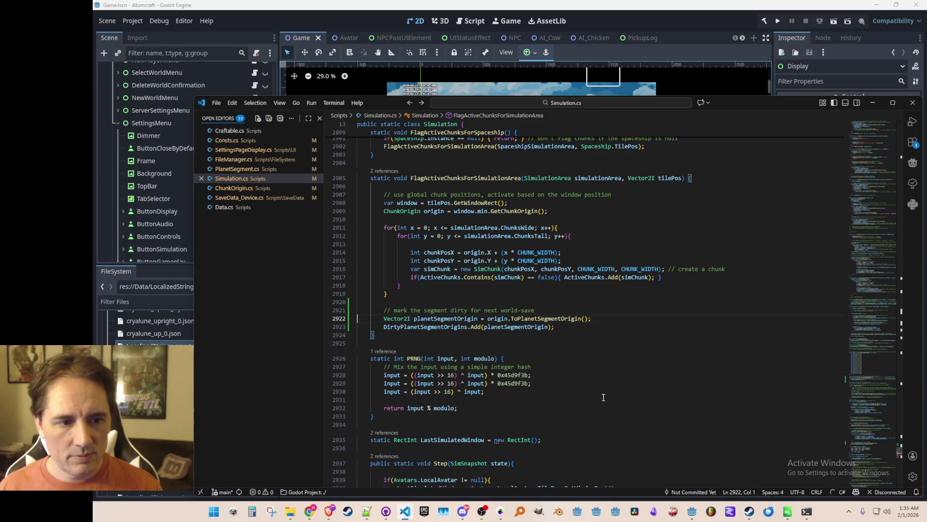
key("End")
key("ctrl+shift+Left")
key("ctrl+shift+Left")
key("ctrl+shift+Left")
key("ctrl+period")
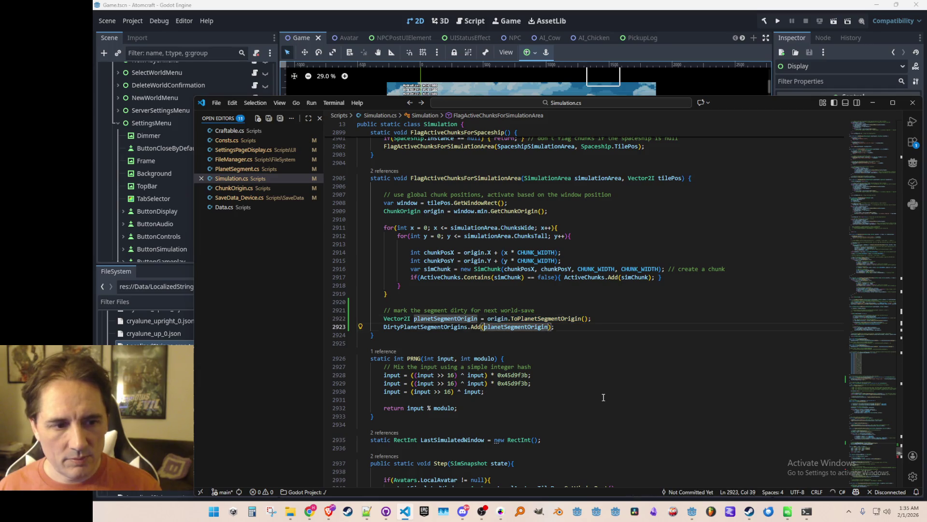
key("Return")
key("Up")
scroll(604, 397, "up", 12)
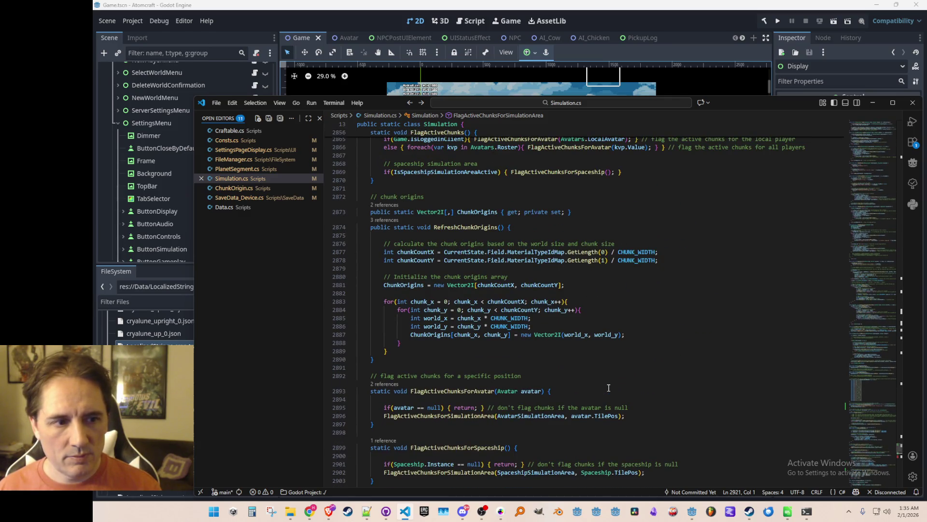
- Inspect the ToPlanetSegmentOrigin definition, then return to the call in Simulation.cs
scroll(608, 388, "down", 11)
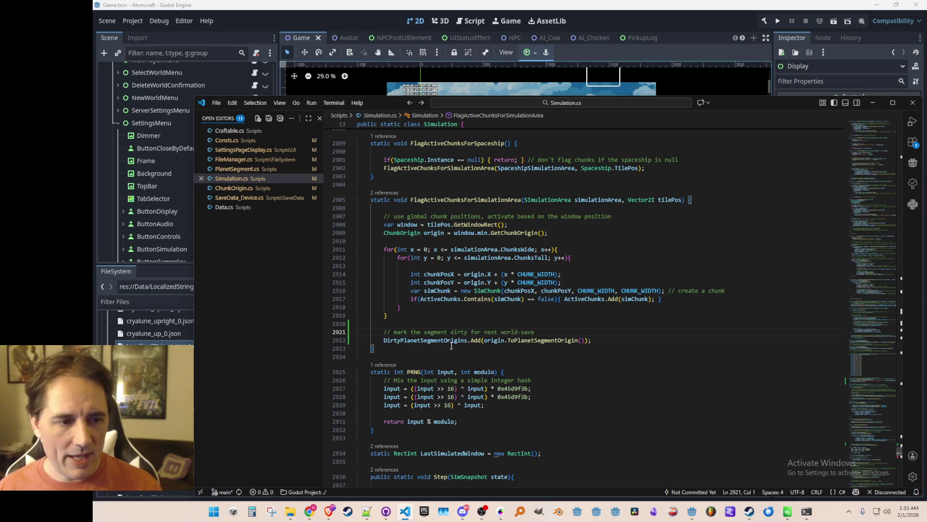
left_click(481, 364)
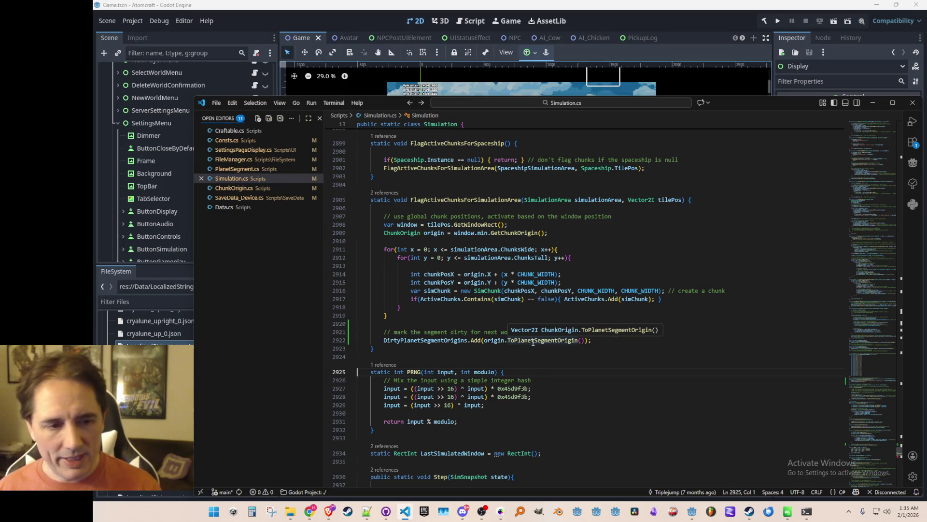
right_click(533, 341)
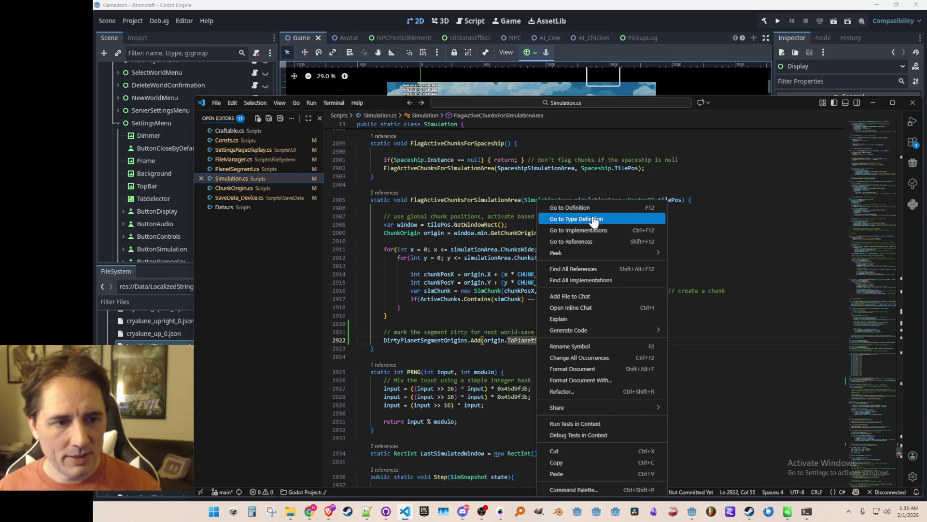
left_click(580, 209)
left_click(509, 319)
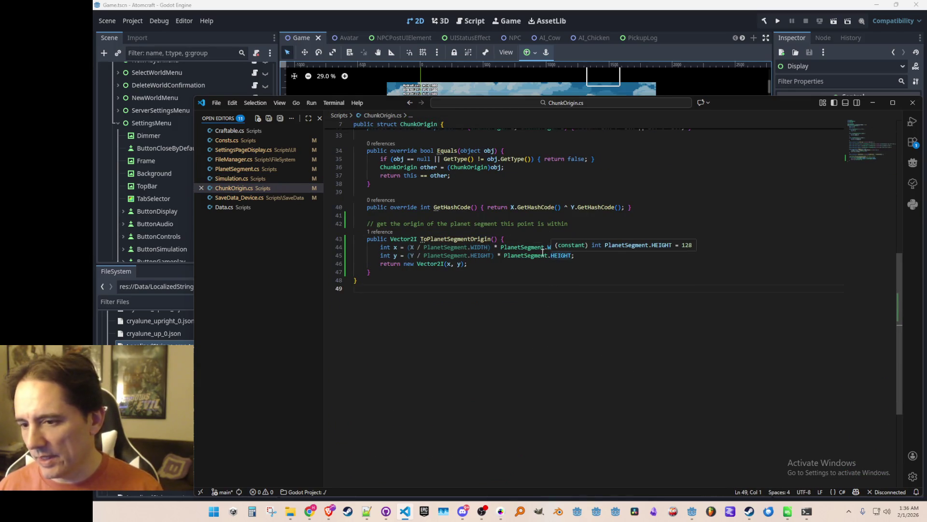
scroll(468, 294, "up", 2)
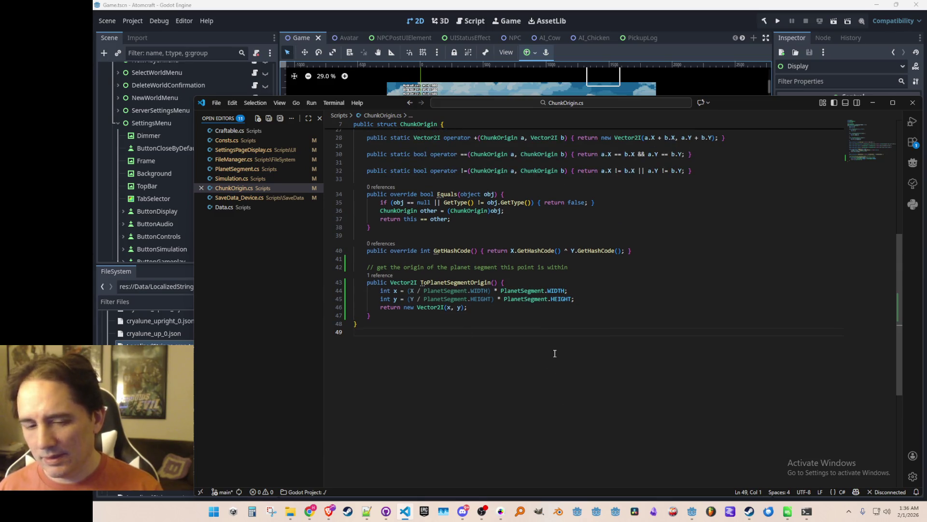
key("alt+Left")
key("alt+Left")
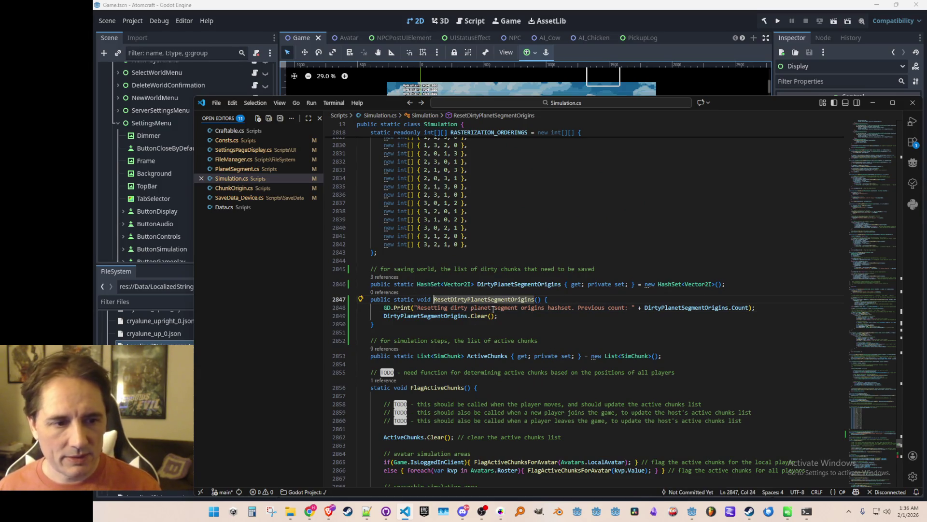
- Review the DirtyPlanetSegmentOrigins HashSet declaration, then open FileManager.cs at SavePlanet
key("alt+Left")
key("ctrl+Right")
key("ctrl+Right")
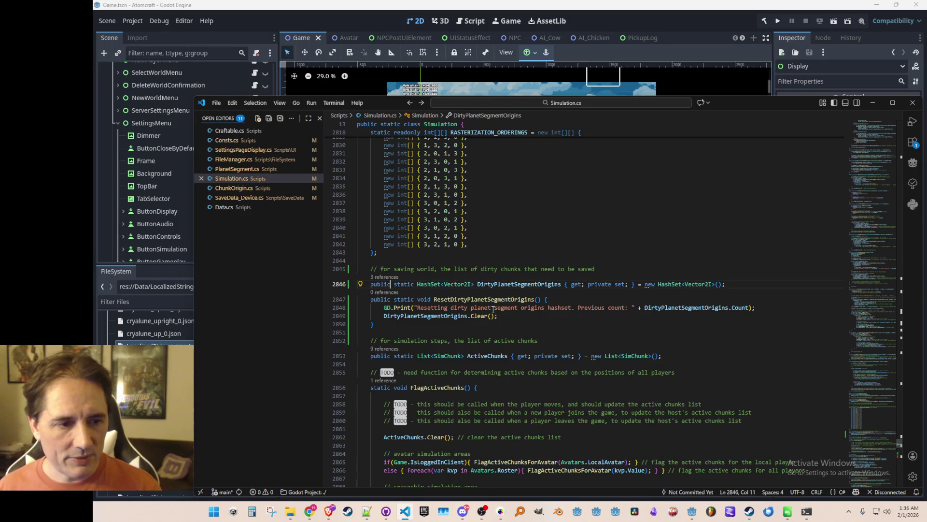
key("ctrl+Right")
key("Home")
key("Home")
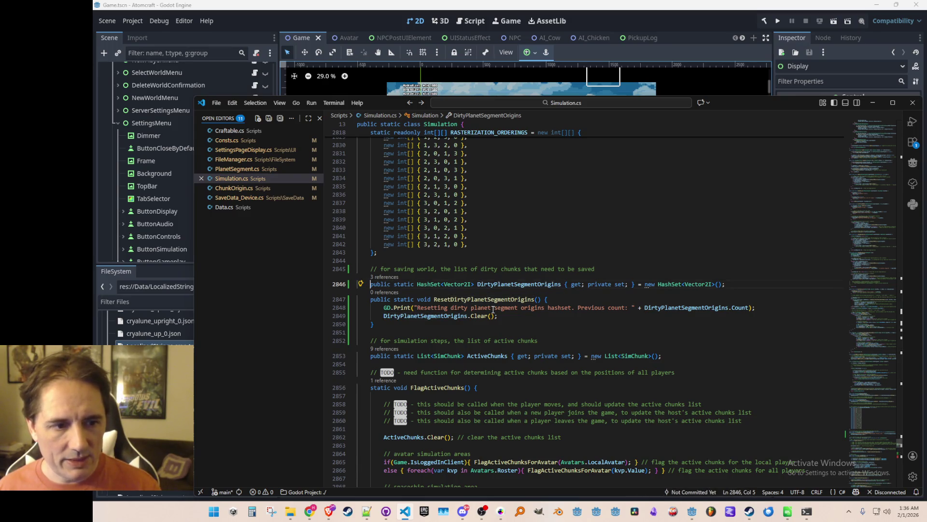
key("Up")
key("Down")
key("Down")
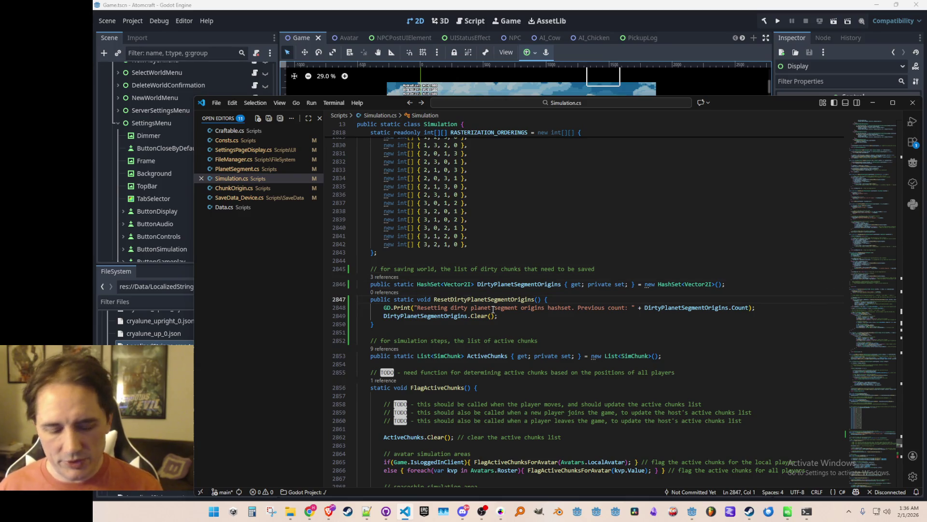
left_click(234, 159)
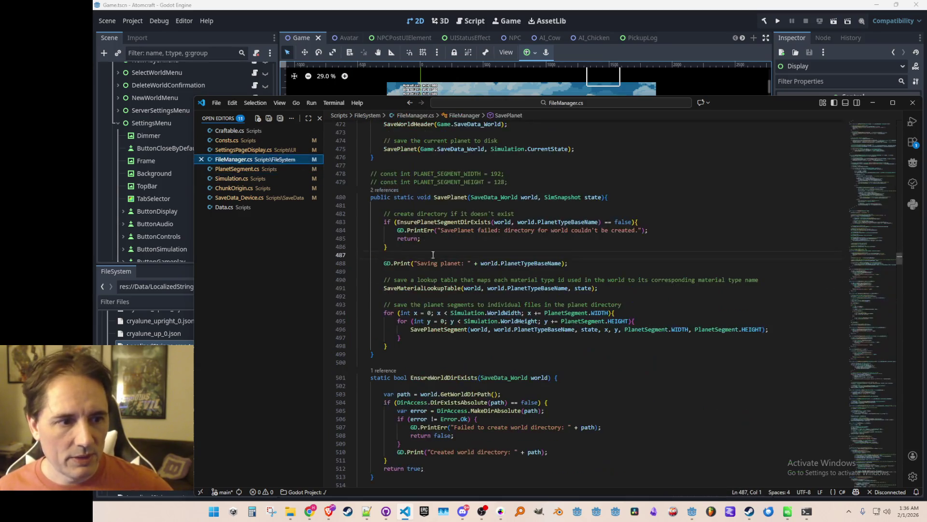
- Comment out the nested for loops that save every planet segment in SavePlanet
scroll(623, 360, "up", 5)
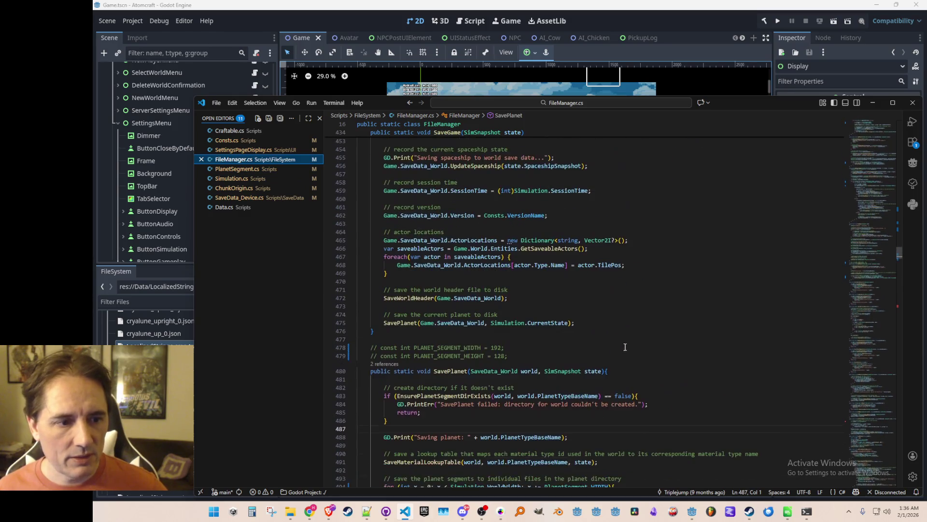
scroll(603, 361, "down", 5)
scroll(539, 327, "down", 1)
left_click(657, 291)
key("Home")
key("Home")
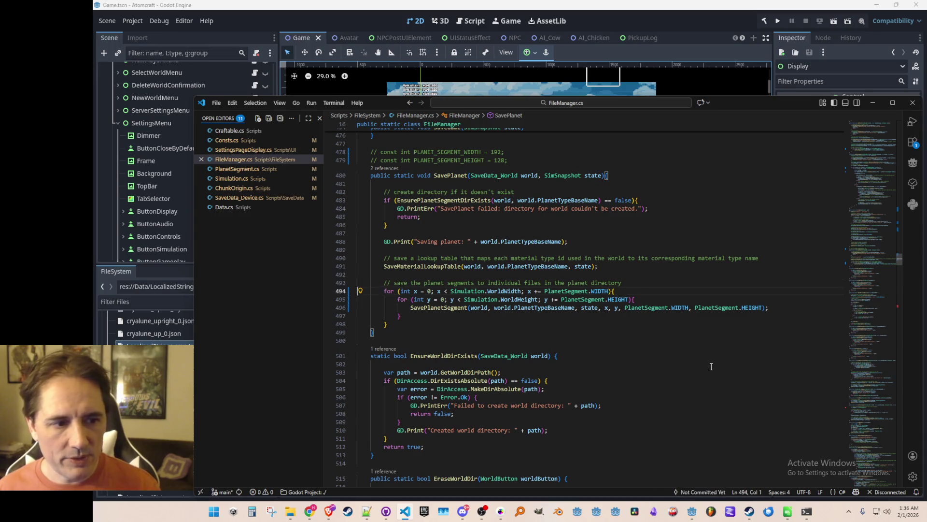
key("shift+Down")
key("shift+Down")
key("shift+Down")
key("ctrl+k")
key("ctrl+c")
key("Up")
- Add a foreach over Simulation.DirtyPlanetSegmentOrigins calling SavePlanetSegment, and save FileManager.cs
key("End")
key("Return")
key("Return")
key("Tab")
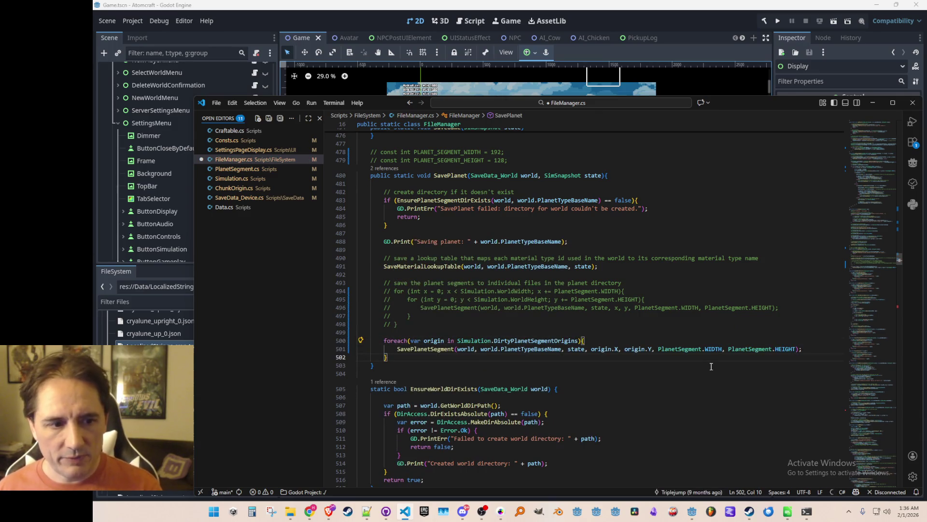
key("ctrl+s")
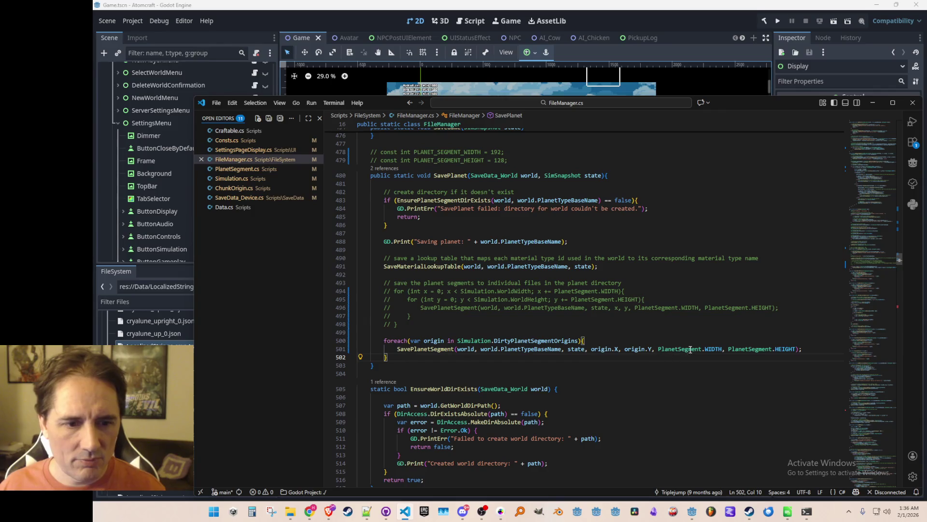
right_click(427, 350)
- In SavePlanetSegment, replace width and height with PlanetSegment.WIDTH and PlanetSegment.HEIGHT in the array size and loops
left_click(454, 204)
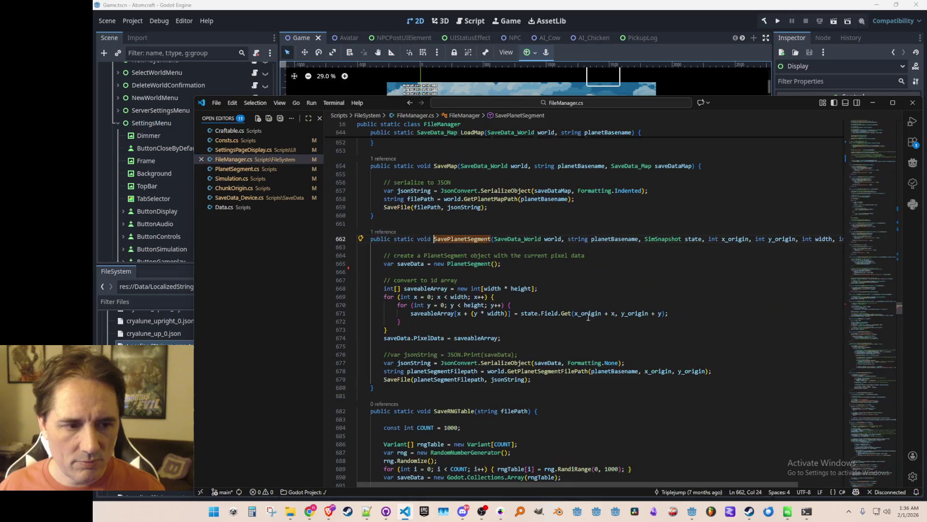
key("ctrl+Right")
key("ctrl+Right")
key("ctrl+Right")
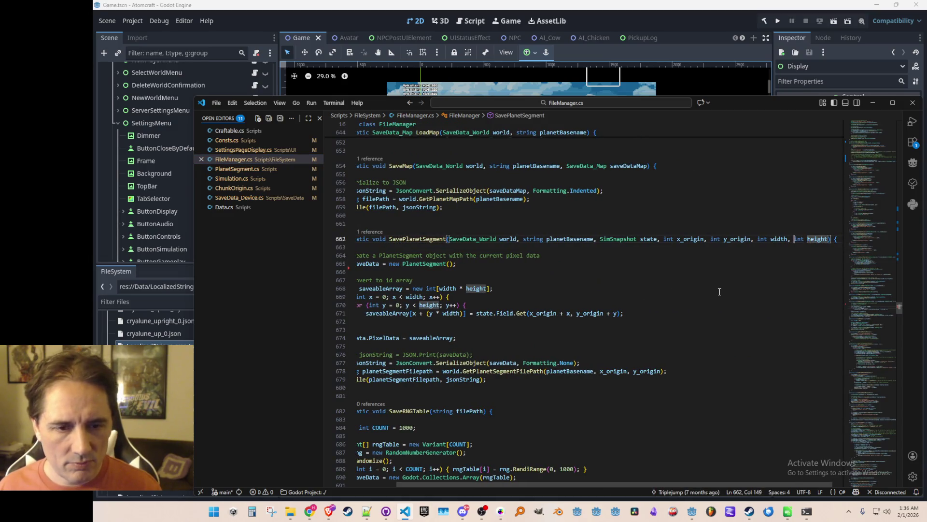
key("ctrl+d")
key("Home")
key("Home")
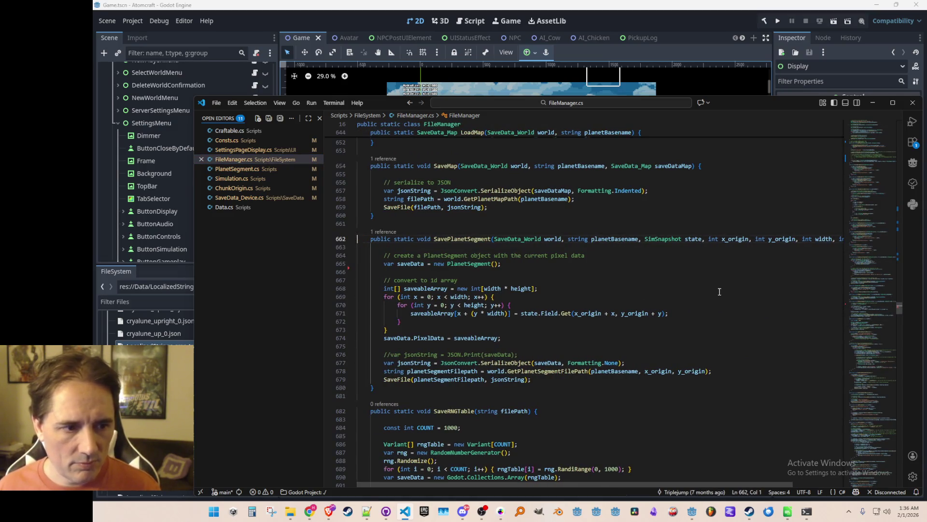
key("Down")
key("Down")
key("Down")
key("Down")
key("Down")
key("Down")
key("ctrl+Right")
key("ctrl+Right")
key("ctrl+Right")
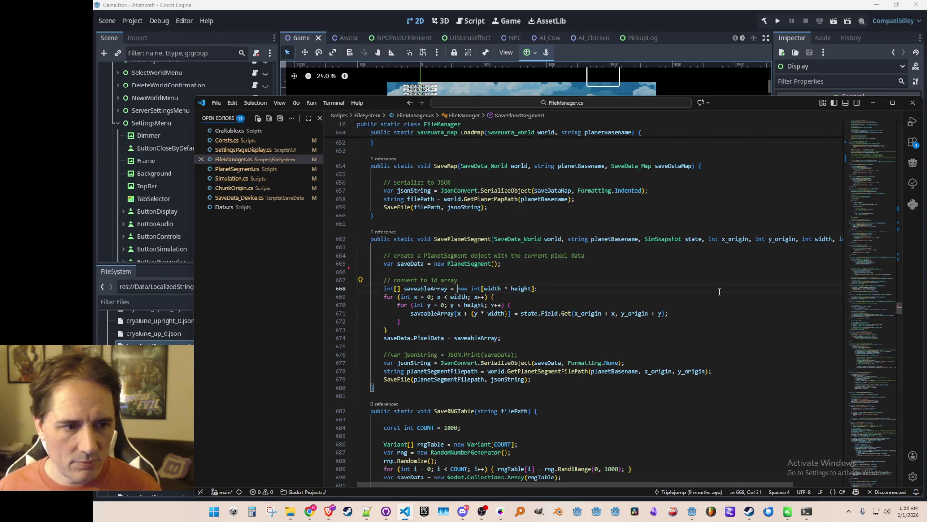
key("ctrl+Right")
key("ctrl+Right")
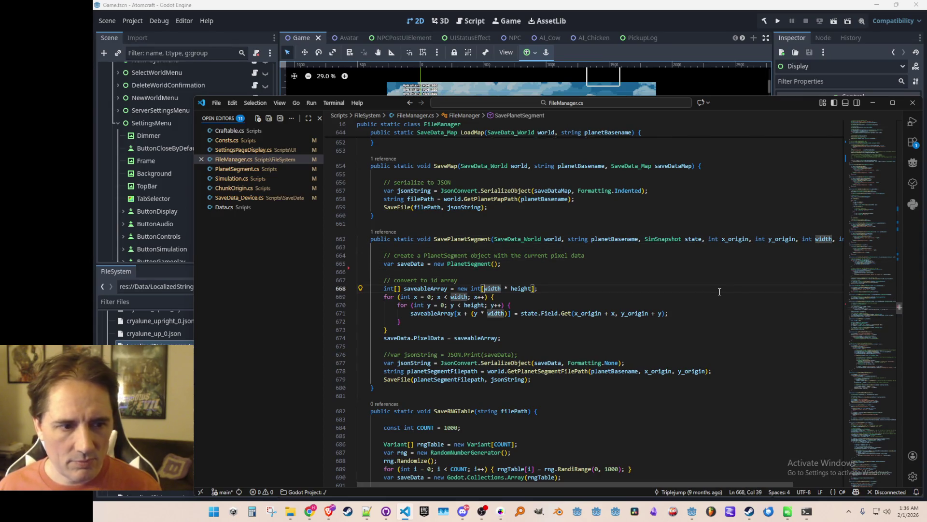
type("PlanetSegment")
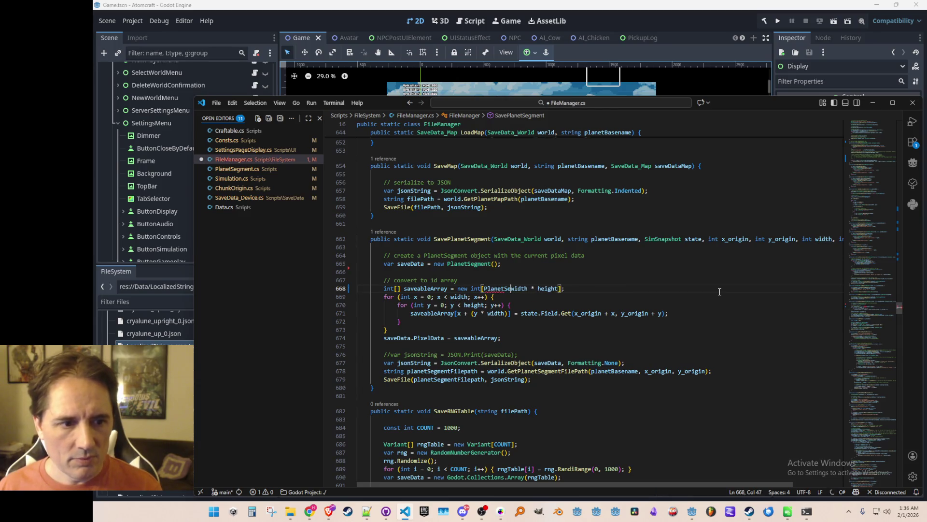
key("ctrl+Delete")
type(".W")
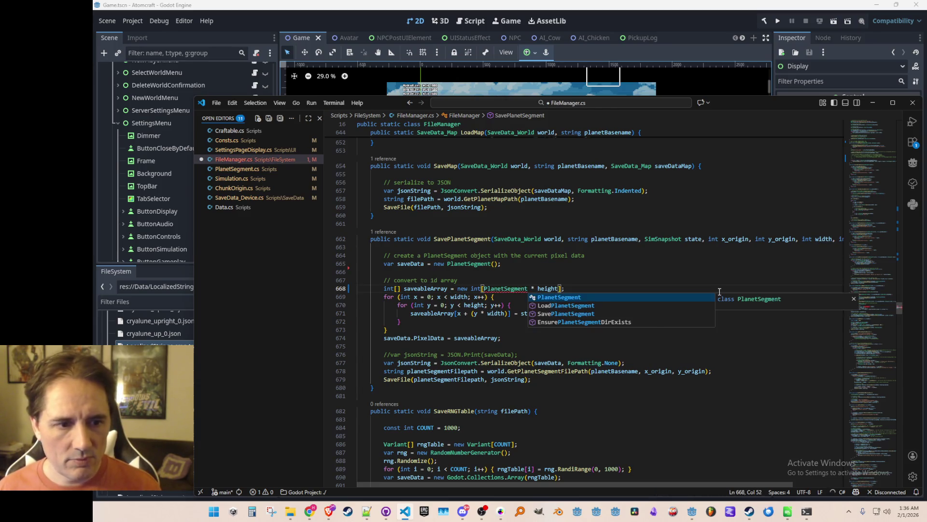
key("Tab")
key("Tab")
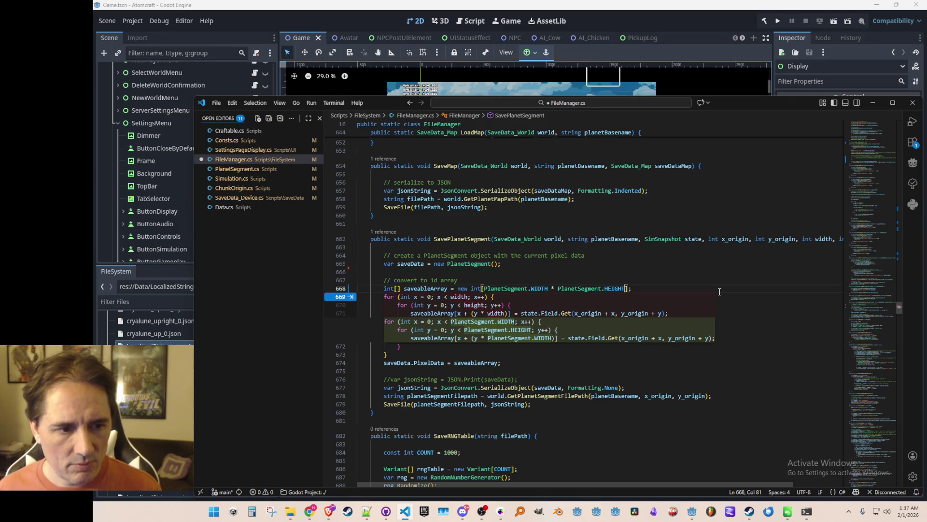
key("Tab")
key("Tab")
key("Tab")
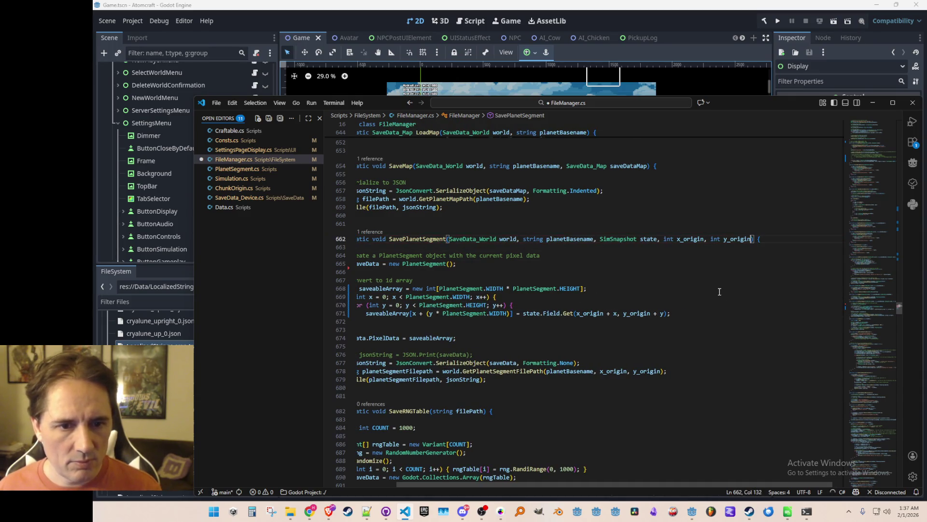
- Remove the width/height parameters, drop the extra arguments from SavePlanet's call, and save
key("ctrl+shift+backslash")
key("ctrl+s")
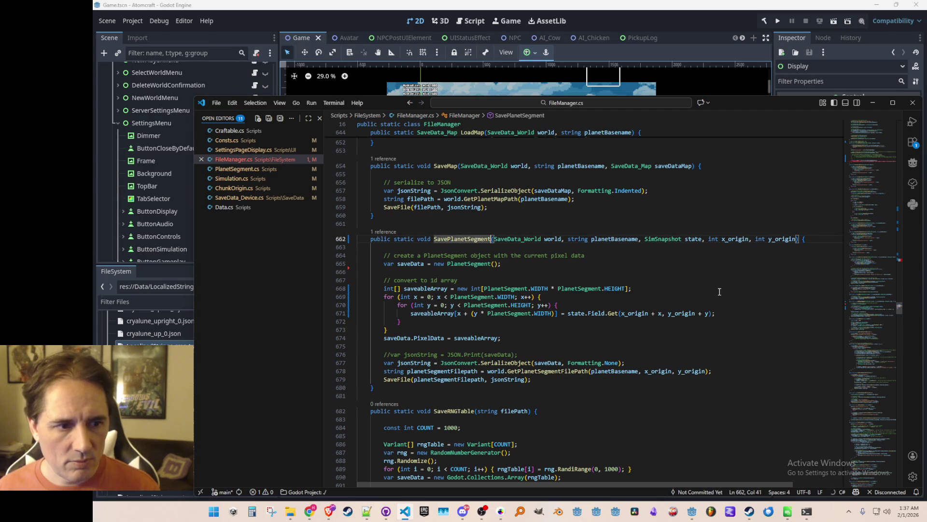
key("Tab")
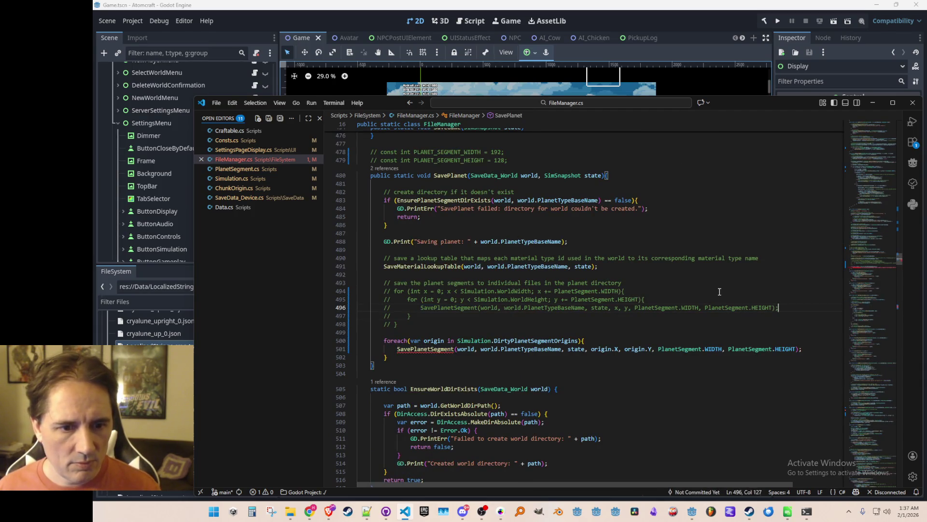
key("Tab")
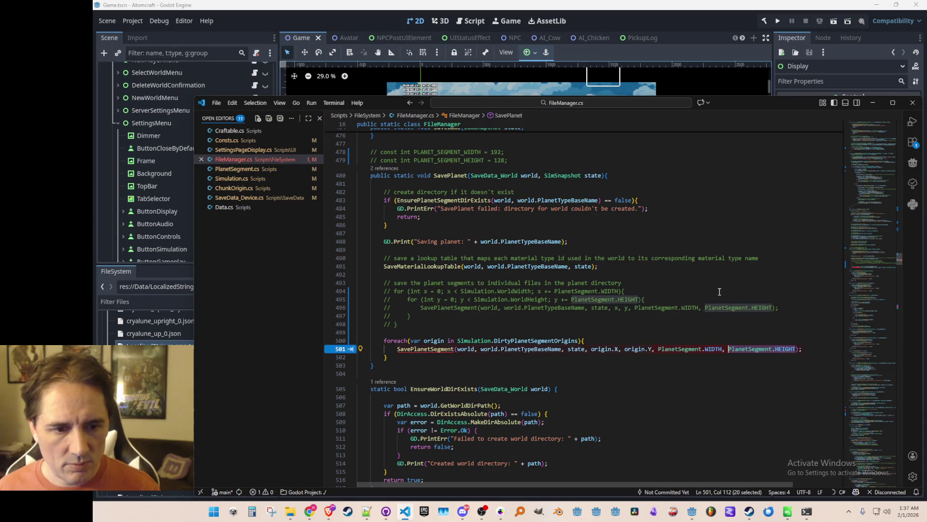
key("Tab")
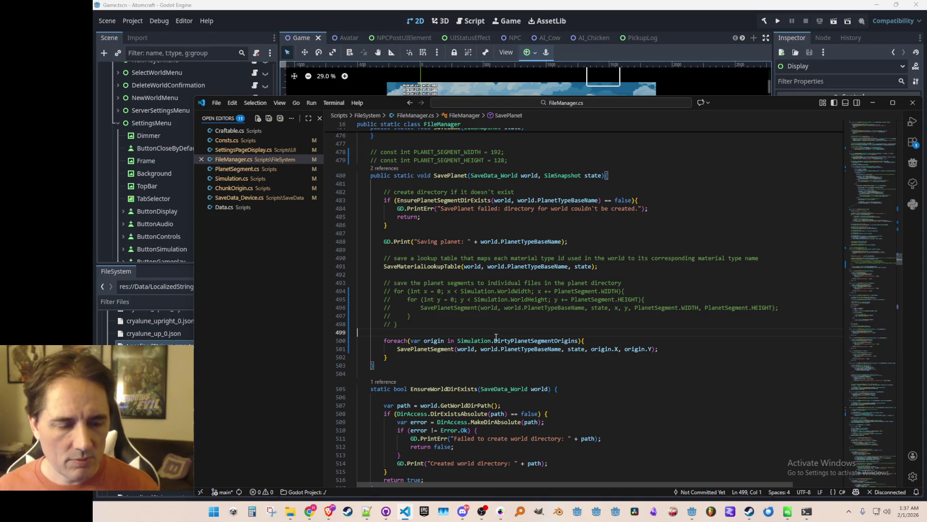
double_click(513, 366)
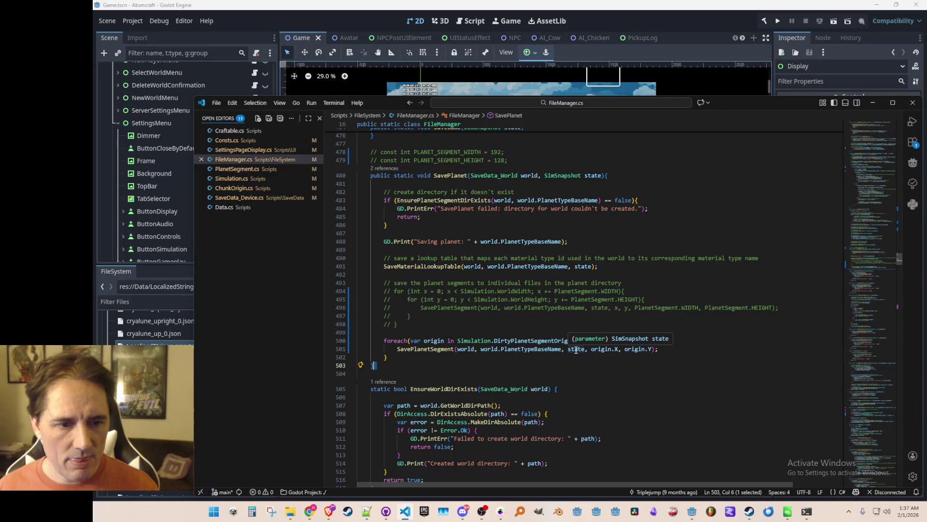
left_click(443, 326)
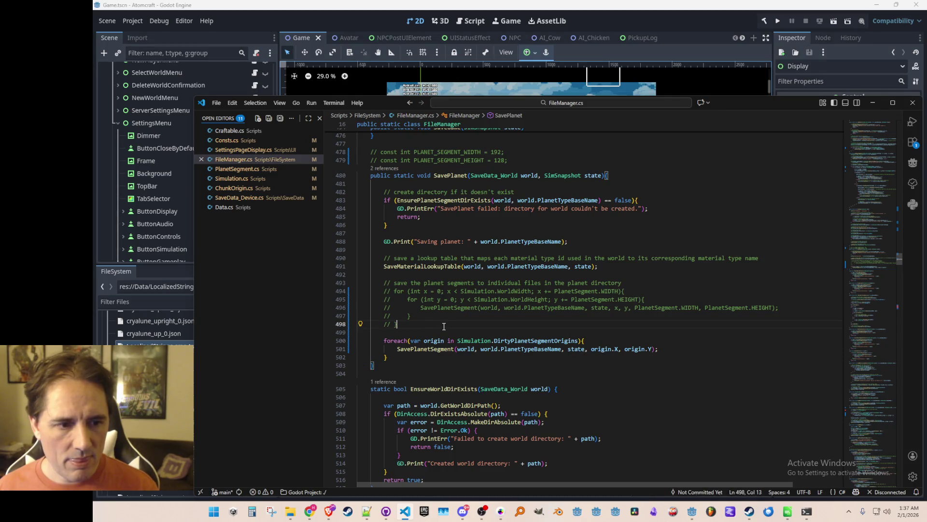
left_click(702, 22)
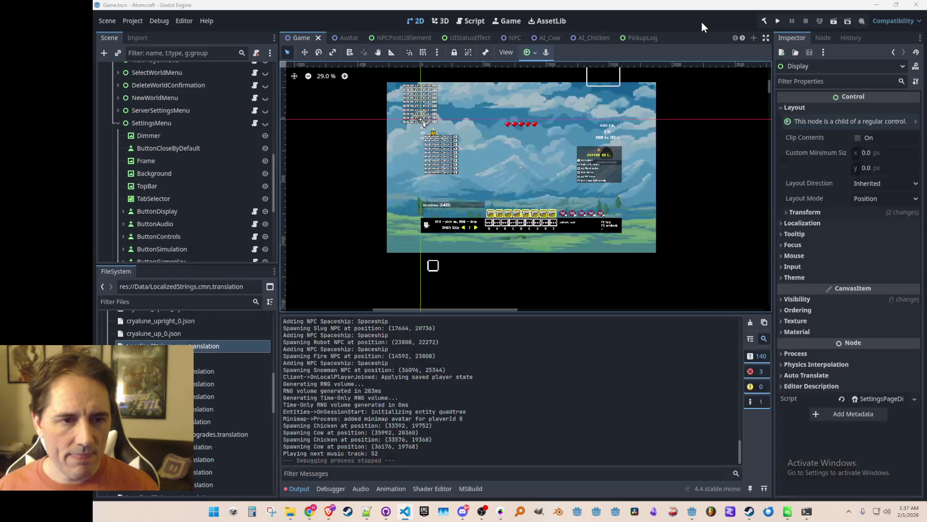
key("alt+Tab")
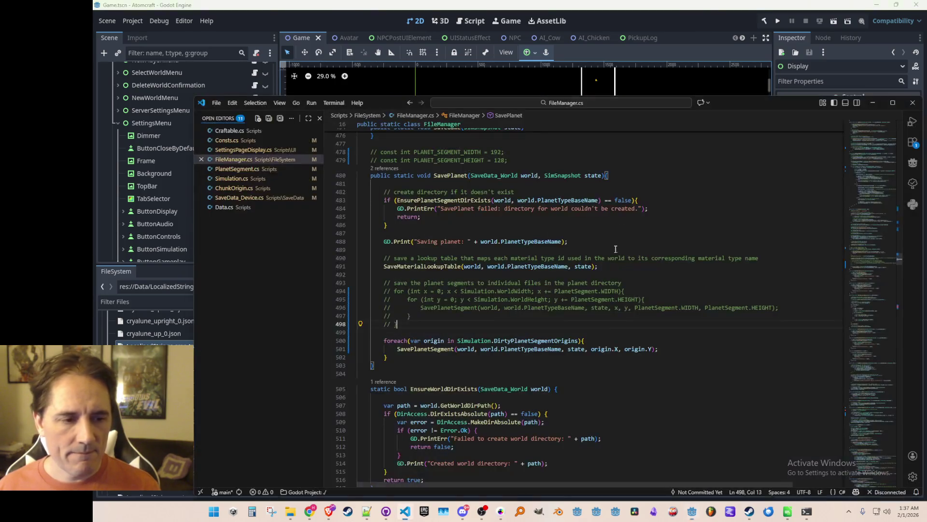
- Comment the dirty-segments loop and add Simulation.ResetDirtyPlanetSegmentOrigins() after it, then save
scroll(701, 336, "down", 1)
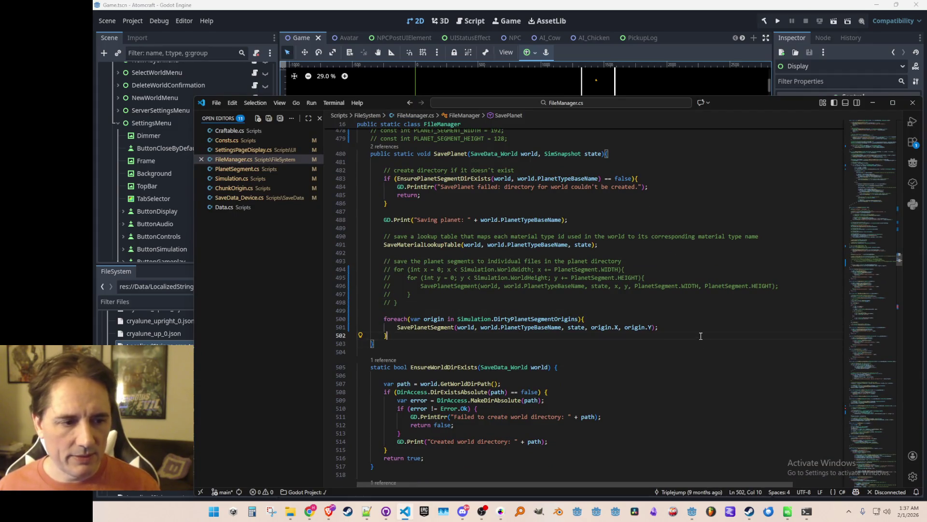
key("Up")
key("Up")
key("ctrl+shift+Return")
type("//")
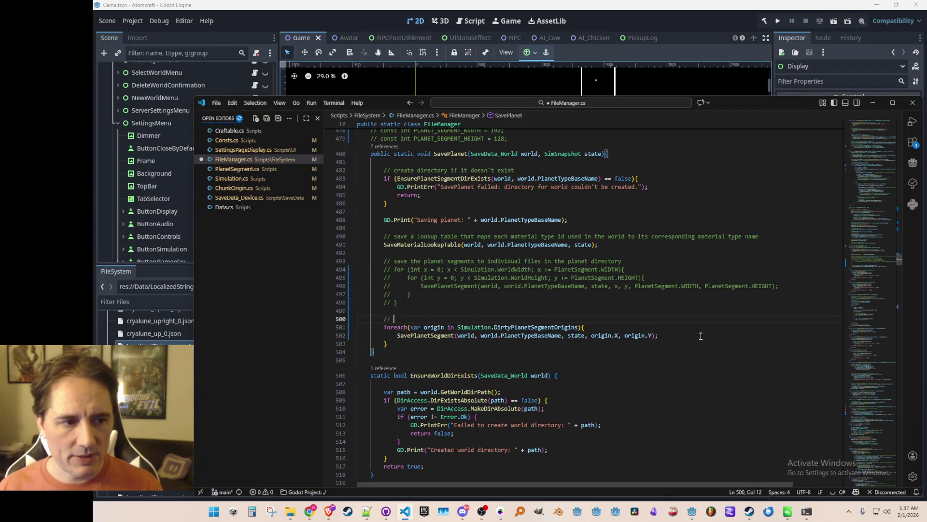
key("Tab")
key("Down")
key("Down")
key("Down")
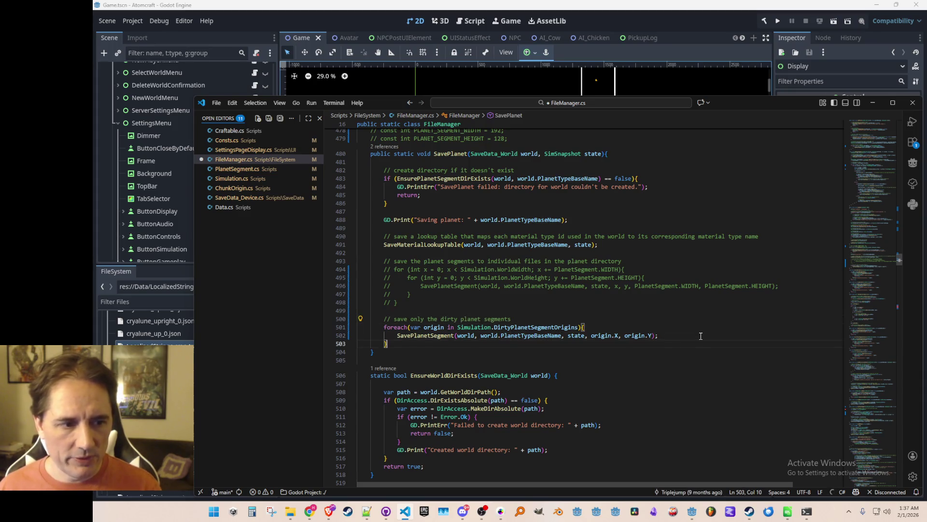
key("Return")
key("Return")
key("Tab")
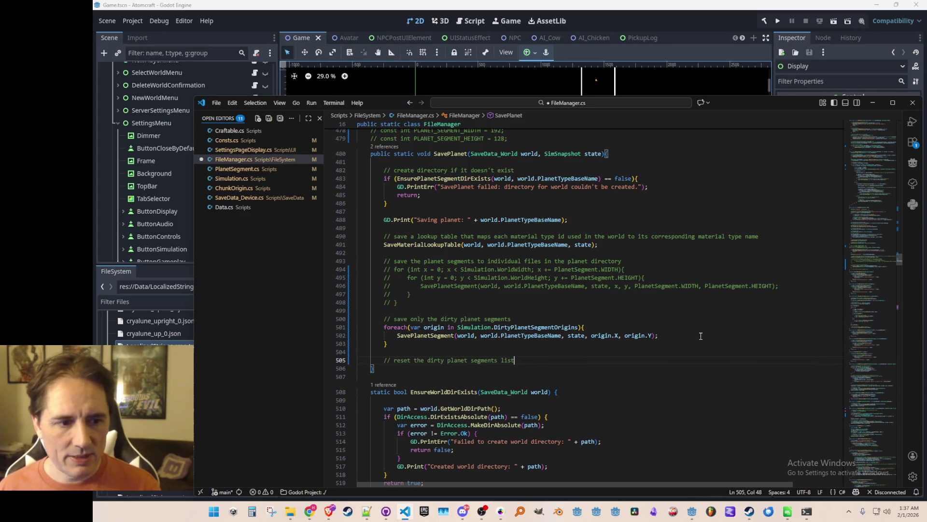
key("Tab")
key("ctrl+s")
key("Up")
key("Home")
key("Home")
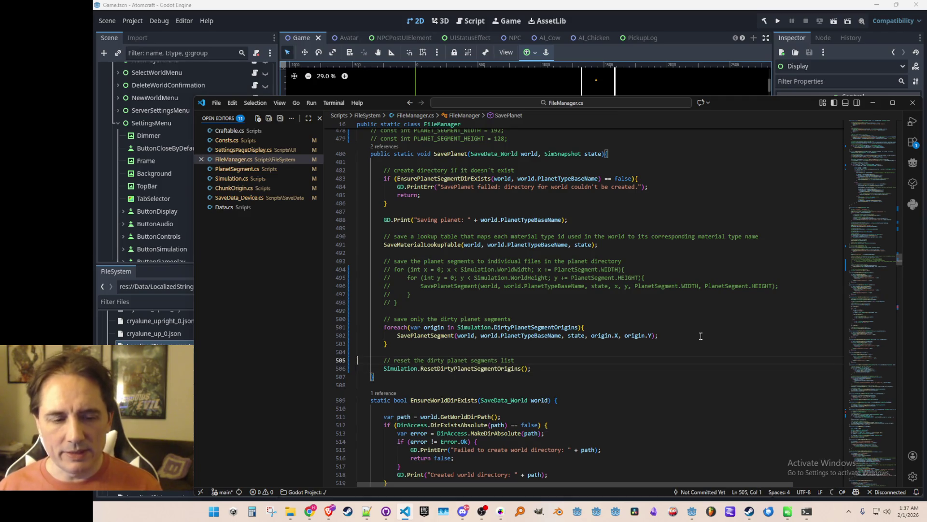
- Add a GD.Print of the dirty segment count above the foreach and save FileManager.cs
left_click(554, 328)
key("ctrl+shift+Return")
type("GD.Pr")
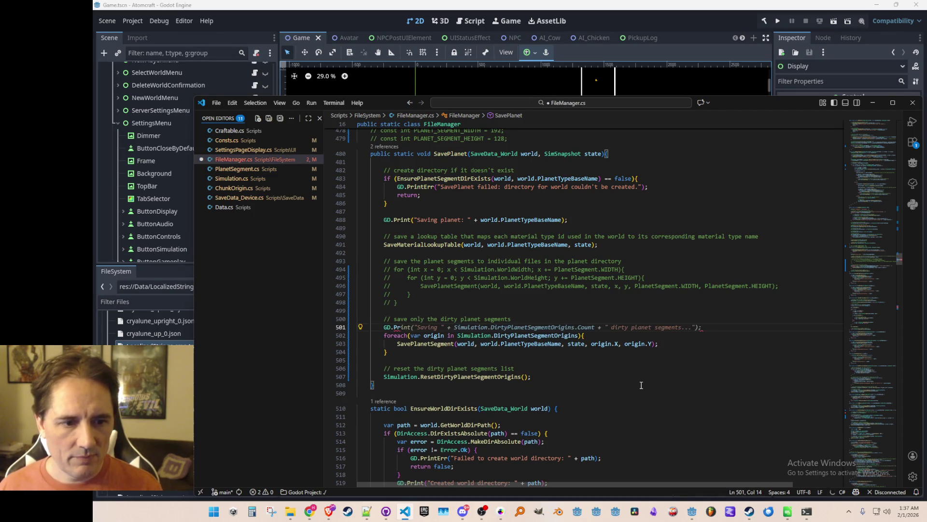
key("Tab")
key("ctrl+s")
key("Home")
key("Up")
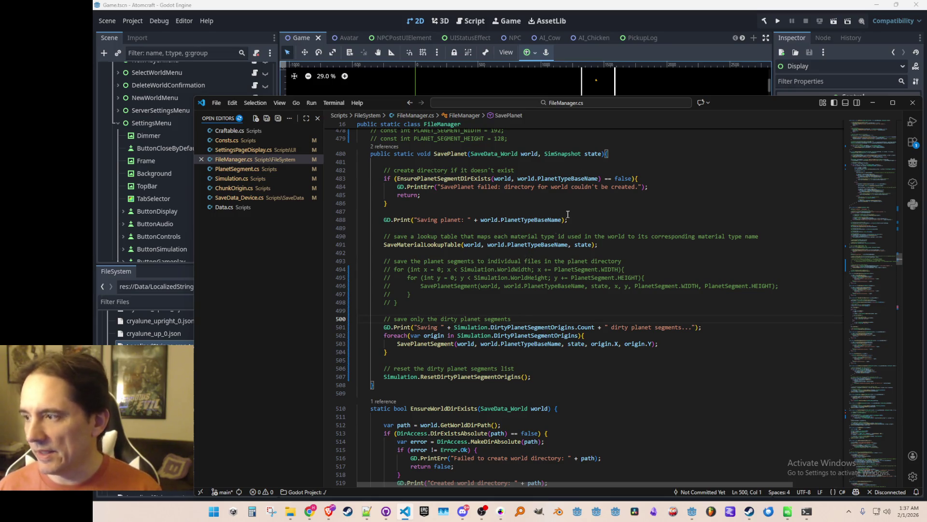
left_click(655, 34)
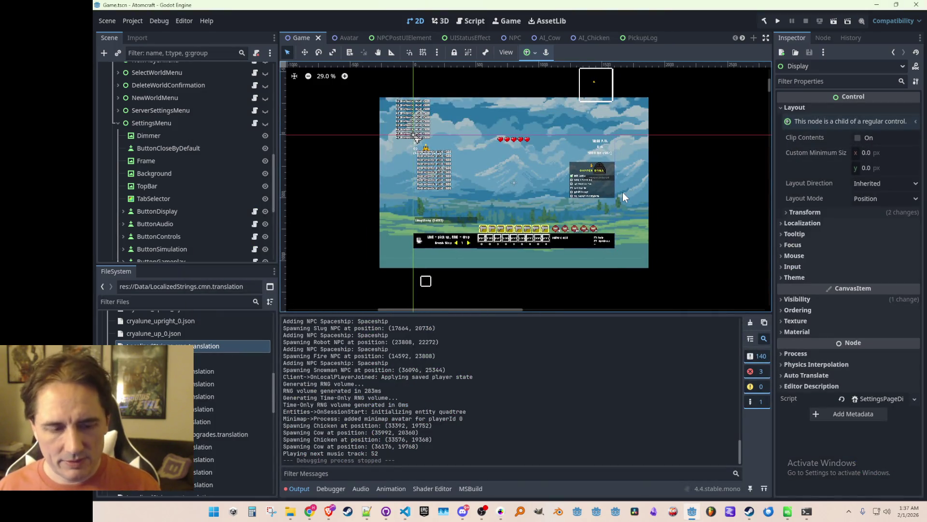
- Run the project with F5, choose Single Player and a profile, and load the Enchanted Odyssey world
key("F5")
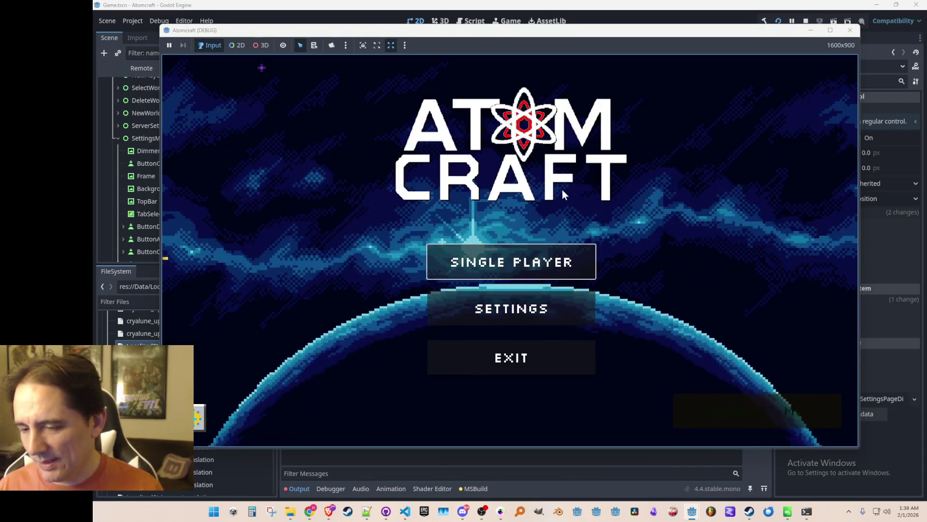
left_click(522, 247)
scroll(521, 264, "down", 5)
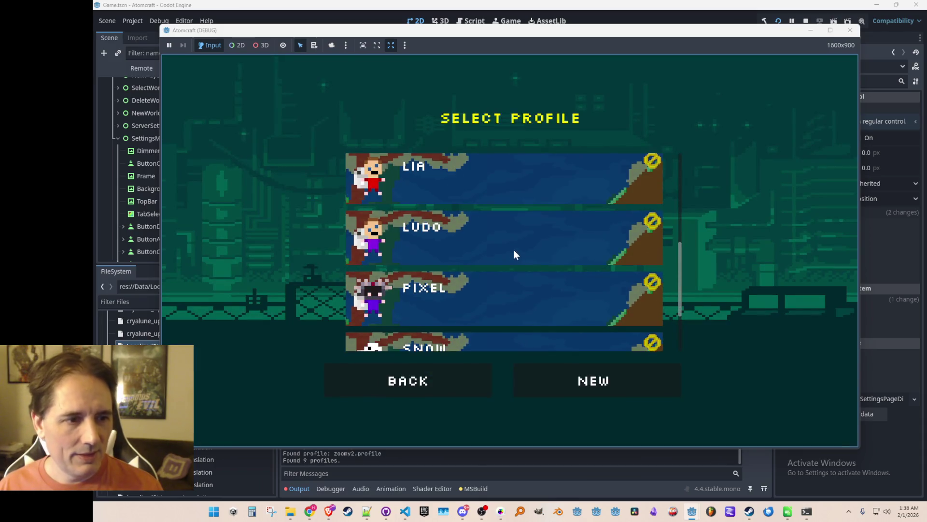
left_click(530, 239)
left_click(526, 246)
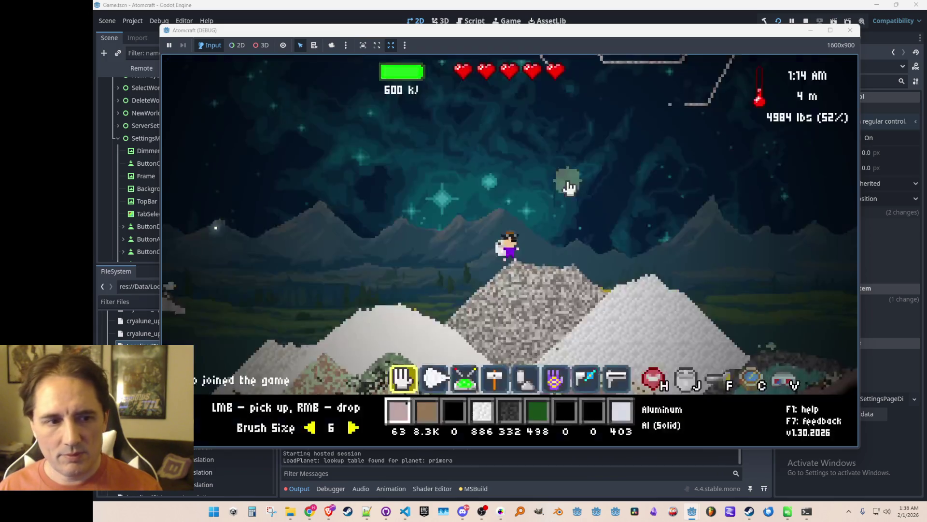
- Equip the drill, jetpack right across the terrain, and drill a shaft and tunnel through the limestone
key("2")
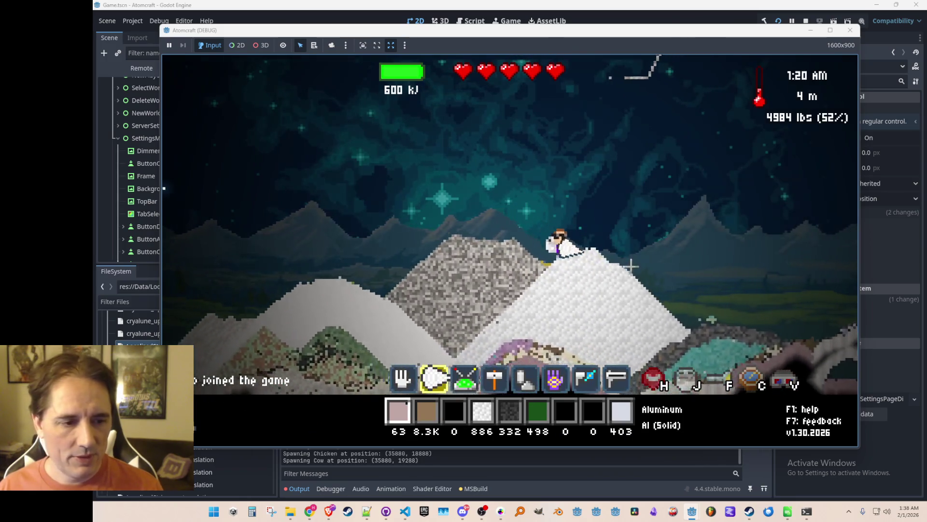
key("d")
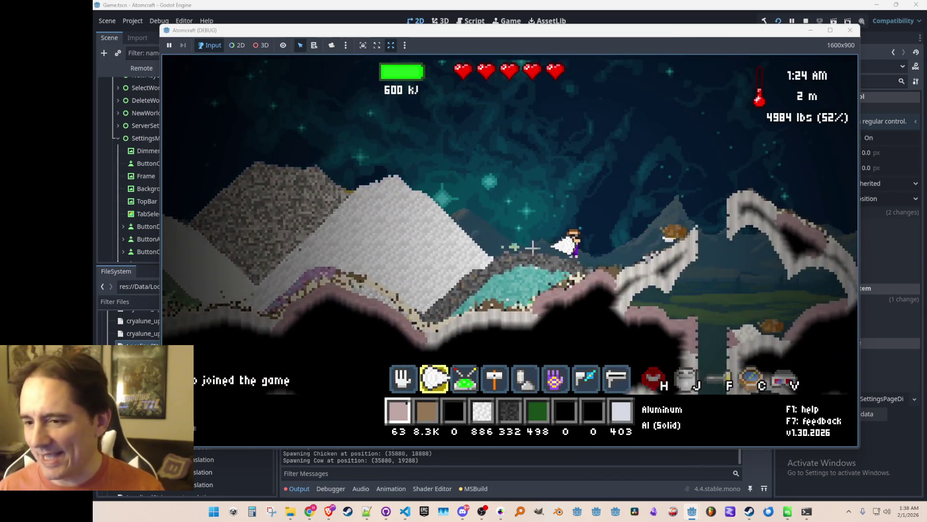
key("space")
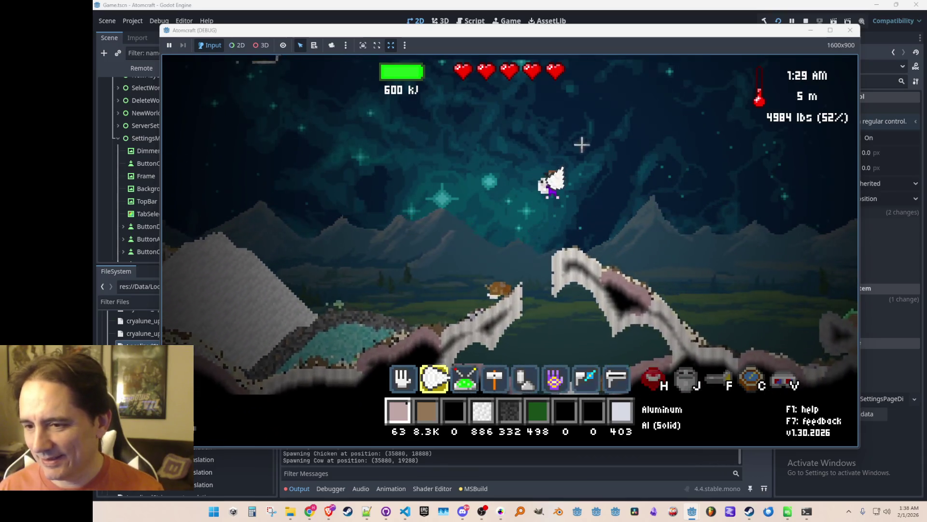
key("space")
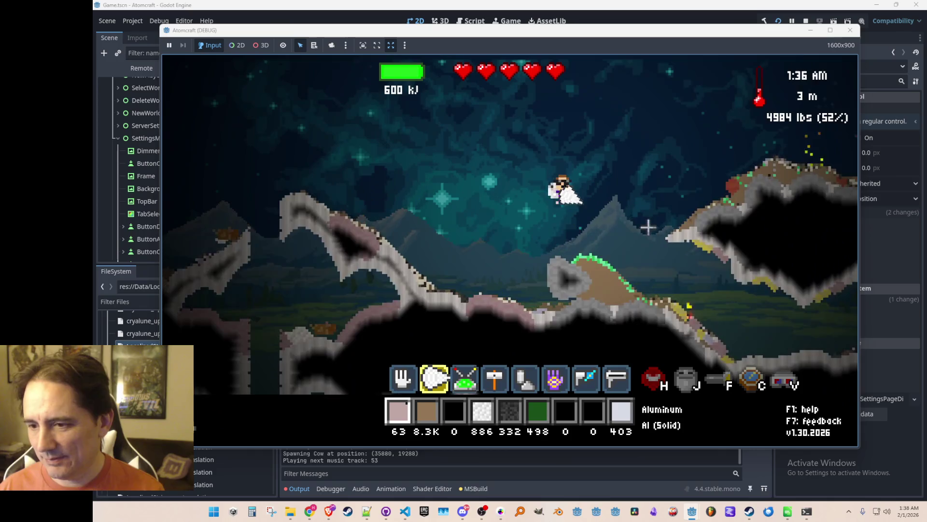
key("d")
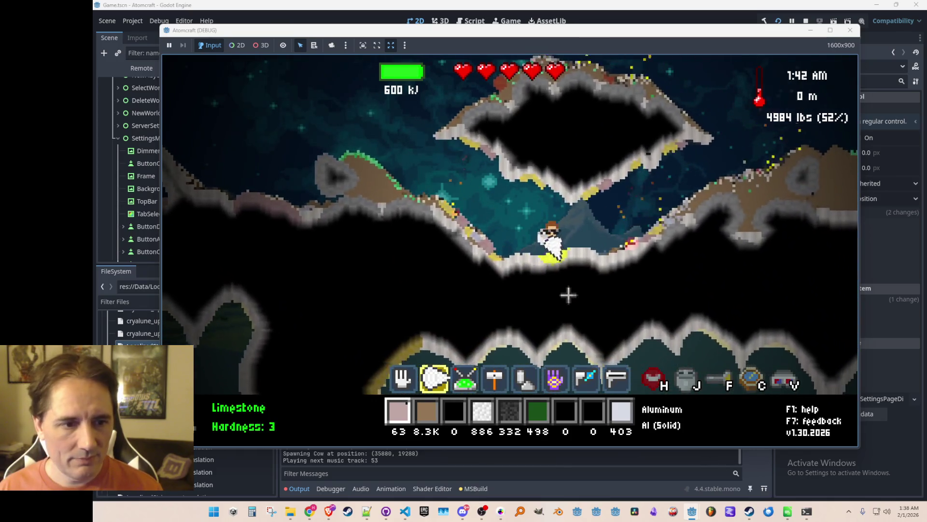
mouse_move(570, 294)
left_mouse_down()
mouse_move(530, 303)
mouse_move(514, 323)
mouse_move(534, 313)
mouse_move(367, 205)
mouse_move(369, 161)
mouse_move(528, 215)
mouse_move(492, 263)
left_mouse_up()
mouse_move(483, 282)
left_mouse_down()
mouse_move(420, 254)
mouse_move(376, 286)
mouse_move(393, 321)
mouse_move(564, 274)
mouse_move(556, 293)
mouse_move(602, 300)
mouse_move(632, 268)
mouse_move(636, 233)
mouse_move(580, 269)
mouse_move(526, 244)
mouse_move(478, 151)
mouse_move(404, 157)
left_mouse_up()
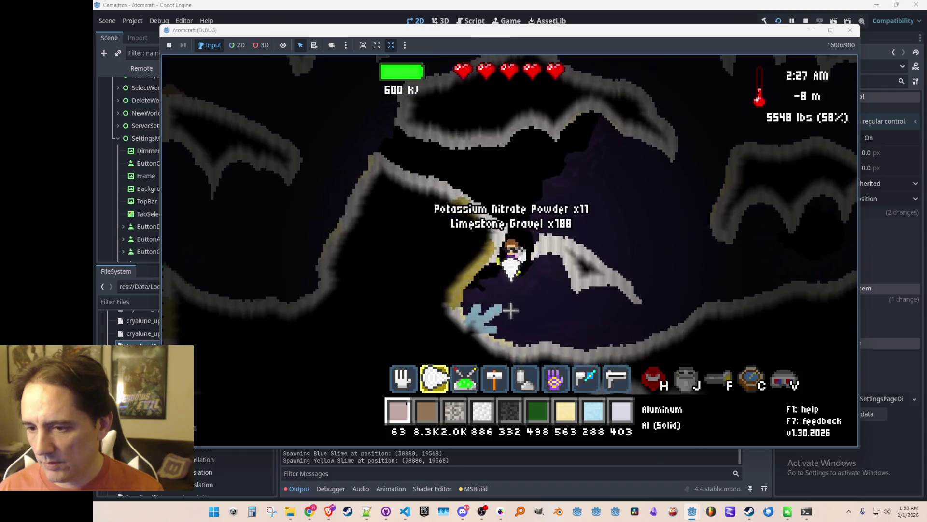
- Mine the Celestine deposit, drill up through the rock, and fly right through the cave
left_click_drag(512, 310, 485, 301)
mouse_move(553, 297)
left_mouse_down()
mouse_move(606, 256)
mouse_move(636, 213)
mouse_move(621, 196)
mouse_move(536, 181)
mouse_move(584, 150)
mouse_move(529, 121)
mouse_move(464, 141)
mouse_move(578, 145)
mouse_move(542, 147)
mouse_move(648, 232)
left_mouse_up()
key("d")
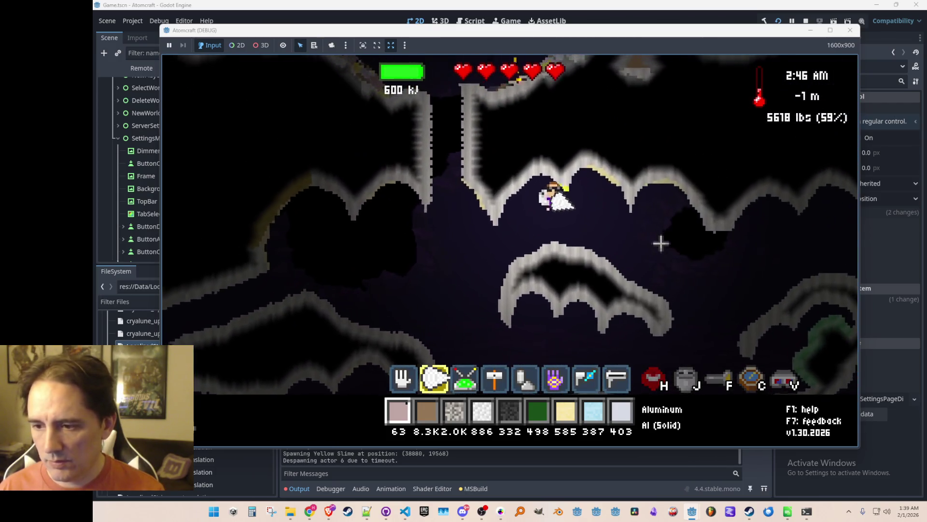
key("d")
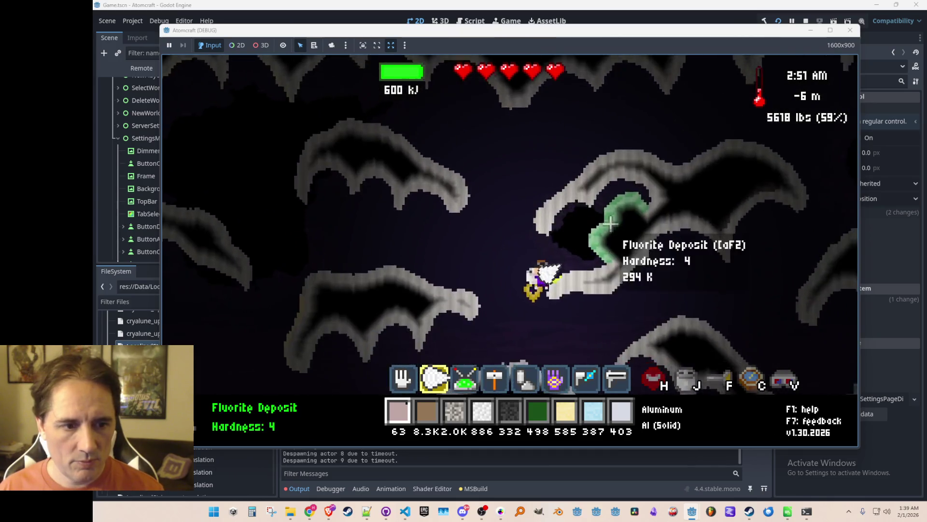
- Mine the Fluorite, Sphalerite and limestone veins until the load reaches 5970 lbs
left_click_drag(561, 272, 467, 280)
key("w")
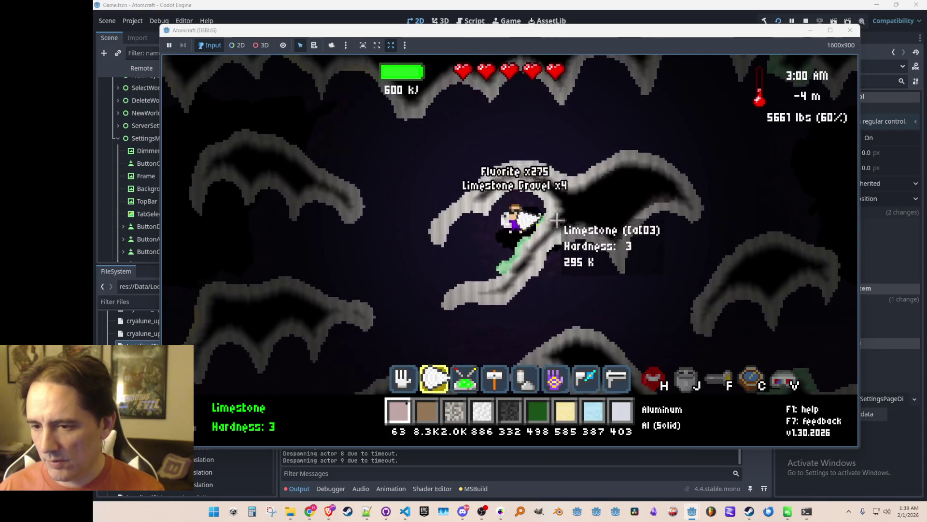
left_click_drag(497, 277, 392, 209)
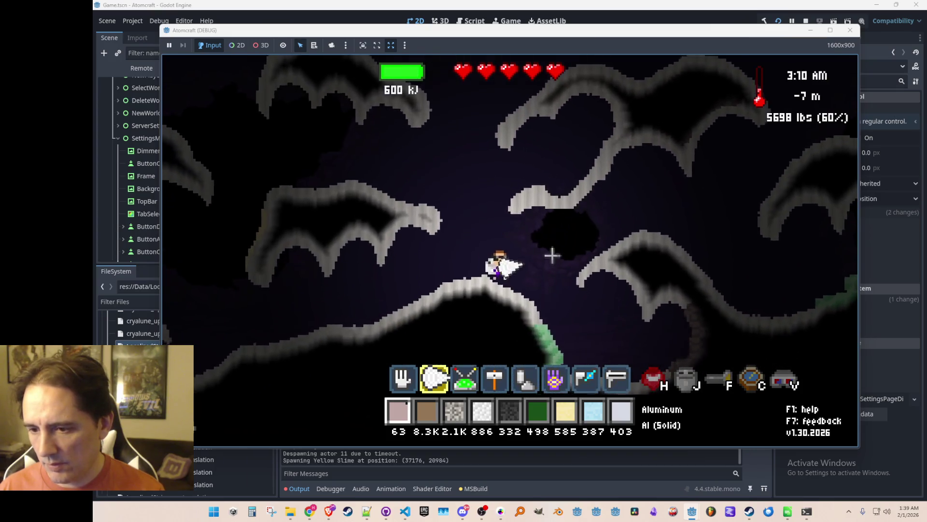
mouse_move(475, 291)
left_mouse_down()
mouse_move(459, 282)
mouse_move(610, 245)
mouse_move(610, 228)
mouse_move(615, 254)
left_mouse_up()
mouse_move(650, 226)
left_mouse_down()
mouse_move(642, 254)
mouse_move(621, 197)
mouse_move(634, 193)
mouse_move(614, 199)
mouse_move(530, 288)
mouse_move(449, 275)
mouse_move(449, 241)
mouse_move(584, 180)
mouse_move(564, 230)
mouse_move(578, 231)
mouse_move(451, 220)
mouse_move(418, 248)
mouse_move(404, 212)
mouse_move(397, 222)
mouse_move(399, 201)
mouse_move(527, 167)
mouse_move(561, 247)
left_mouse_up()
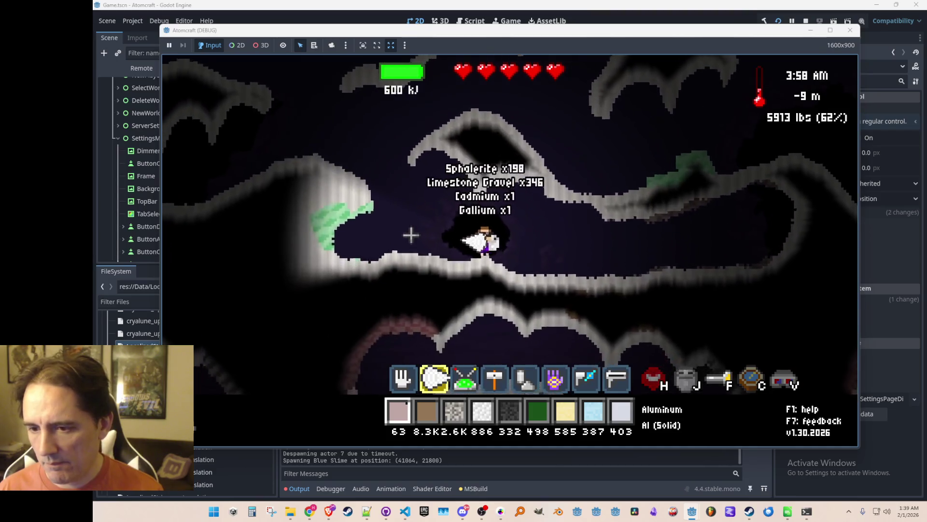
left_click_drag(424, 208, 548, 206)
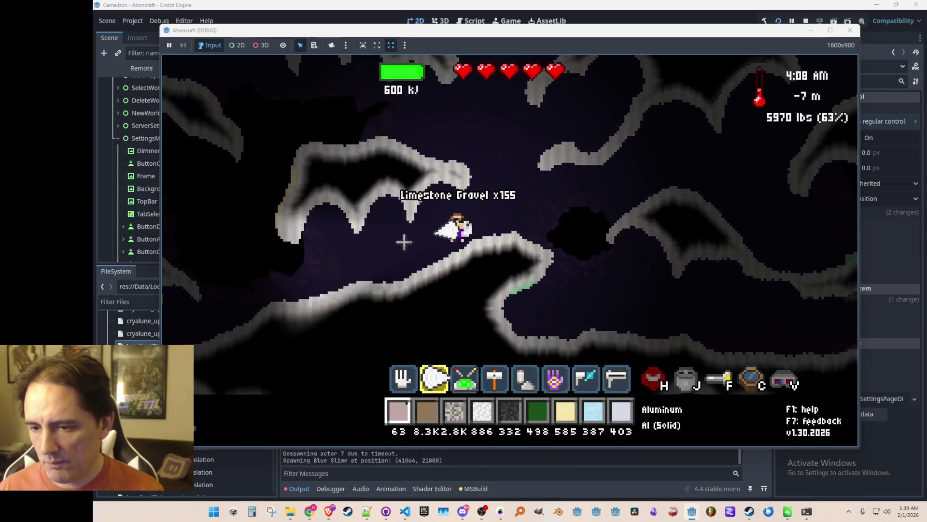
- Fly the character up out of the cave and across the surface to the snowy peak
key("a")
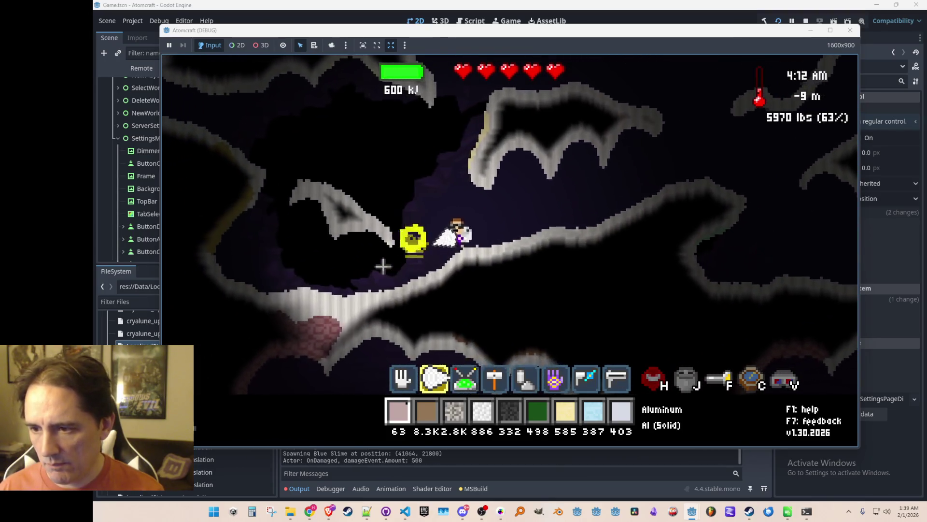
key("w")
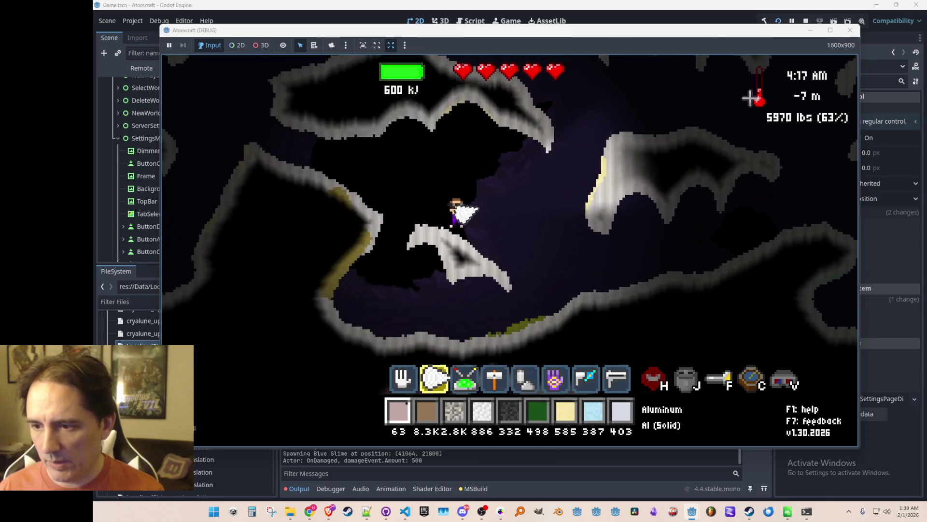
key("a")
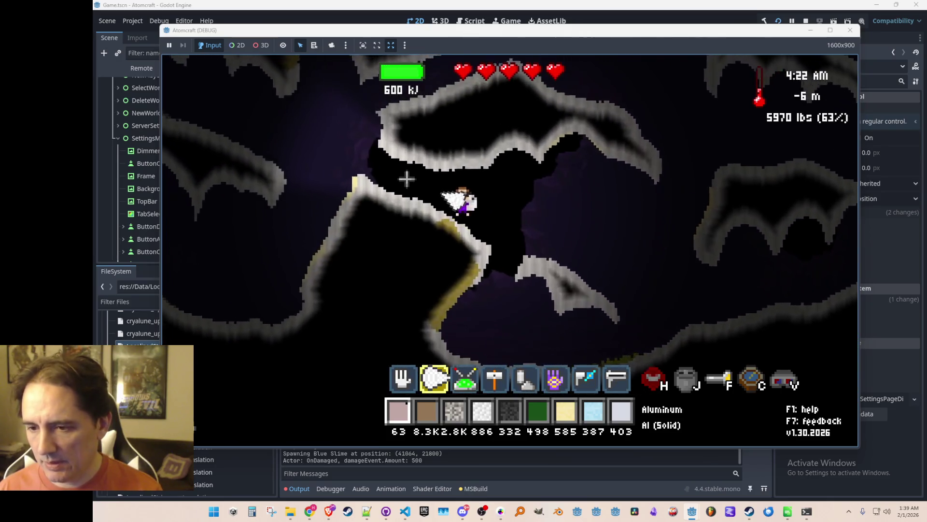
key("w")
key("a")
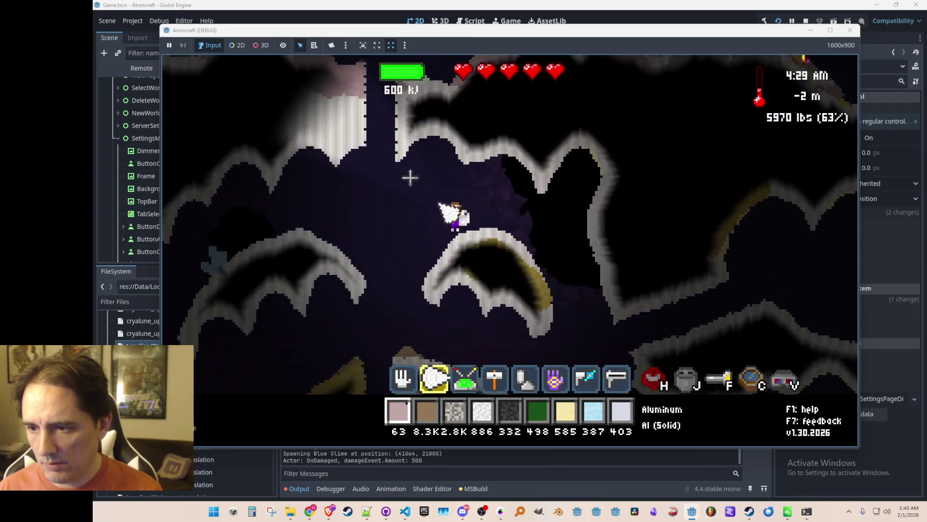
key("w")
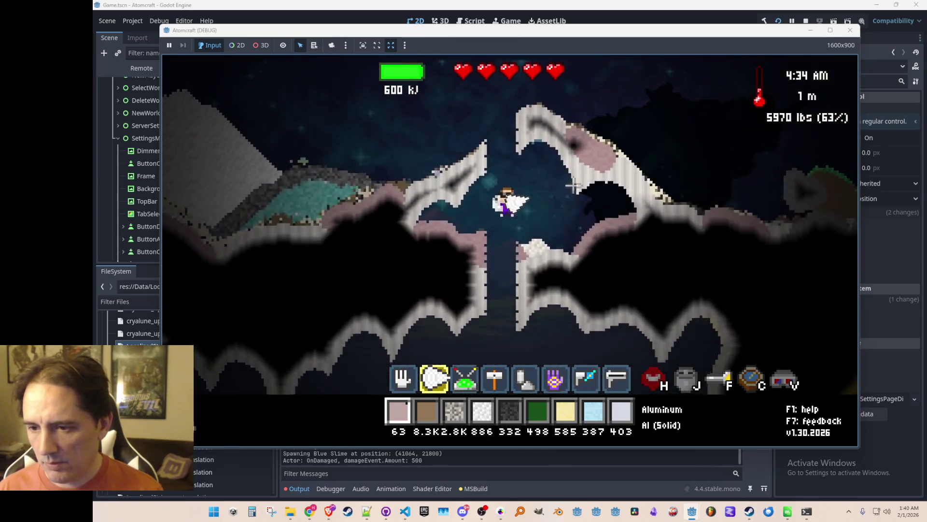
key("w")
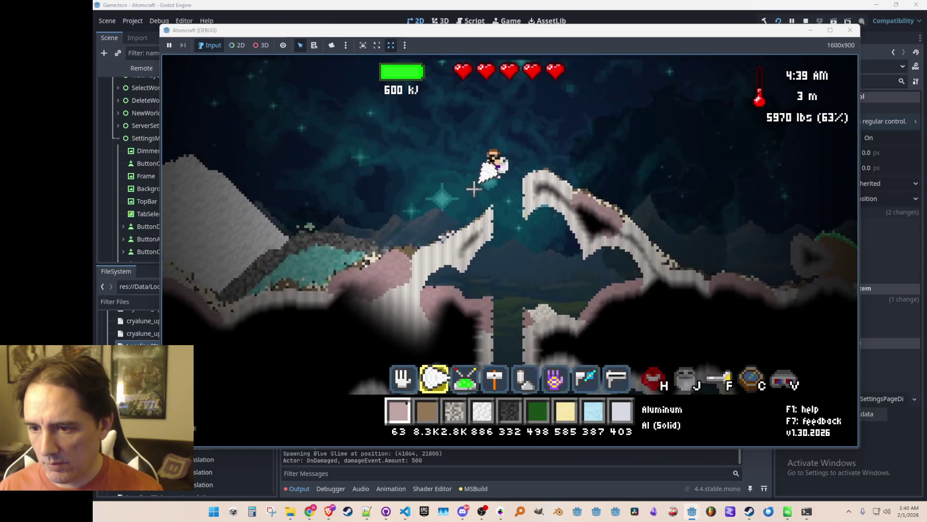
key("a")
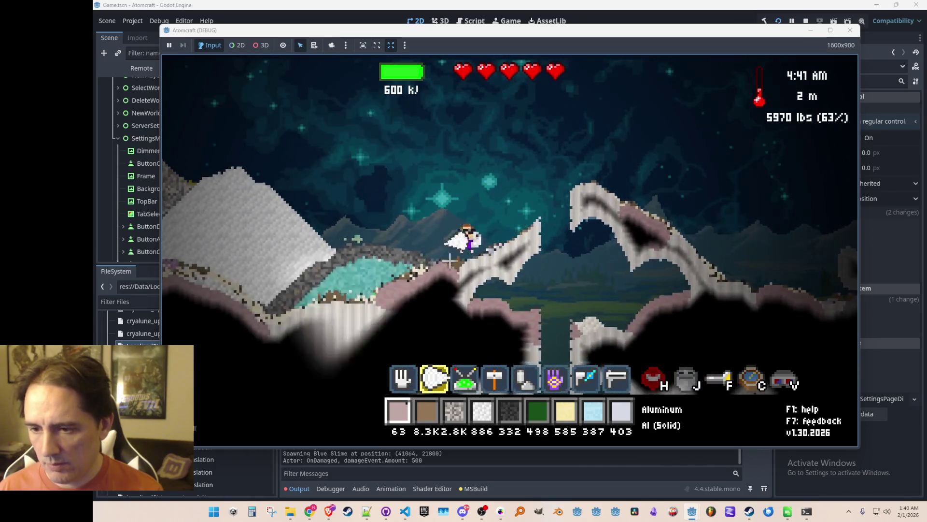
key("a")
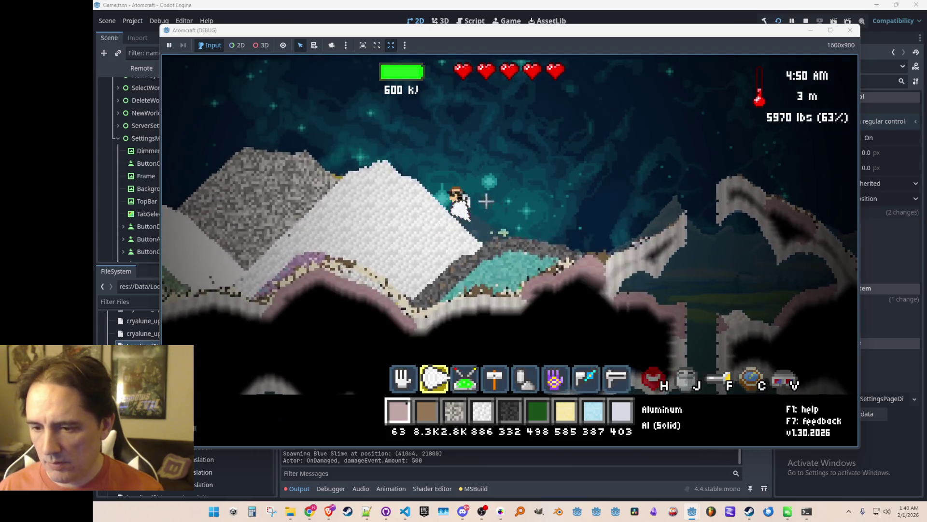
key("a")
key("w")
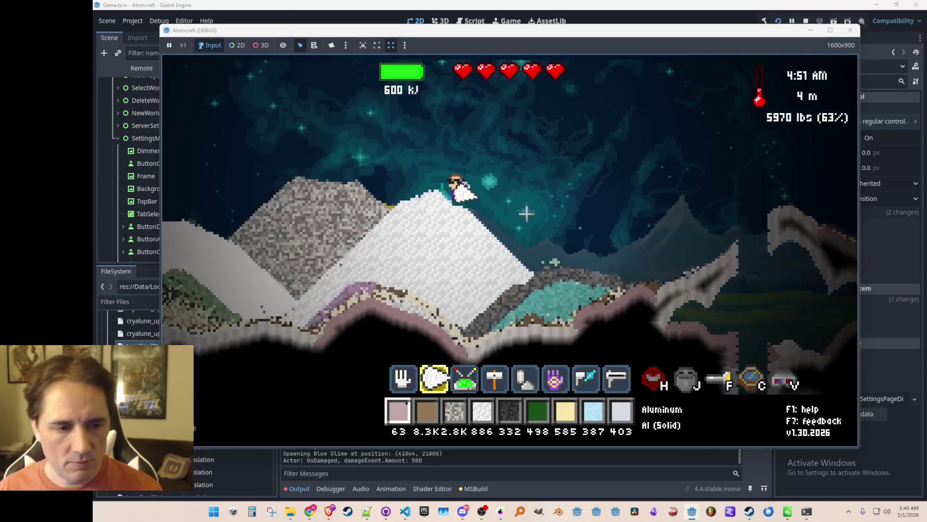
key("d")
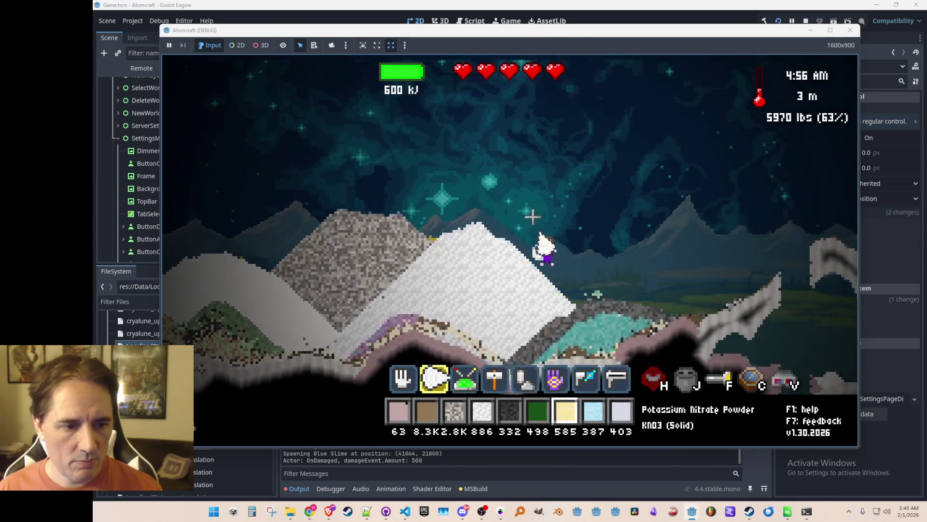
key("d")
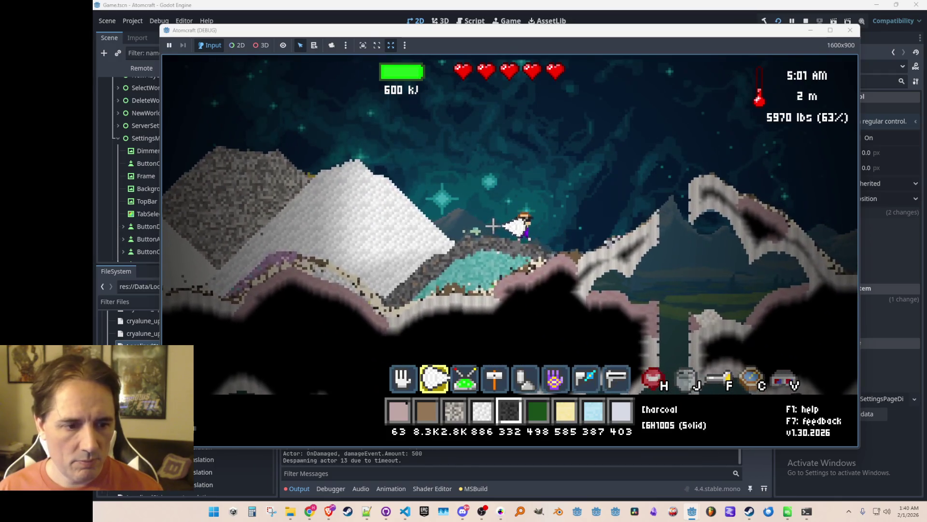
- Dump all the Celestine, Potassium Nitrate Powder and Limestone Gravel onto the ground
scroll(488, 184, "up", 1)
key("6")
scroll(485, 203, "down", 4)
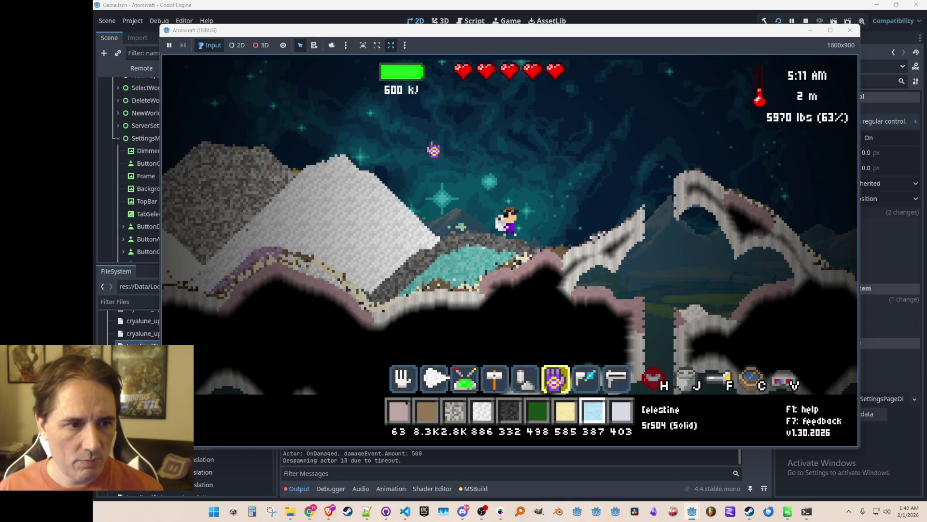
left_click(434, 145)
key("a")
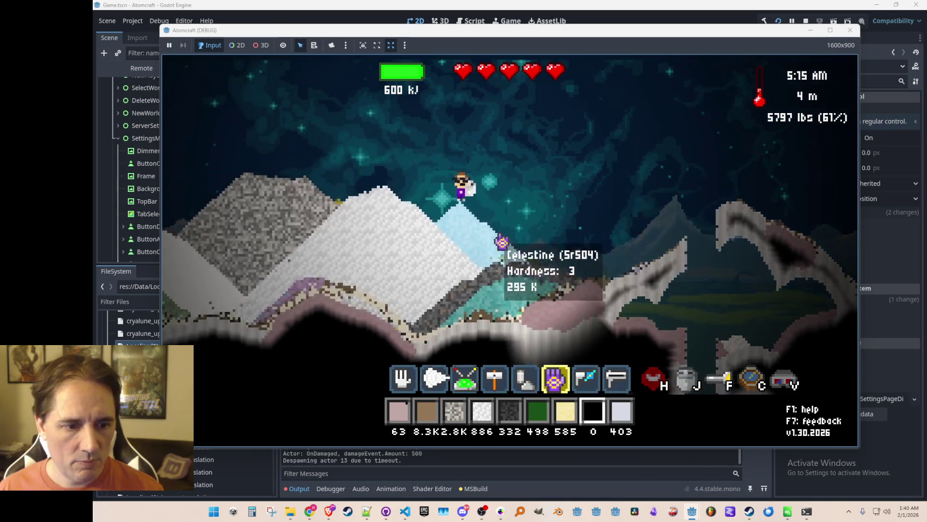
scroll(493, 209, "up", 1)
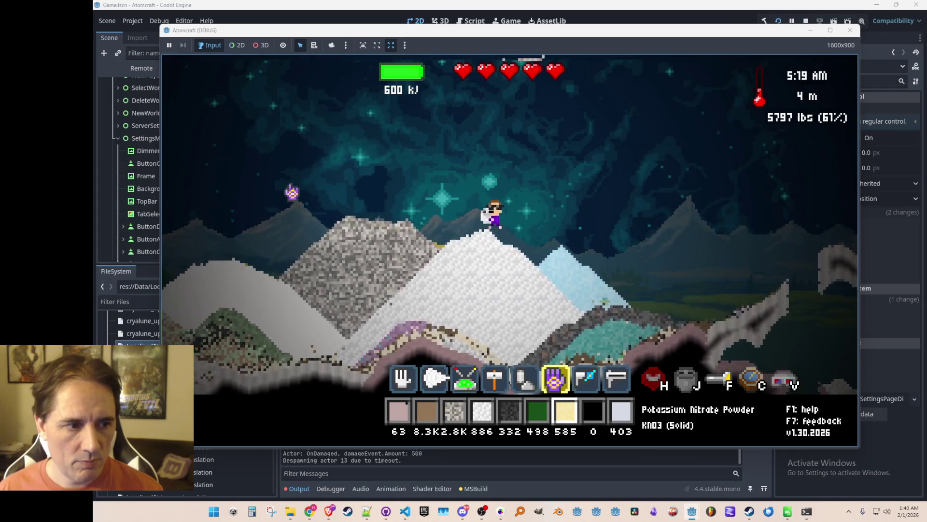
left_click(292, 193)
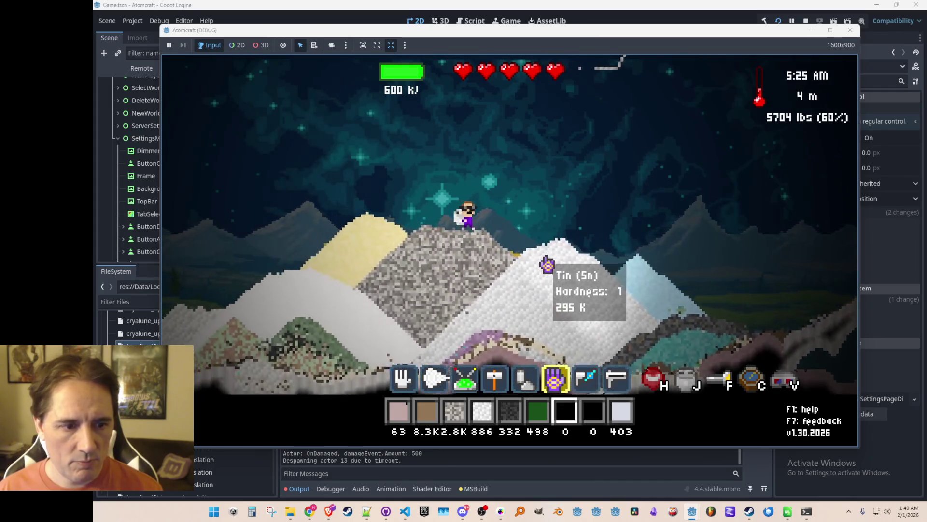
scroll(544, 266, "up", 2)
scroll(534, 249, "up", 2)
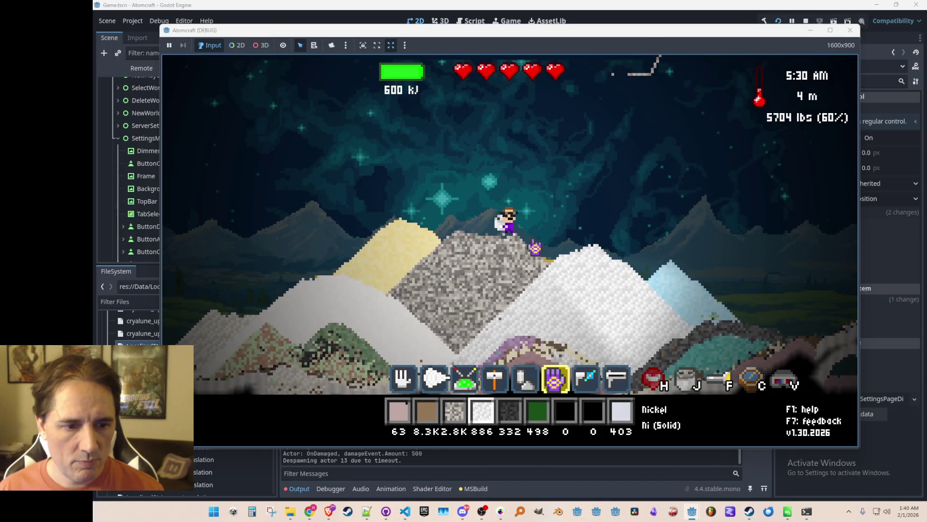
left_click(512, 198)
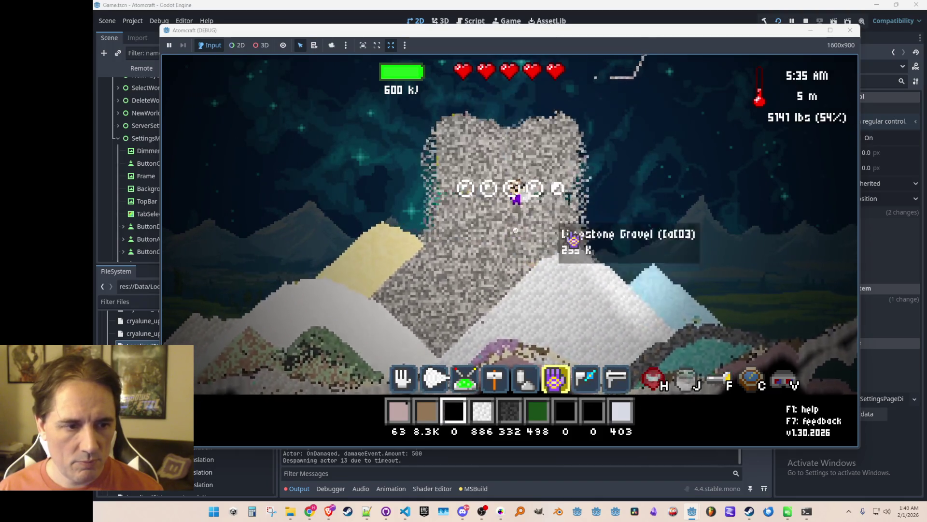
- Walk back and forth on the gravel slope until the game saves, then stop the debug game
key("d")
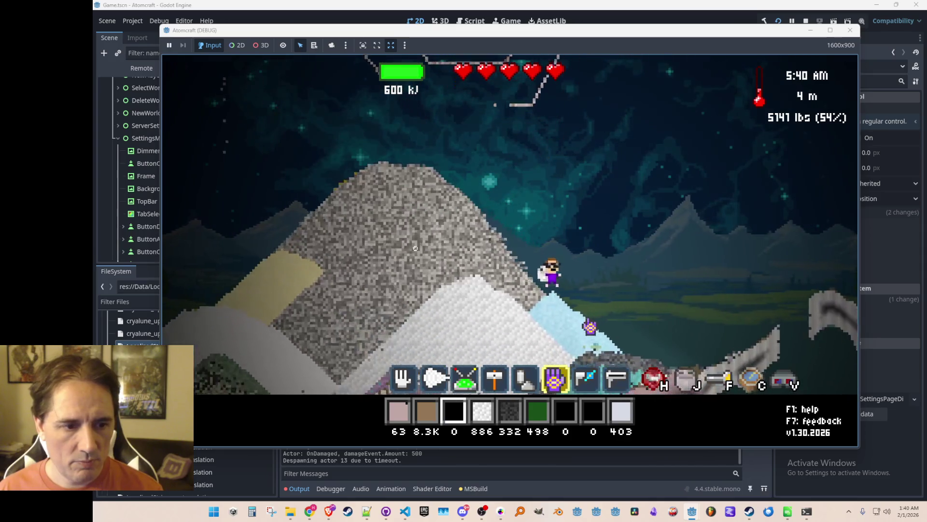
key("a")
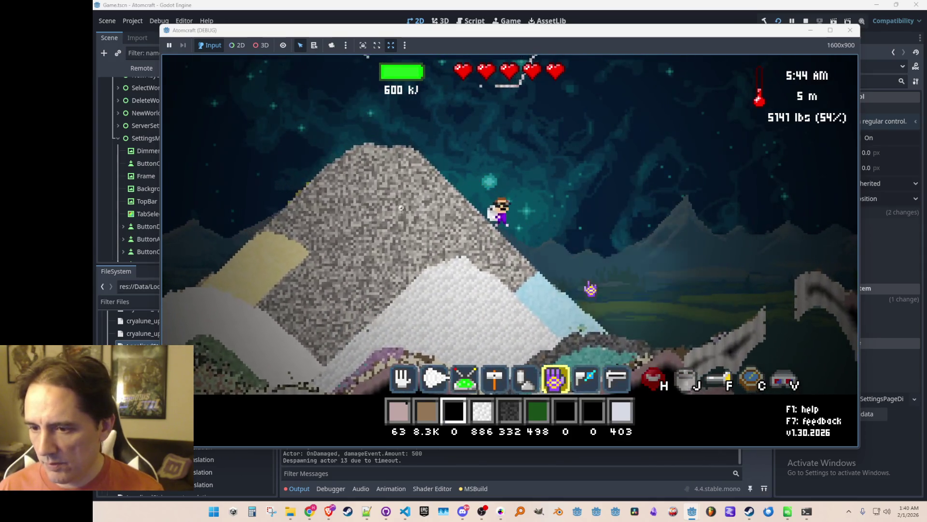
key("d")
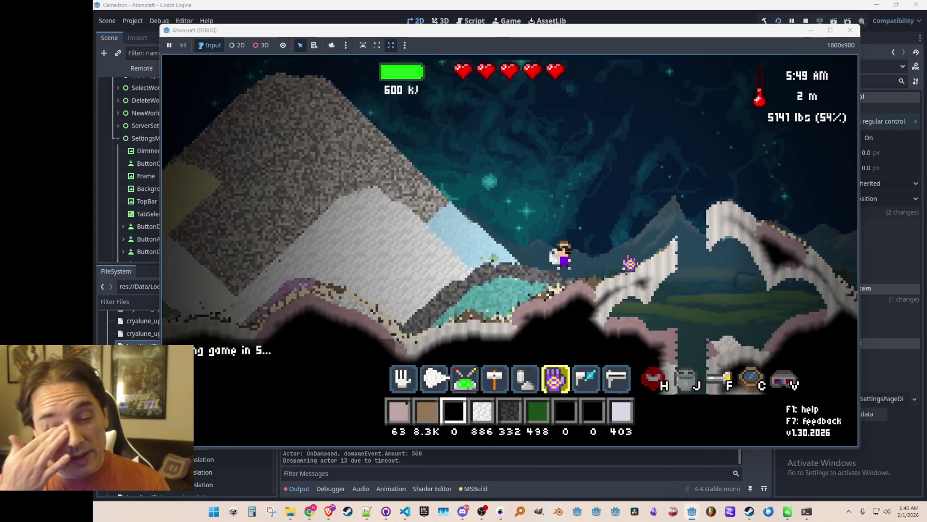
key("a")
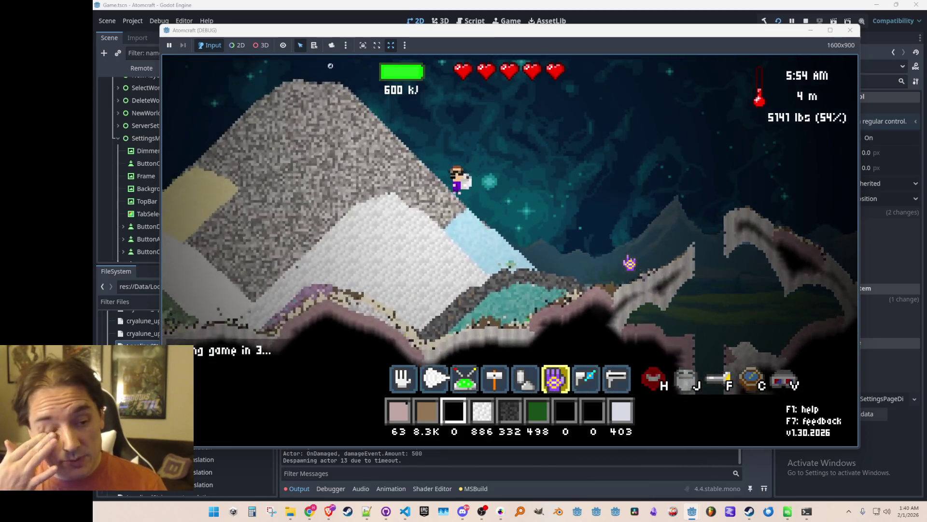
key("d")
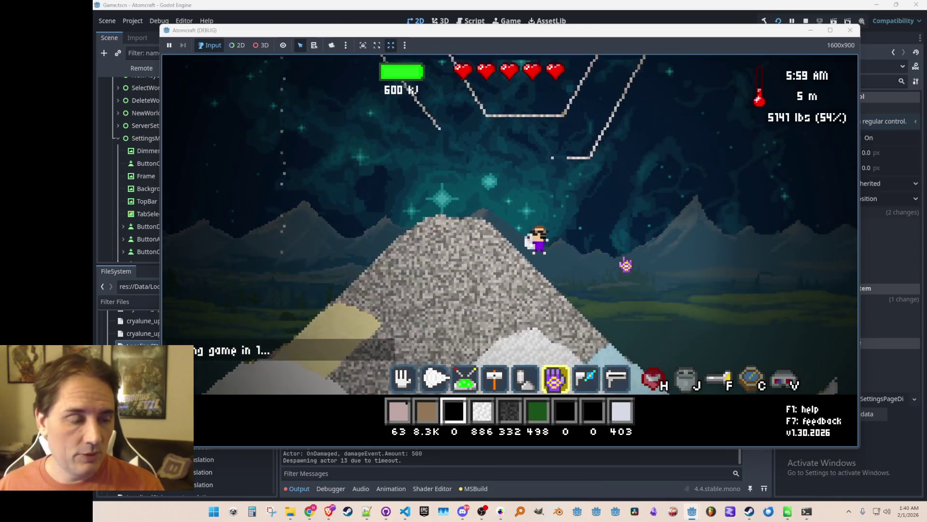
key("d")
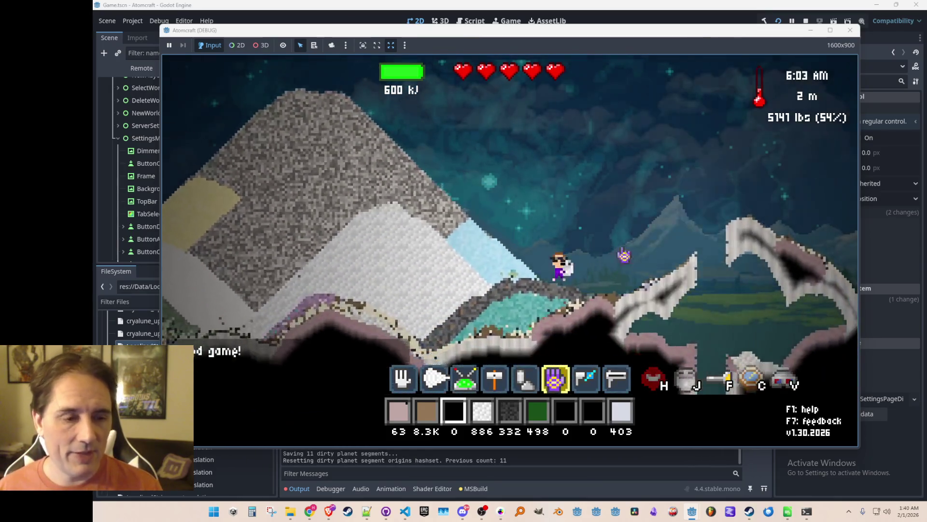
key("a")
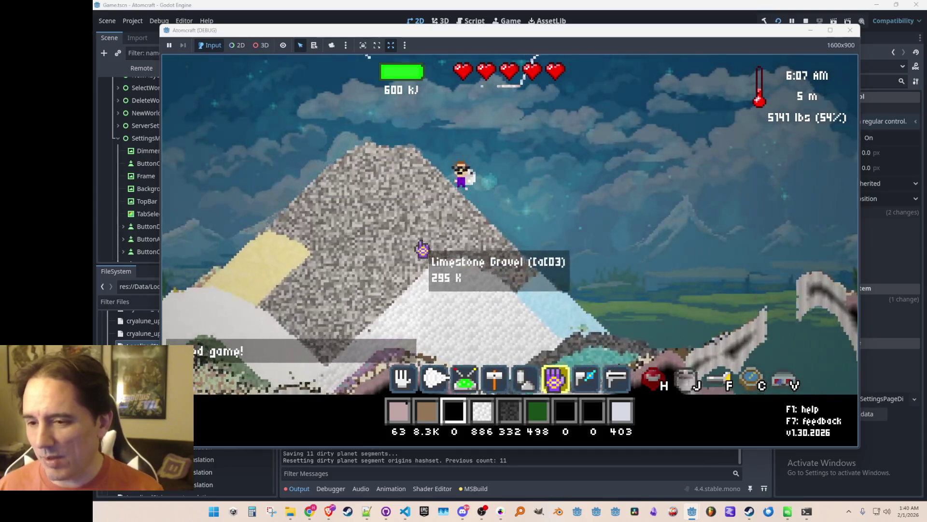
key("a")
key("d")
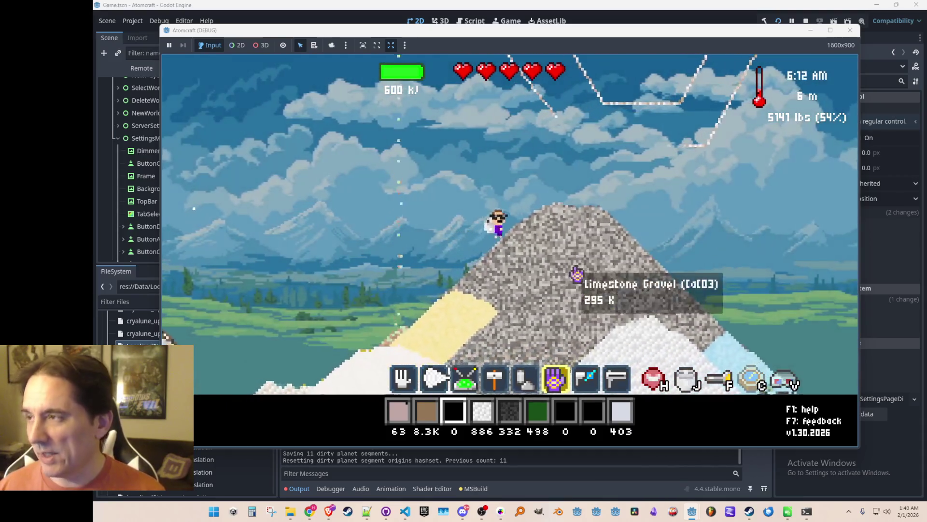
key("d")
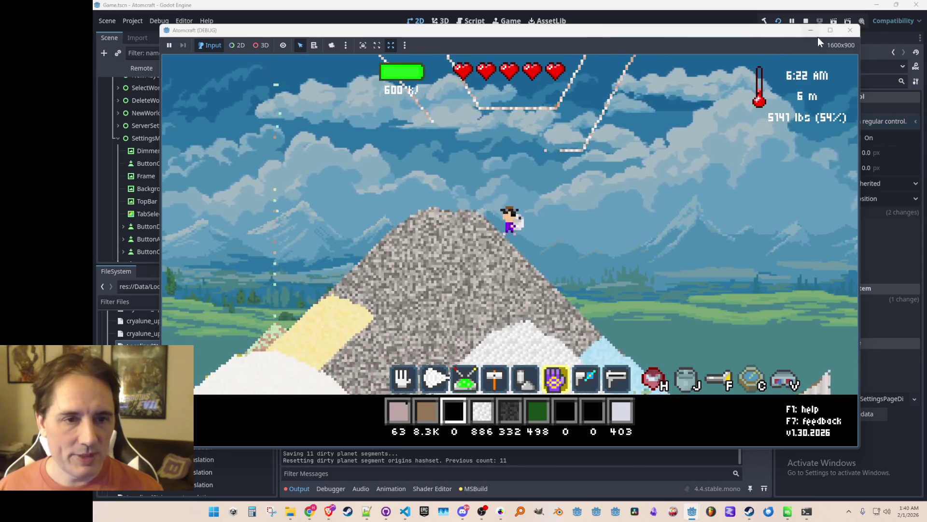
left_click(851, 32)
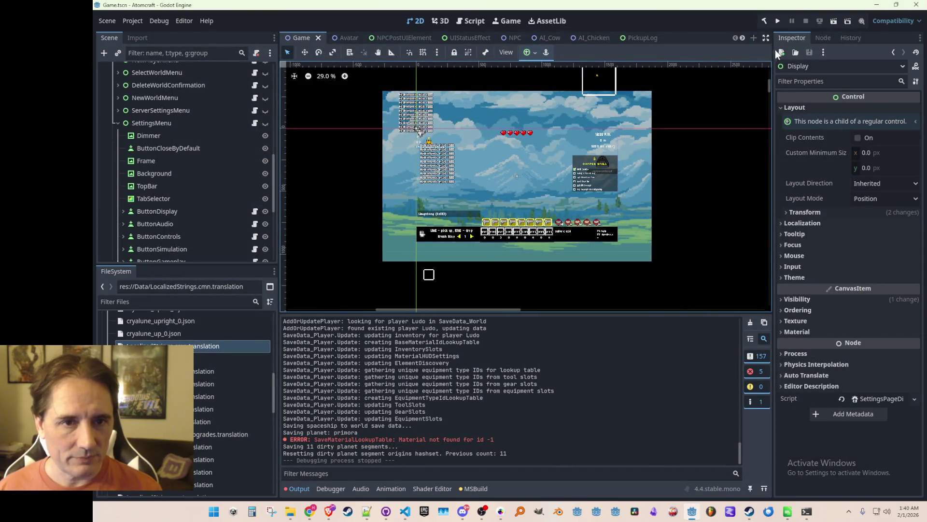
- Run the Godot project again and start single-player to reach profile selection
left_click(778, 21)
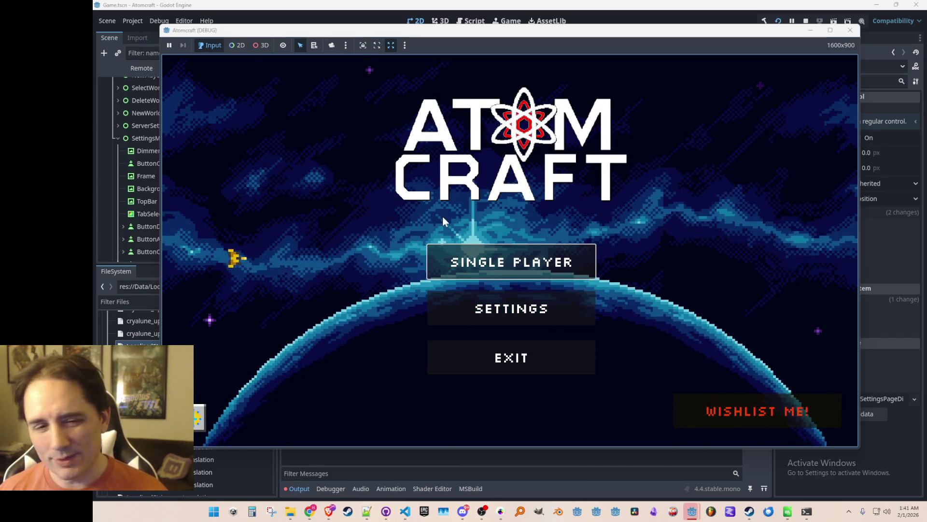
left_click(507, 262)
- Pick a player profile, load its world, and head down the mountain into the valley
scroll(519, 282, "down", 2)
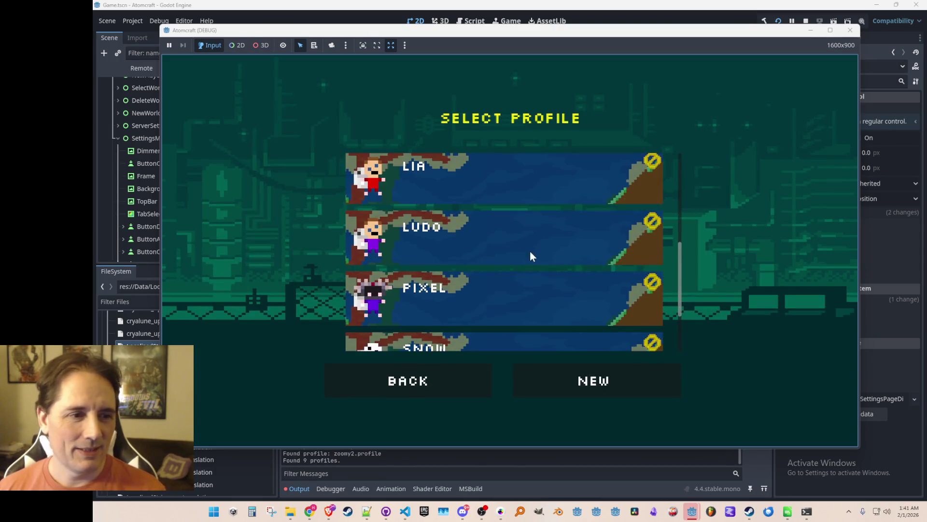
left_click(528, 256)
left_click(563, 243)
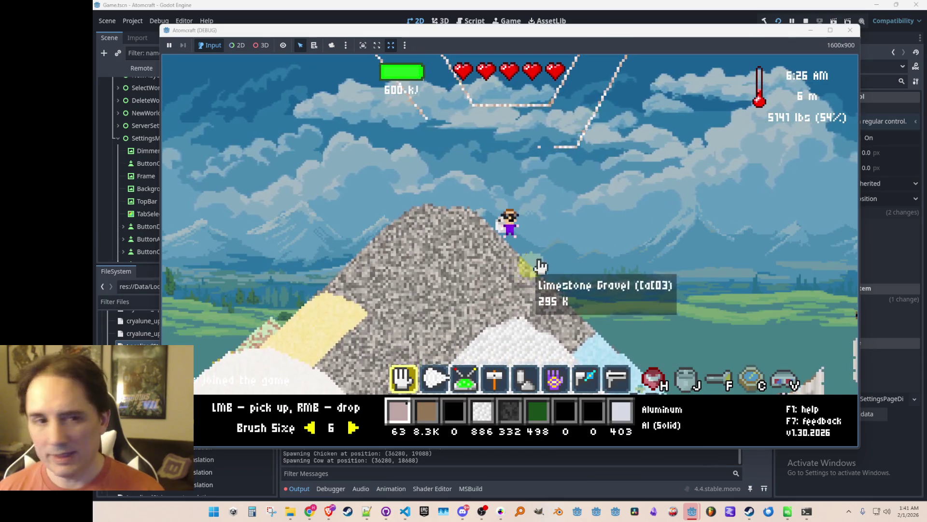
key("d")
key("a")
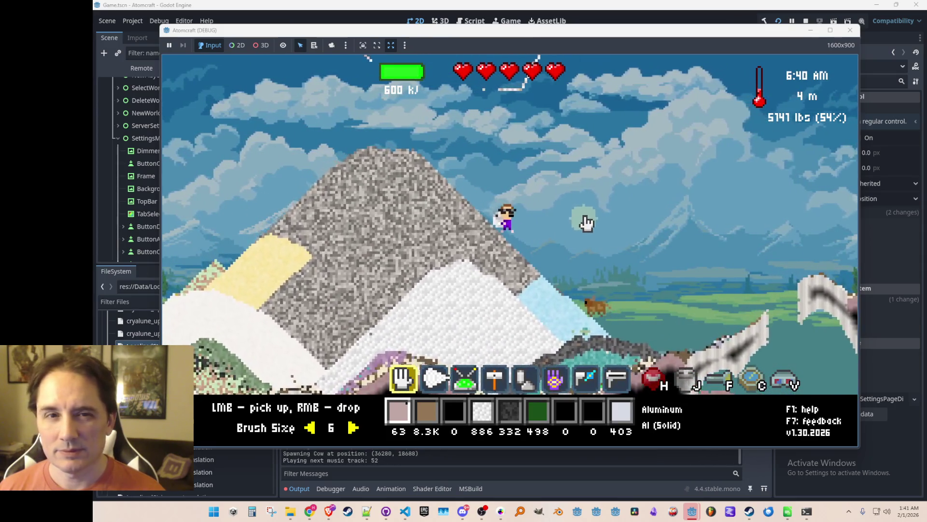
key("d")
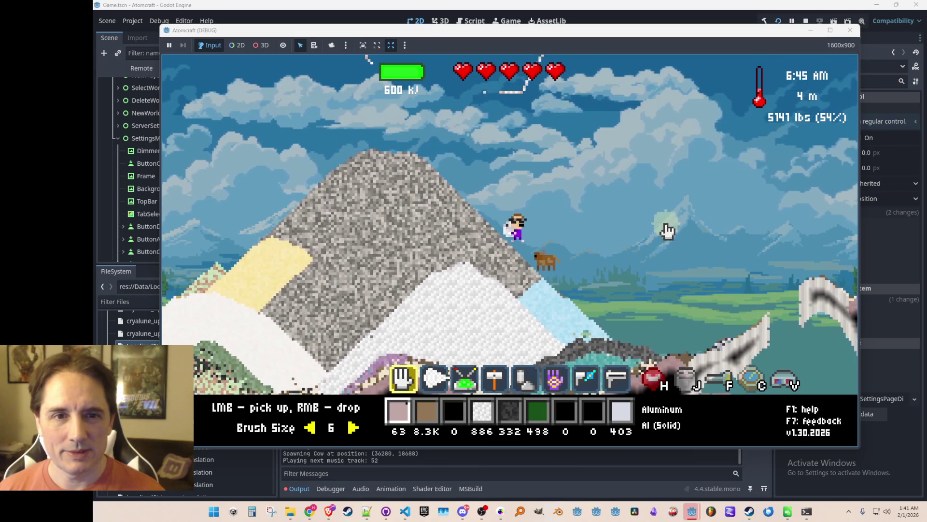
key("d")
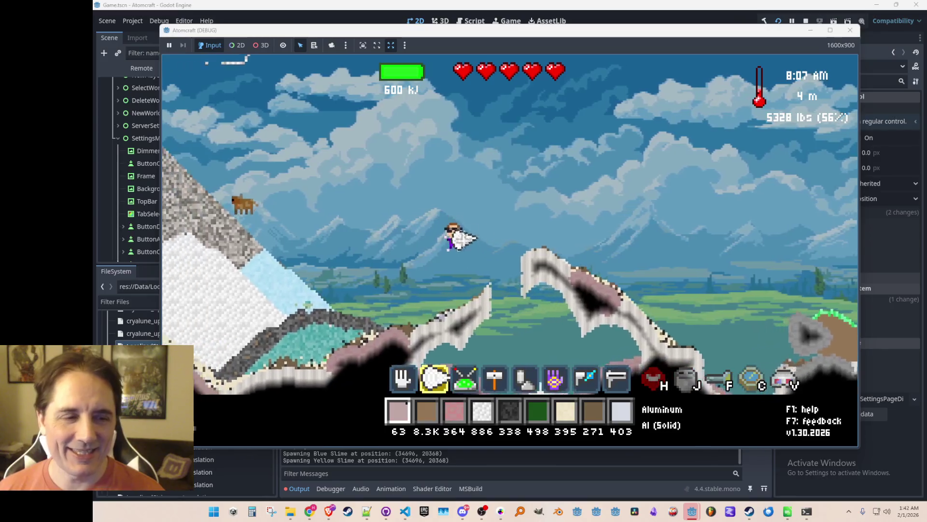
- Drop all the carried Cuprite and Dirt, then switch to the purple glove tool
key("d")
scroll(687, 168, "down", 2)
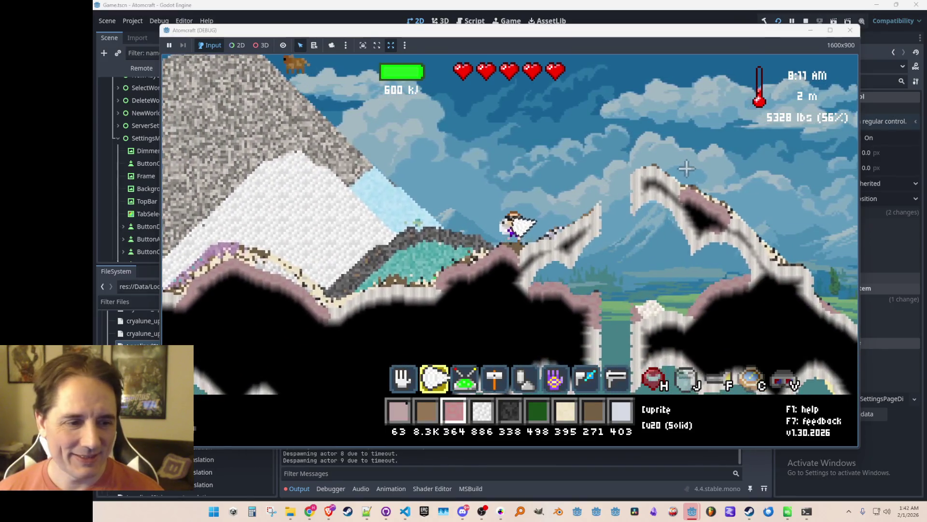
left_click(442, 188)
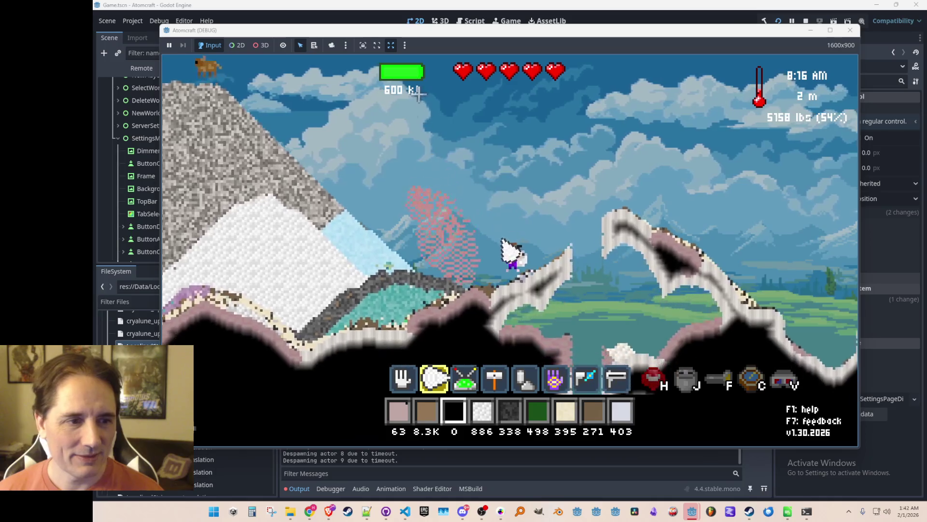
key("d")
scroll(628, 193, "up", 1)
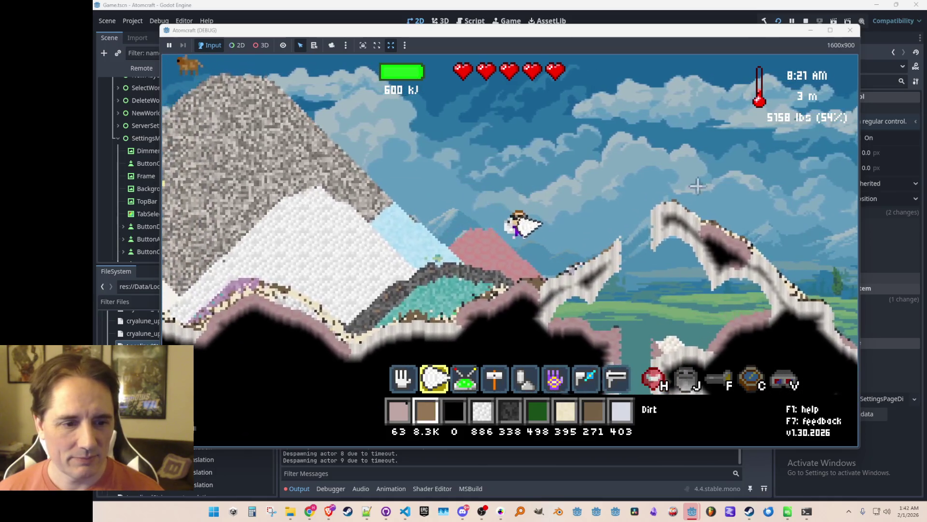
key("8")
key("6")
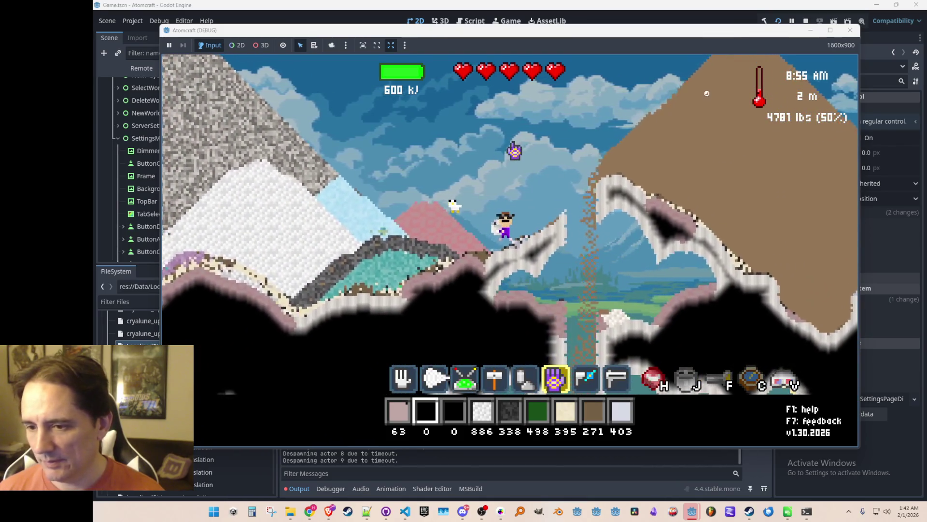
scroll(522, 175, "down", 8)
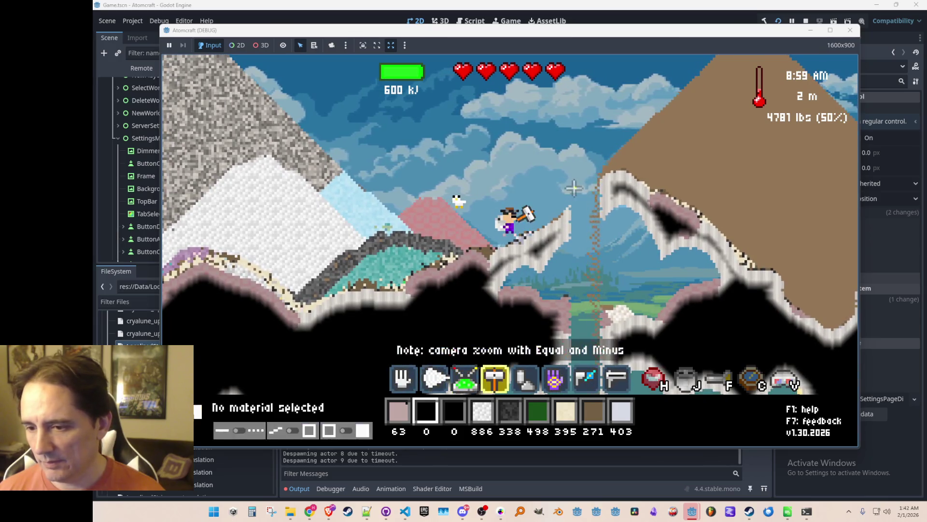
- Cut into the brown sand hill and gravel mountain with the laser
scroll(617, 211, "down", 2)
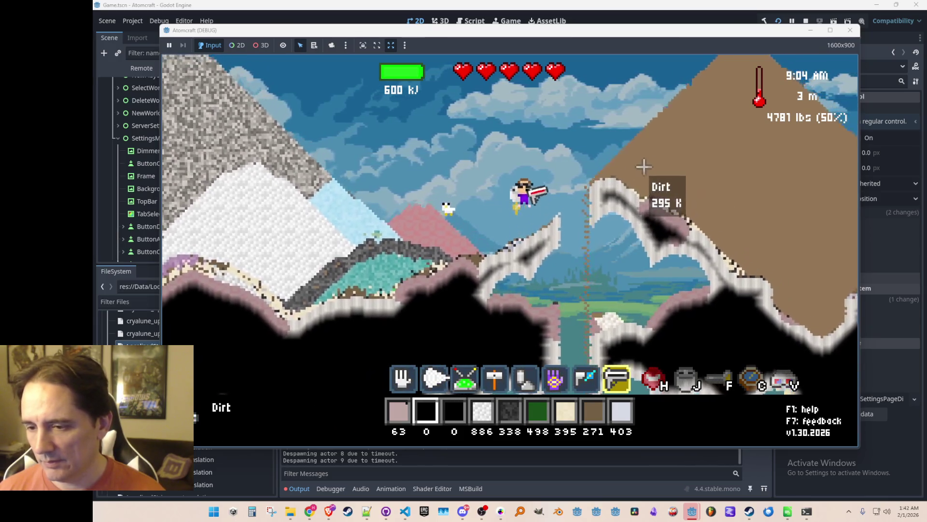
mouse_move(659, 154)
left_mouse_down()
mouse_move(649, 193)
mouse_move(636, 154)
left_mouse_up()
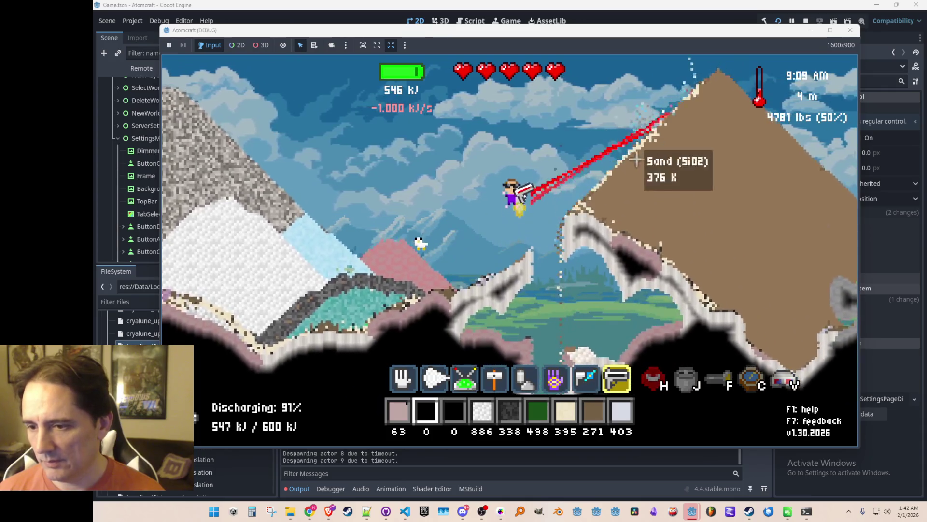
mouse_move(659, 247)
left_mouse_down()
mouse_move(674, 258)
mouse_move(693, 217)
left_mouse_up()
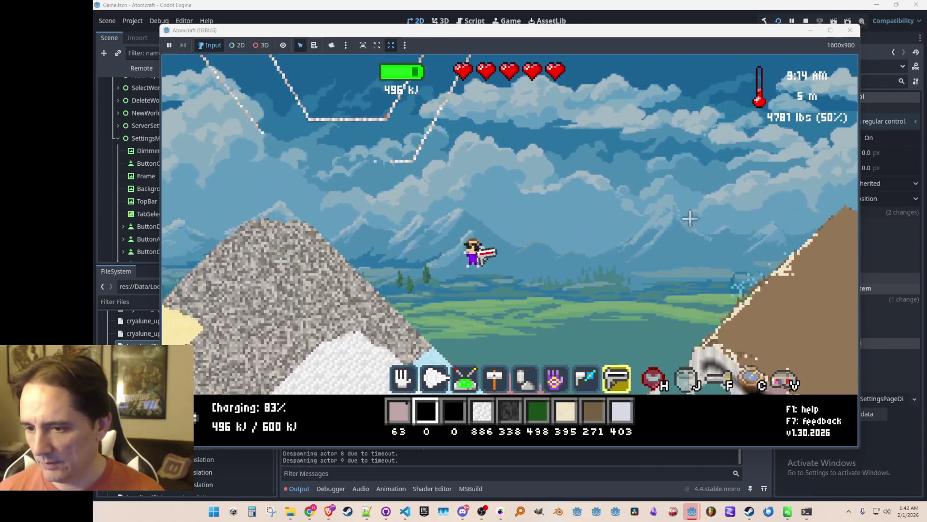
mouse_move(480, 270)
left_mouse_down()
mouse_move(382, 180)
mouse_move(361, 198)
mouse_move(360, 246)
mouse_move(335, 209)
mouse_move(323, 218)
mouse_move(339, 227)
left_mouse_up()
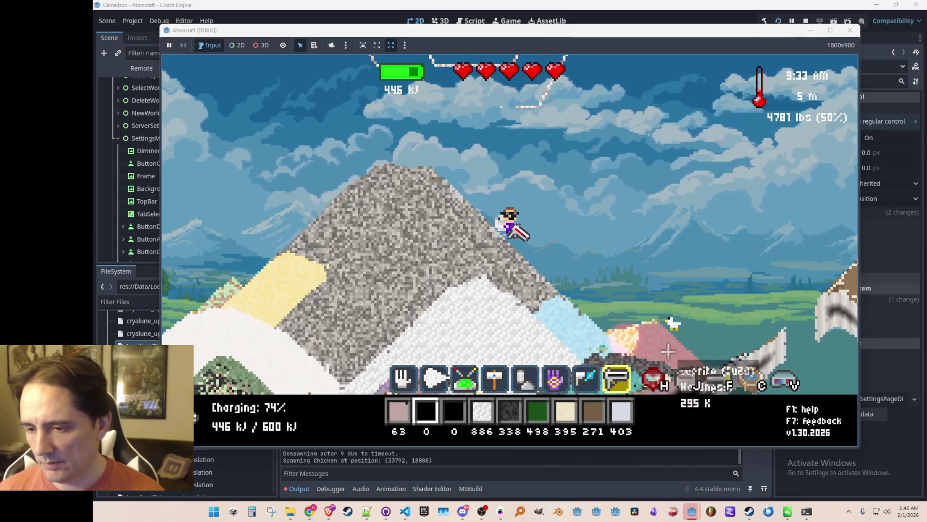
- Pick up the Copper with the glove, laser the Cuprite deposit, then stop the debug run
key("6")
scroll(660, 346, "up", 3)
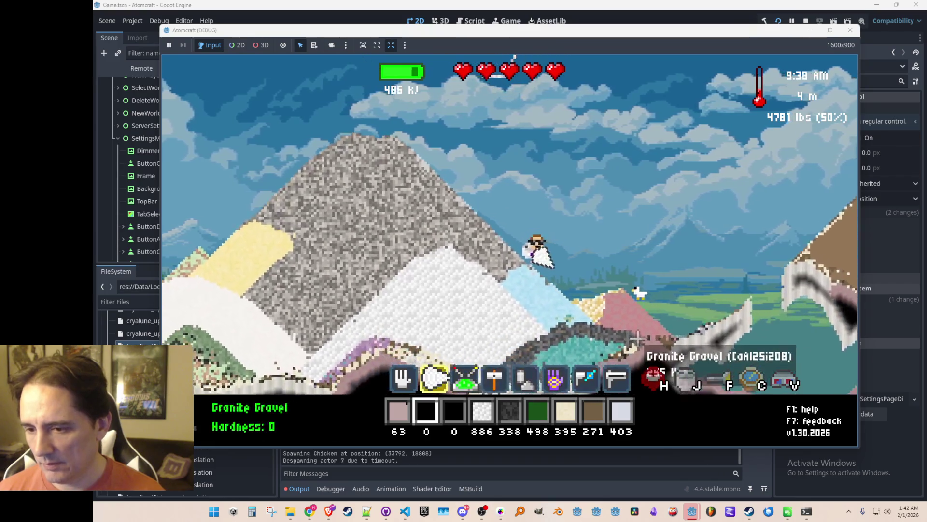
left_click(562, 289)
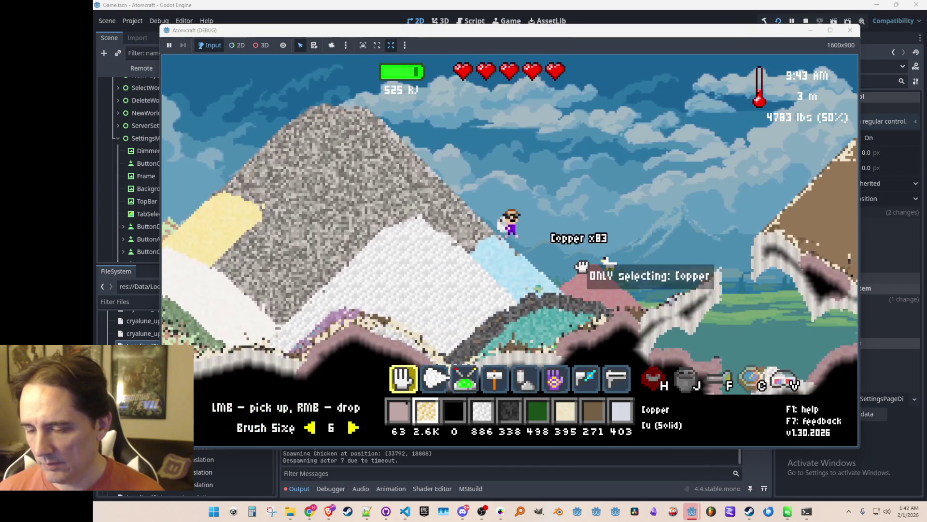
scroll(565, 293, "up", 1)
mouse_move(590, 301)
left_mouse_down()
mouse_move(618, 290)
mouse_move(601, 314)
mouse_move(592, 299)
mouse_move(632, 319)
mouse_move(575, 328)
mouse_move(589, 316)
mouse_move(563, 317)
mouse_move(538, 356)
mouse_move(579, 338)
left_mouse_up()
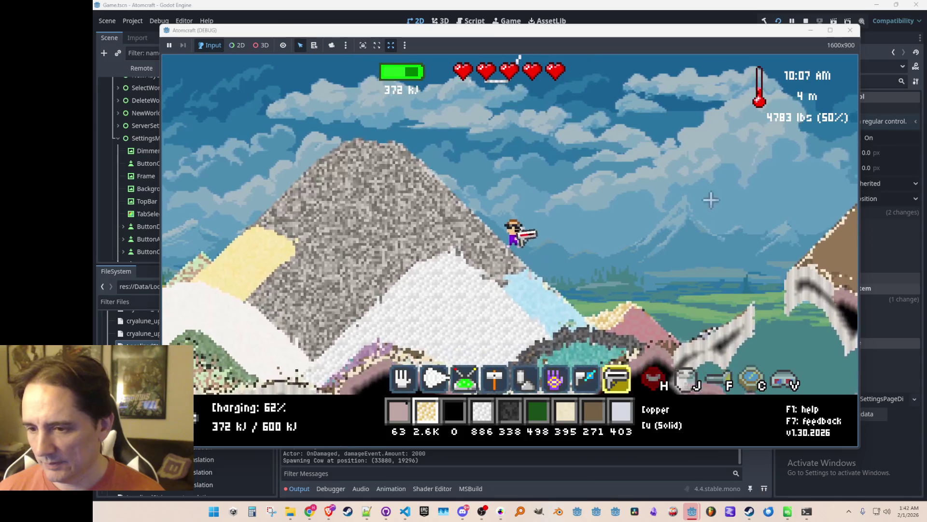
left_click(850, 30)
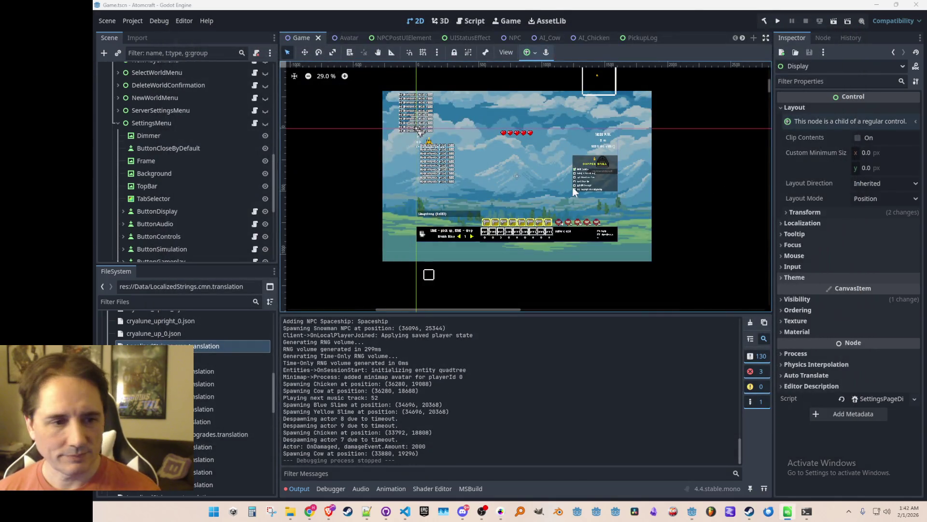
left_click_drag(574, 188, 564, 199)
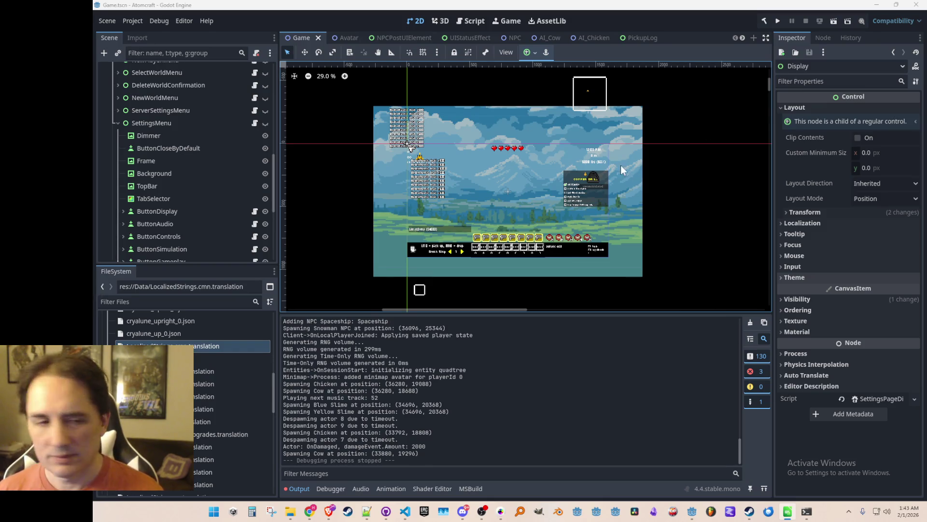
scroll(538, 190, "down", 1)
- Bring VS Code to the front showing FileManager.cs at SavePlanet
scroll(534, 189, "down", 1)
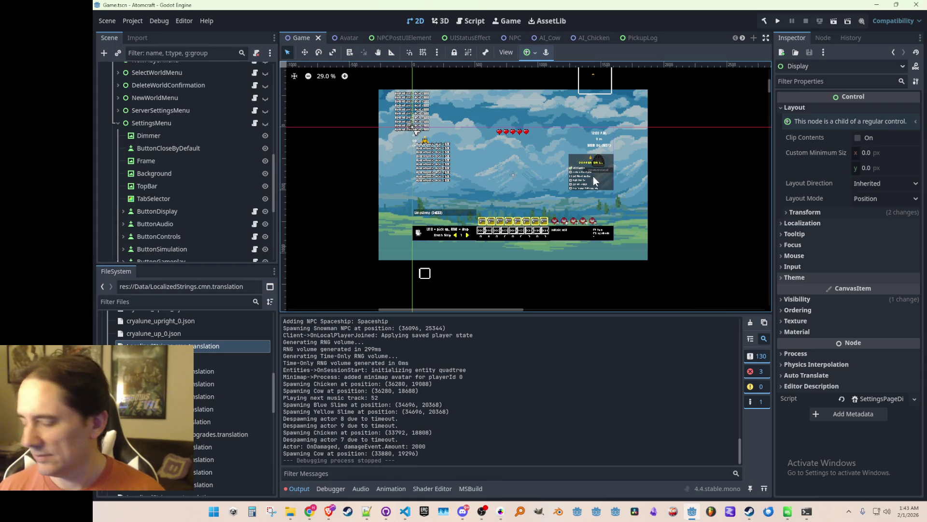
left_click(405, 511)
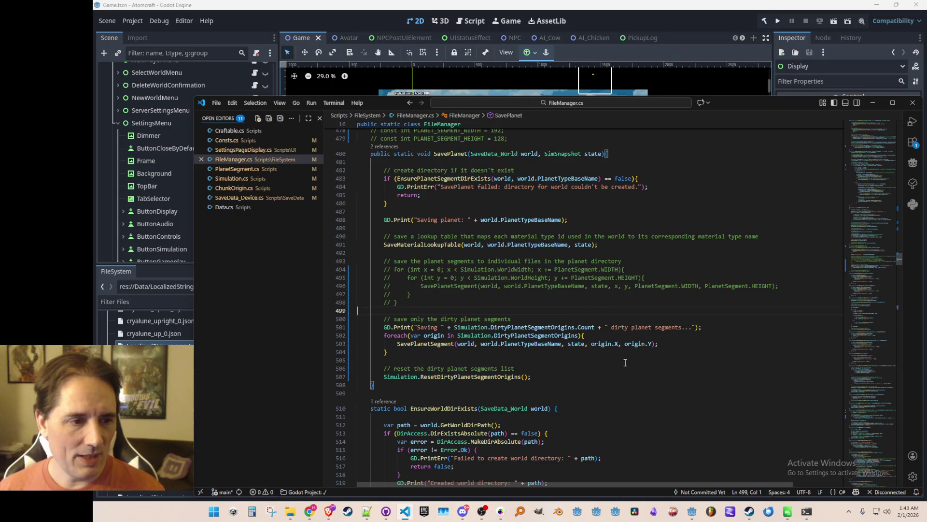
- Delete the commented-out segment loop in SavePlanet and save FileManager.cs
key("Up")
key("shift+Up")
key("shift+Up")
key("shift+Up")
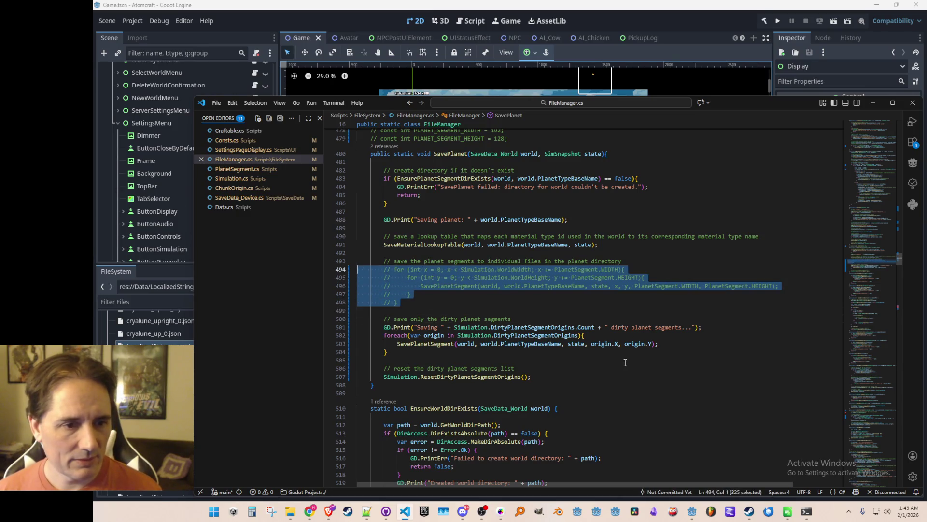
key("Delete")
key("Up")
key("Up")
key("Up")
scroll(625, 362, "up", 3)
key("ctrl+s")
- Delete the commented-out PLANET_SEGMENT size constants, then switch back to Godot
key("Up")
key("Up")
key("Up")
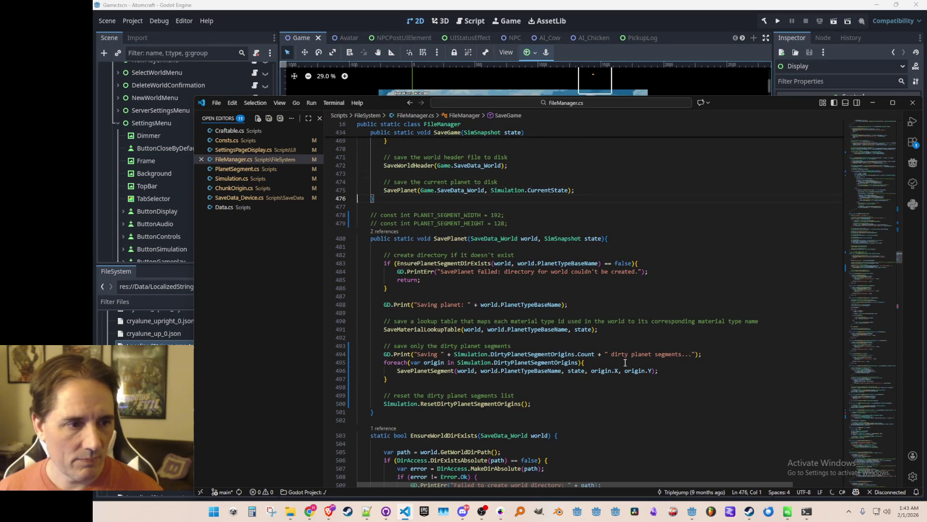
key("shift+Down")
key("shift+Down")
key("Delete")
key("Up")
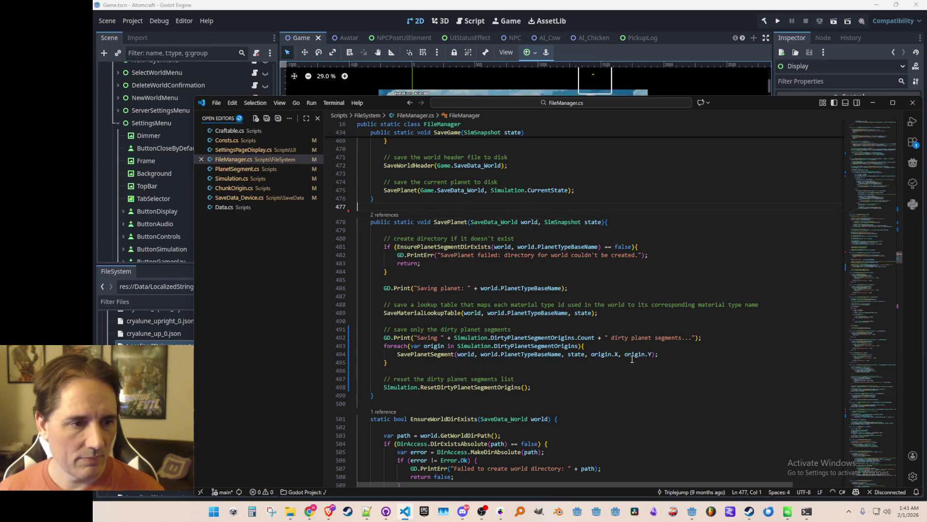
scroll(622, 290, "up", 15)
scroll(669, 315, "down", 8)
key("alt+Tab")
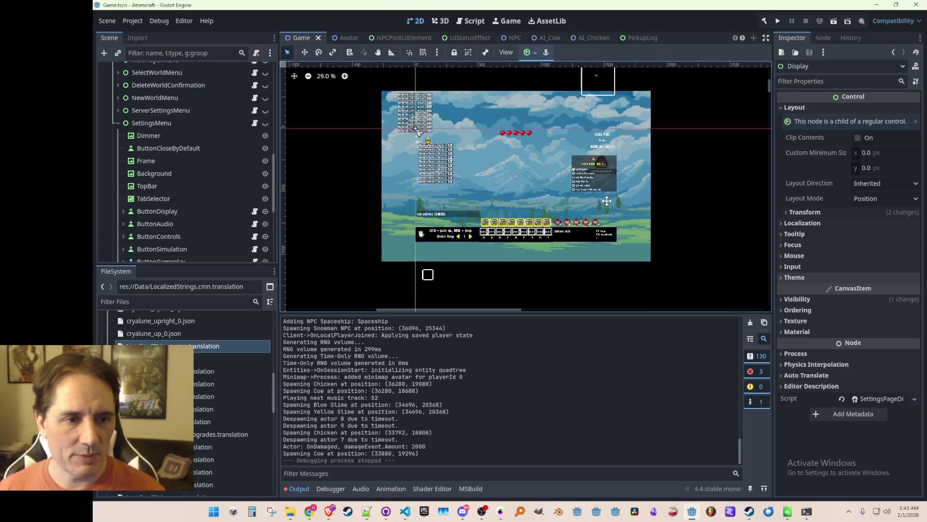
- Save the Godot scene, then return to FileManager.cs at the SaveGame code on line 457
scroll(592, 193, "up", 1)
key("ctrl+s")
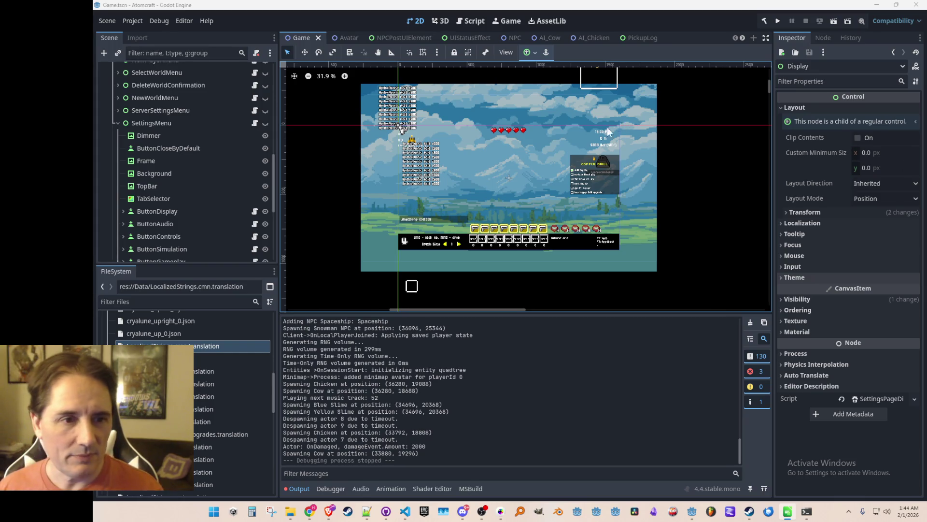
scroll(604, 140, "left", 1)
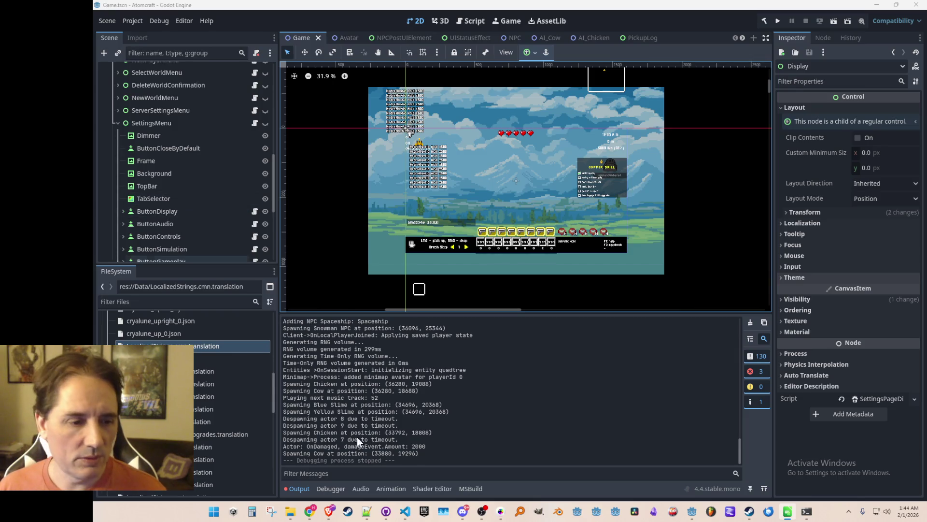
left_click(405, 511)
left_click(616, 233)
- Open WeightHUD.cs via 'Weight' search and go to the definition of EncumbranceRatio
key("ctrl+t")
key("BackSpace")
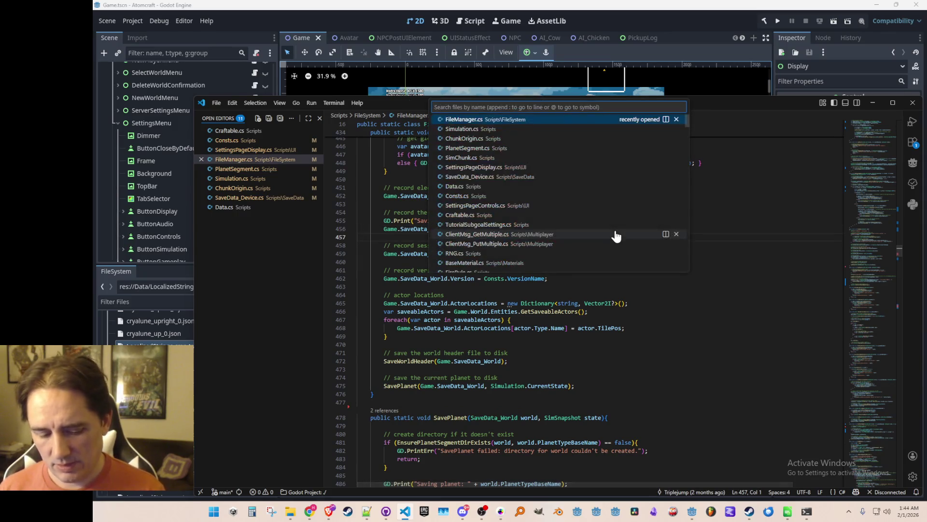
type("Weight")
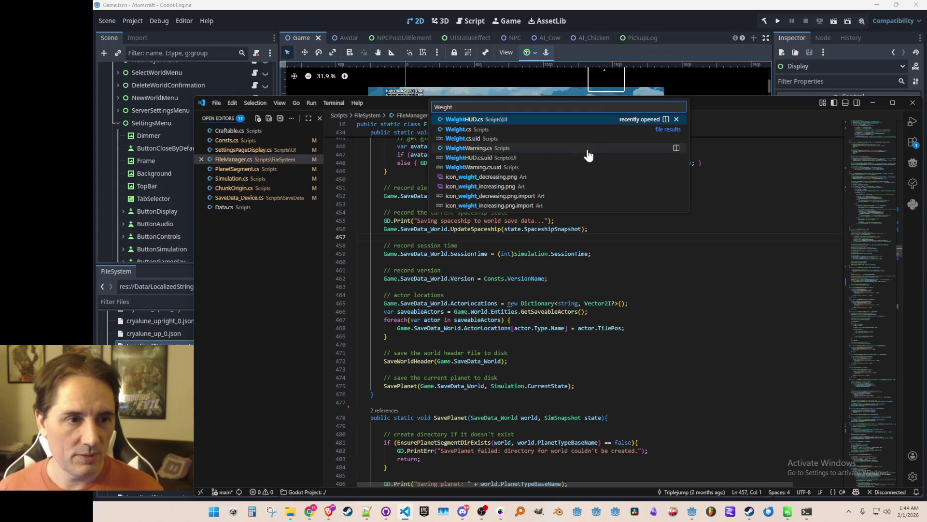
left_click(589, 121)
key("ctrl+End")
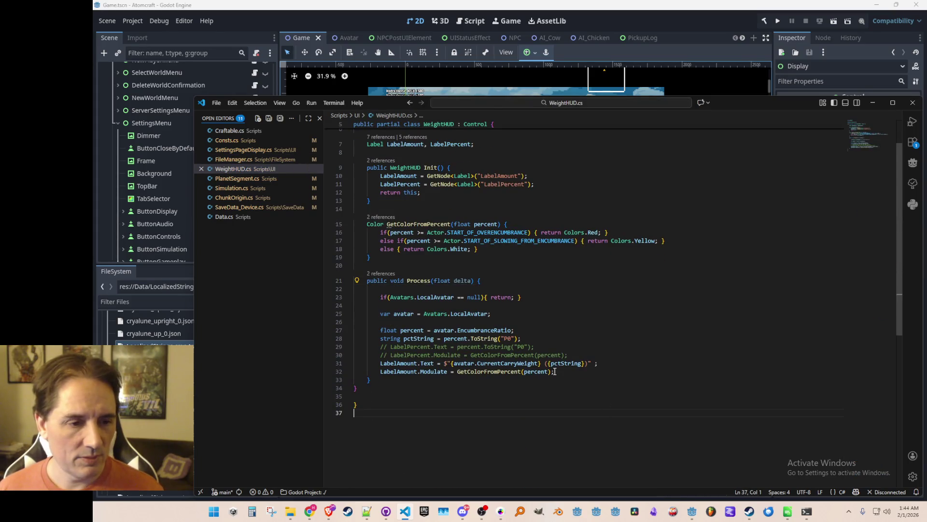
double_click(520, 363)
double_click(536, 371)
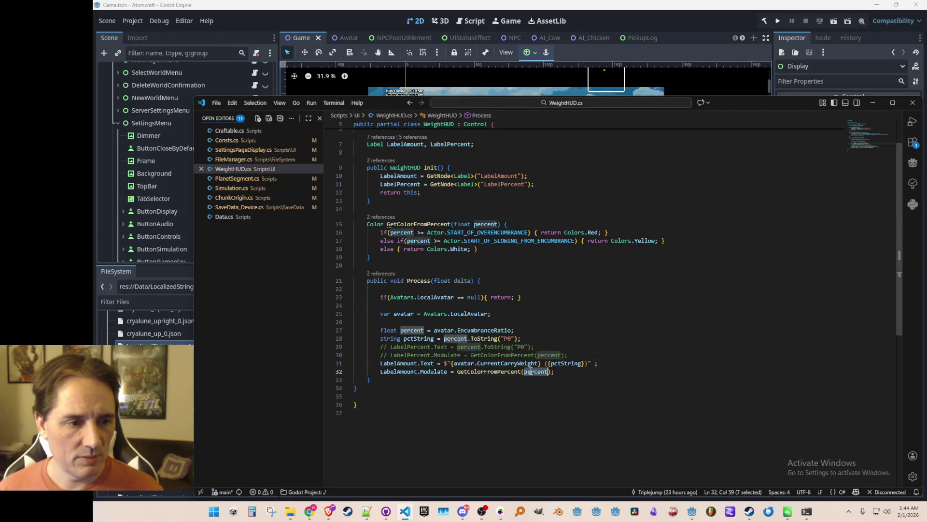
double_click(486, 330)
right_click(486, 330)
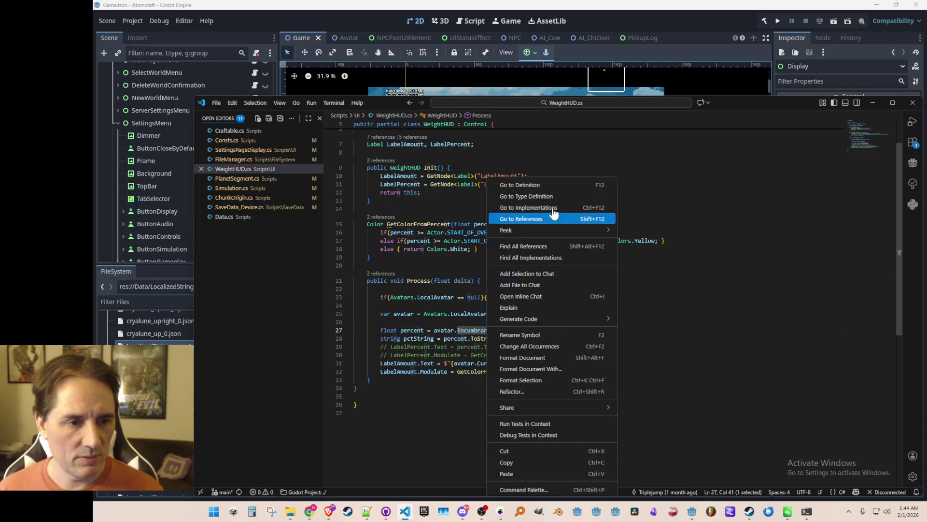
left_click(549, 188)
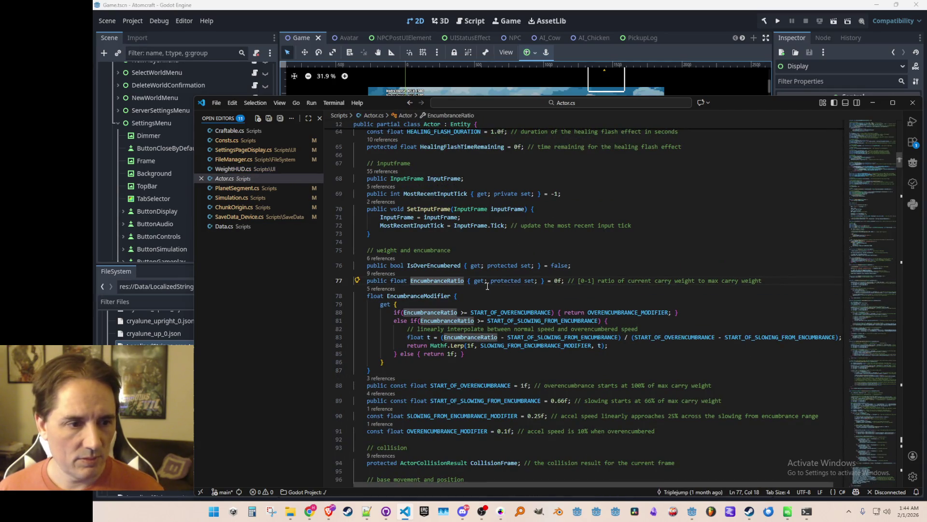
- Step through every EncumbranceRatio match in the file, ending at its line 77 declaration
scroll(544, 287, "down", 3)
left_click(640, 282)
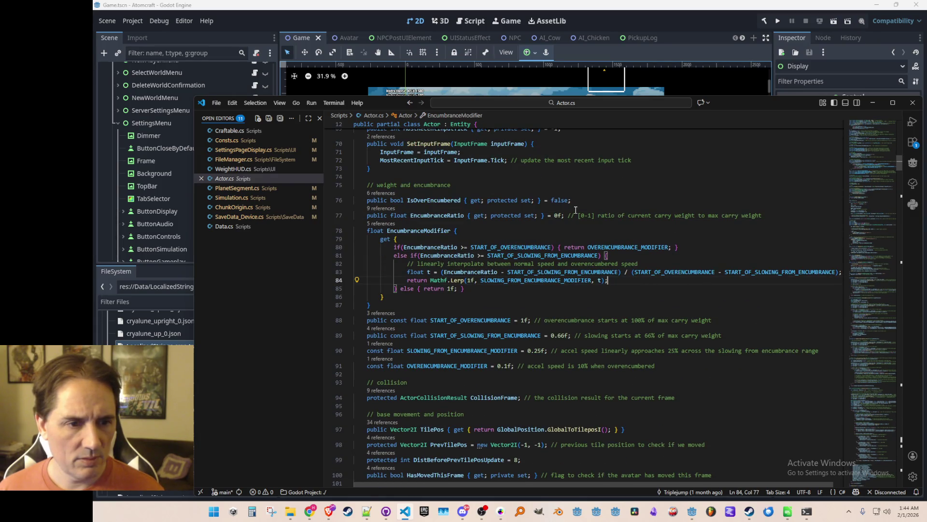
left_click(440, 247)
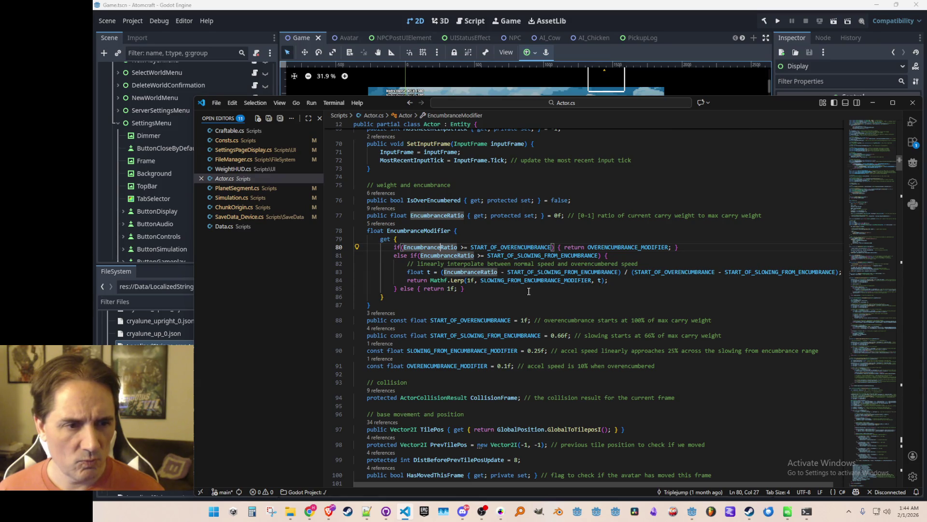
left_click(521, 247)
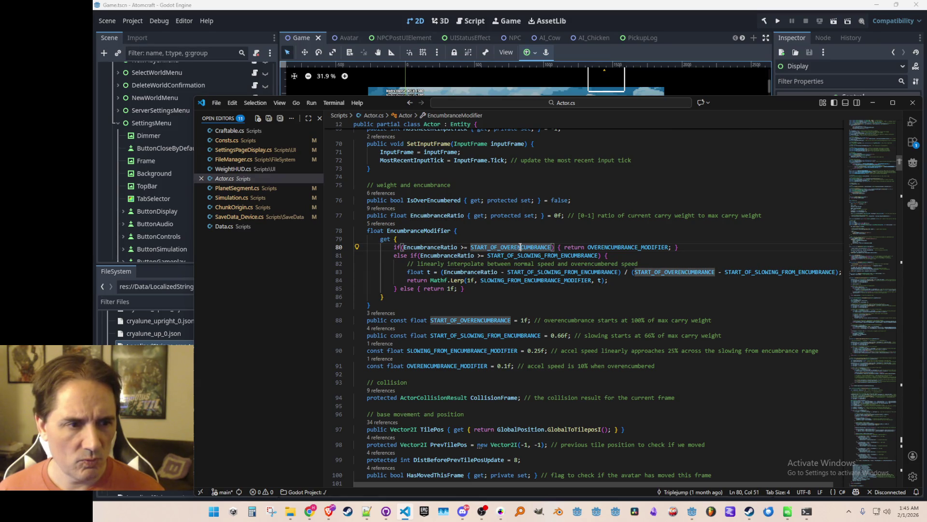
double_click(431, 248)
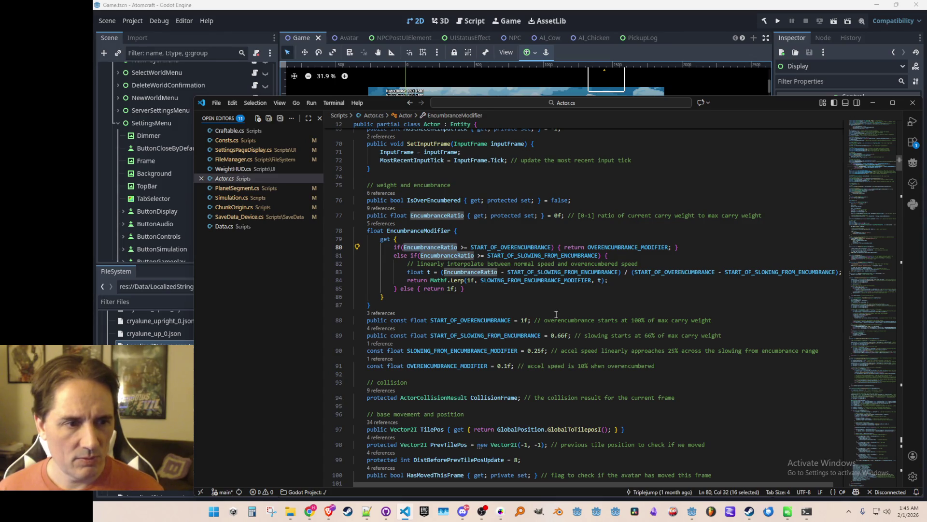
key("ctrl+f")
key("Return")
key("Return")
key("Return")
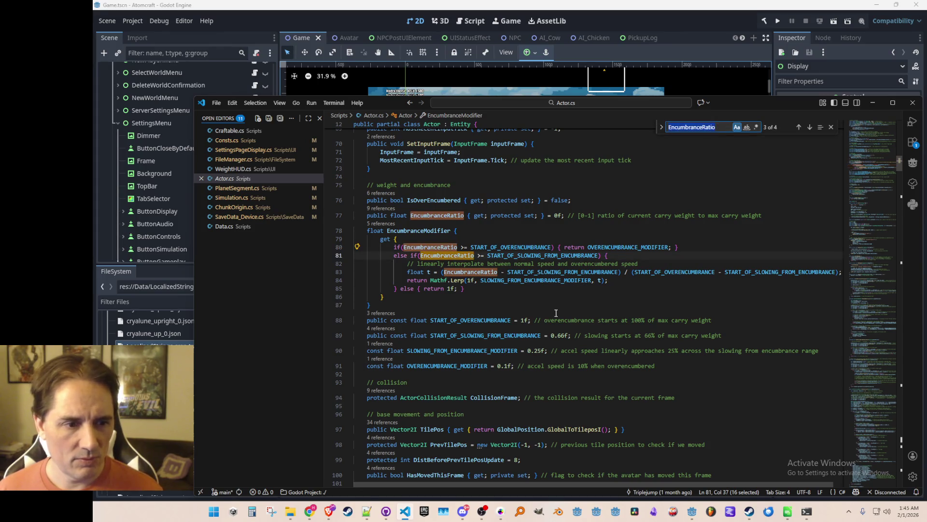
key("Return")
key("Return")
key("Return")
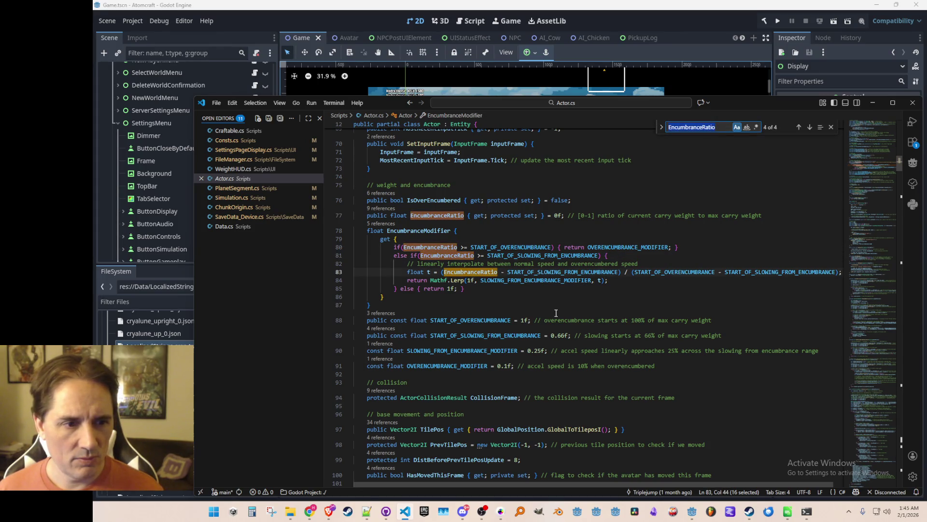
key("Return")
key("Return")
key("Return")
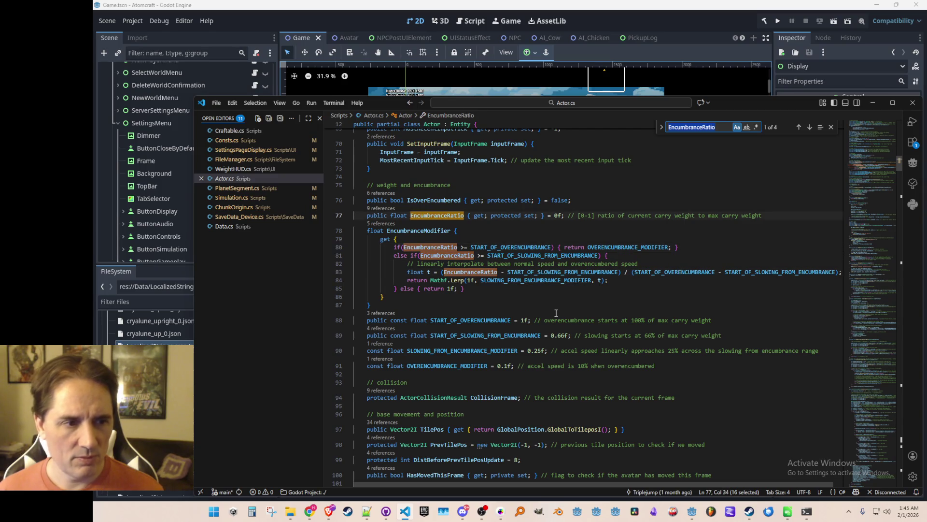
key("Escape")
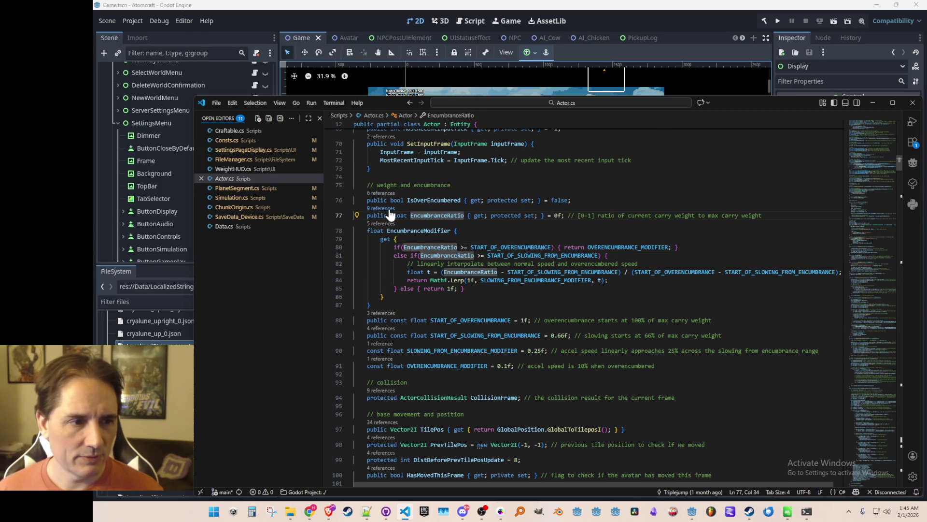
- List EncumbranceRatio references and open its Avatar.cs usage at line 149
left_click(386, 209)
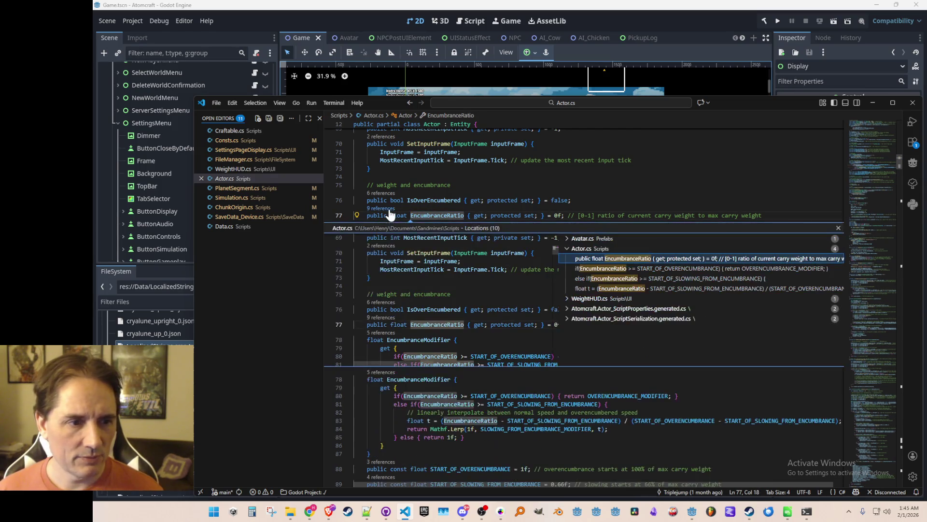
left_click(592, 238)
double_click(622, 248)
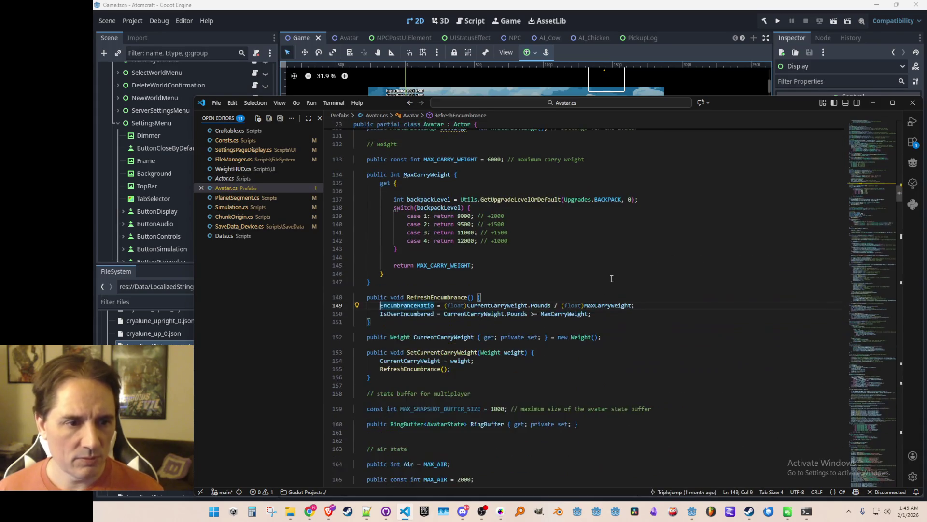
left_click(618, 306)
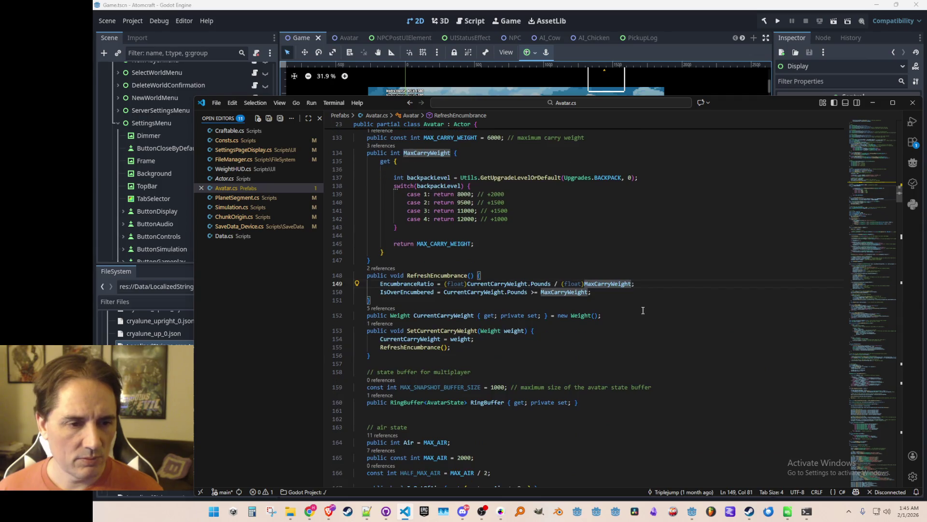
scroll(641, 312, "down", 1)
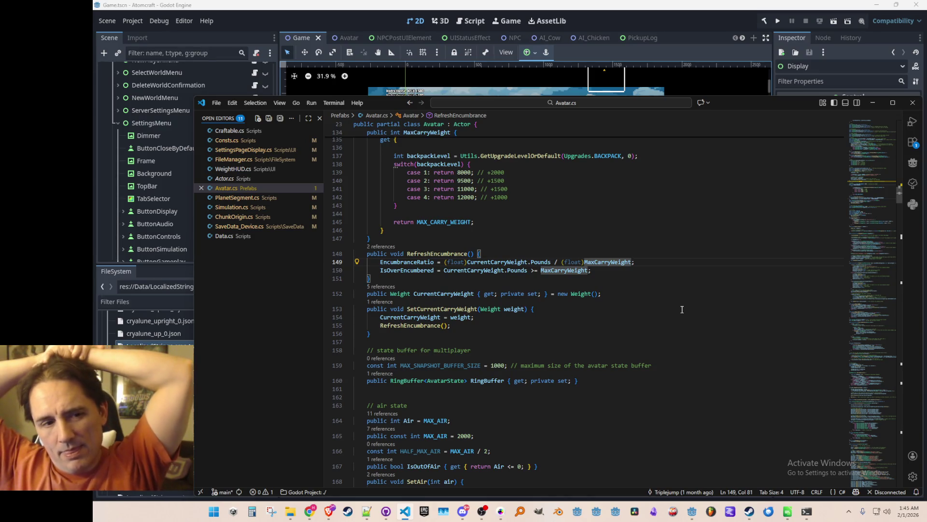
mouse_move(543, 263)
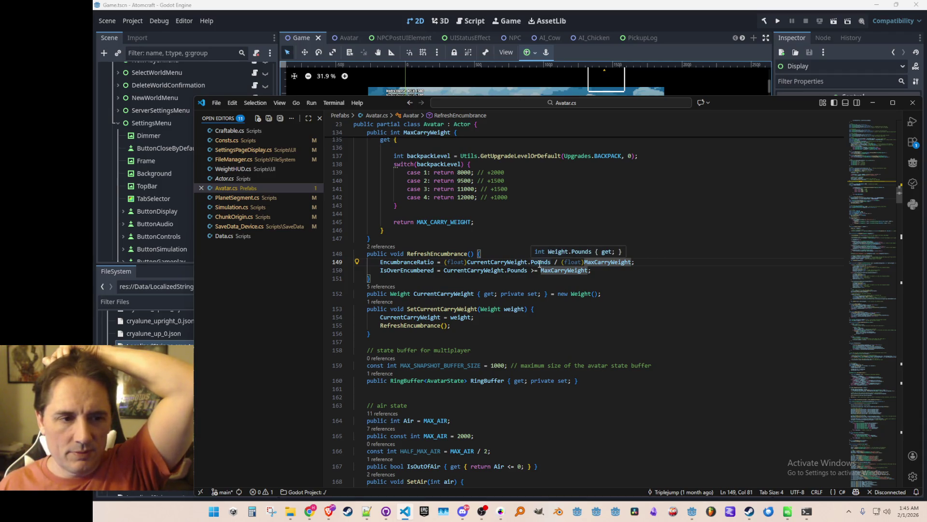
left_click(536, 264)
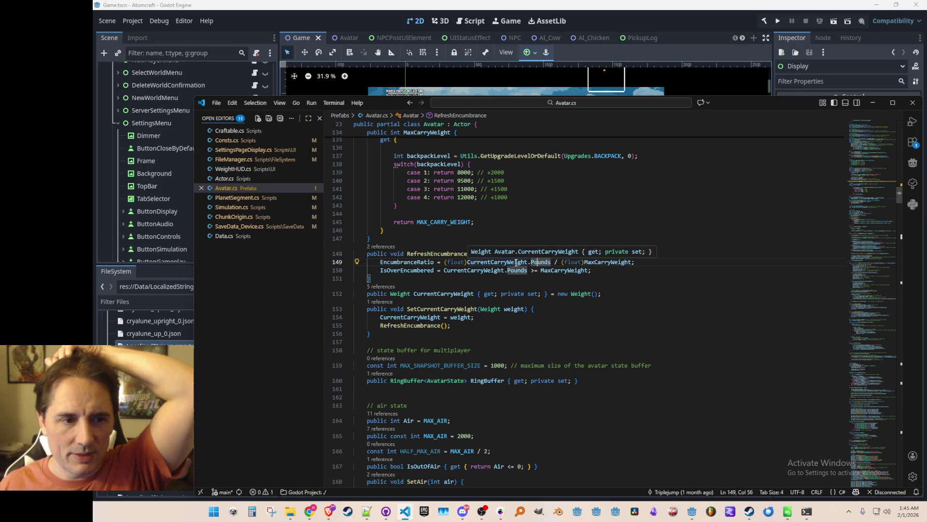
- Go to the CurrentCarryWeight declaration, then to the Weight type definition in Weight.cs
right_click(517, 263)
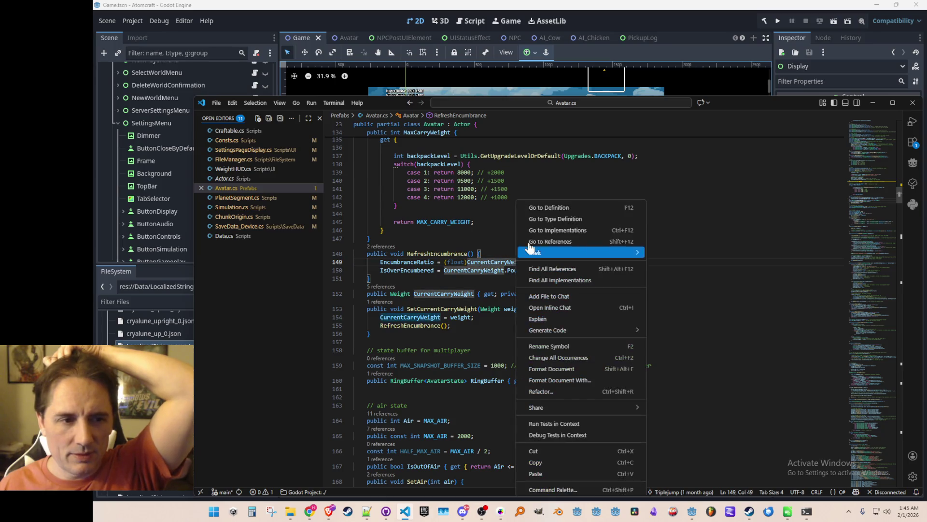
left_click(551, 206)
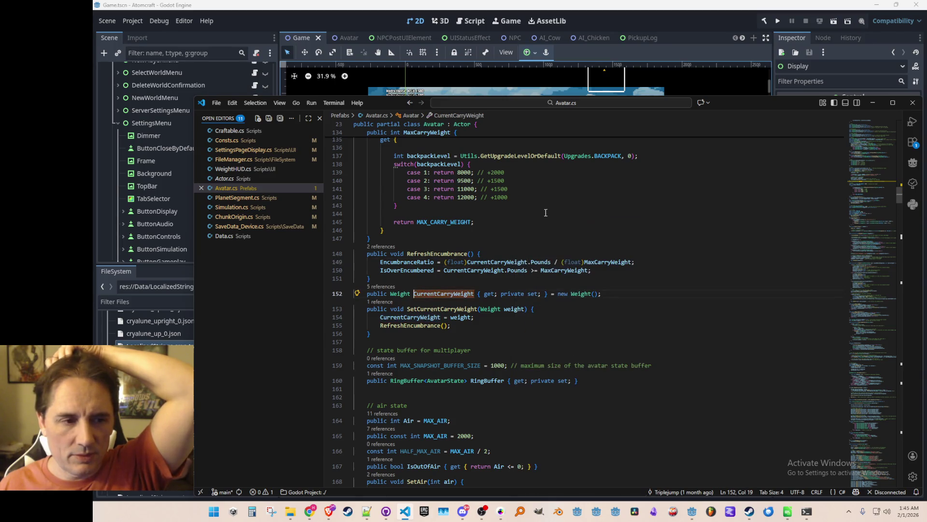
right_click(576, 294)
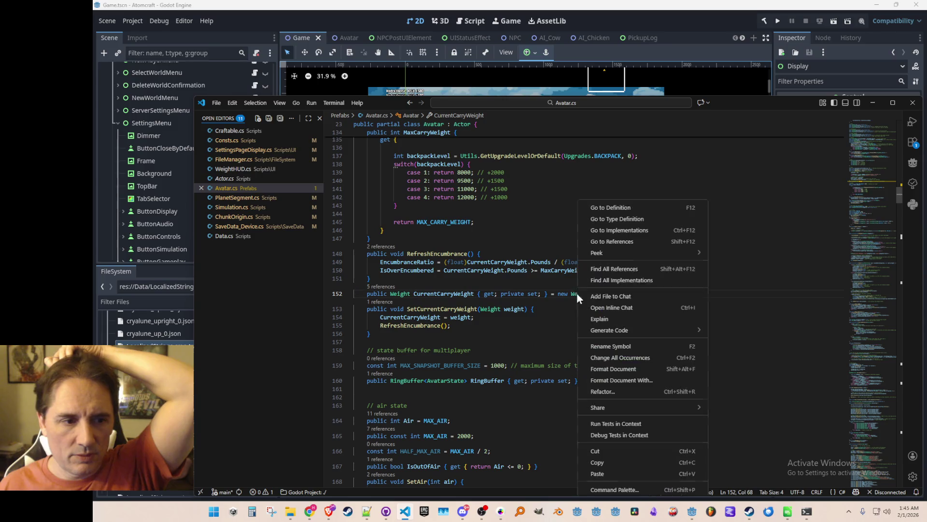
left_click(626, 210)
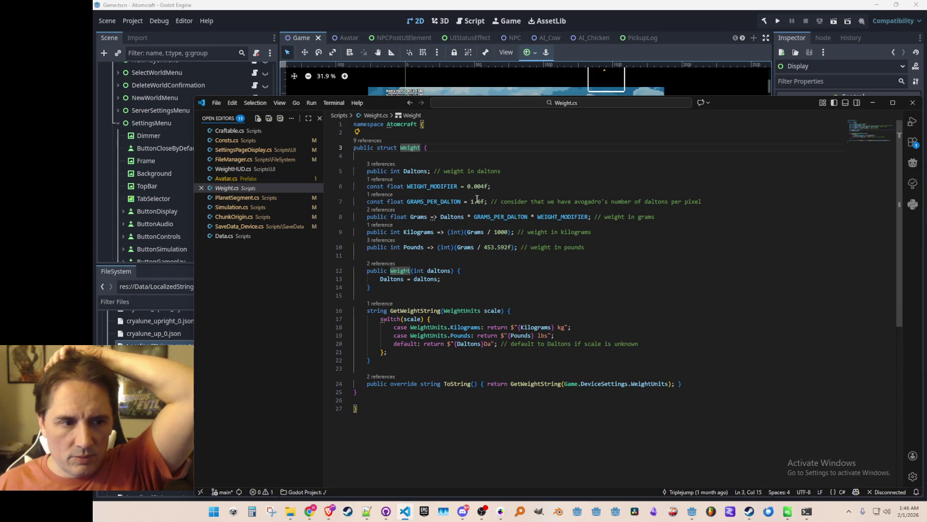
- Navigate back from Weight.cs to Avatar.cs line 152, briefly revisiting the Weight struct
left_click(708, 276)
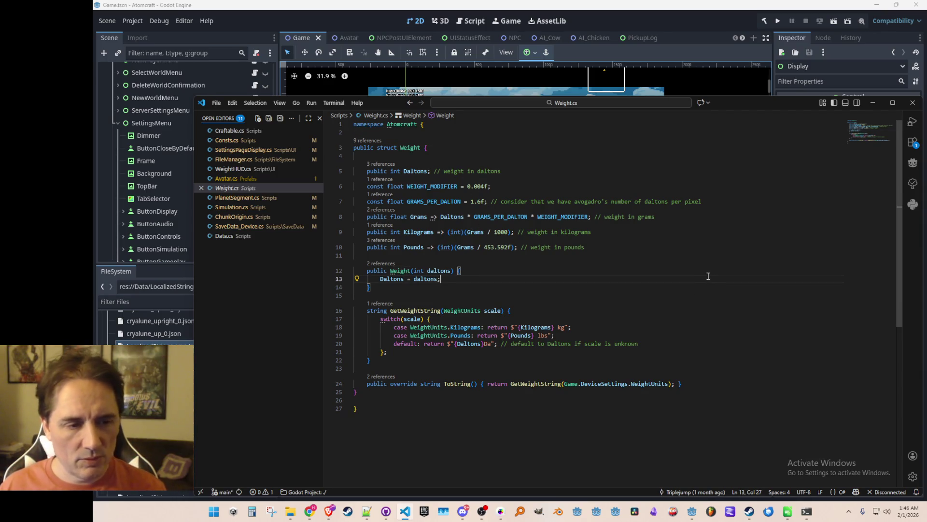
key("alt+Left")
key("alt+Left")
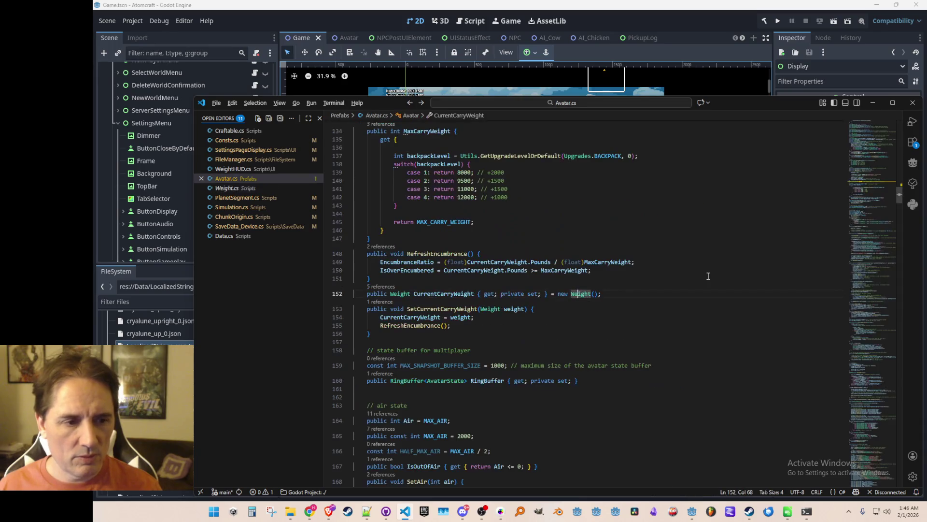
key("alt+Left")
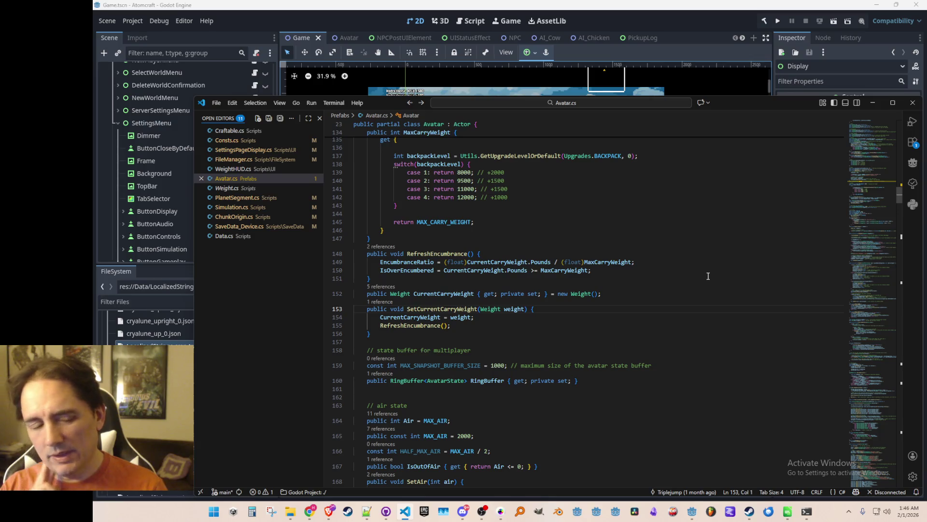
key("Down")
key("Up")
key("Up")
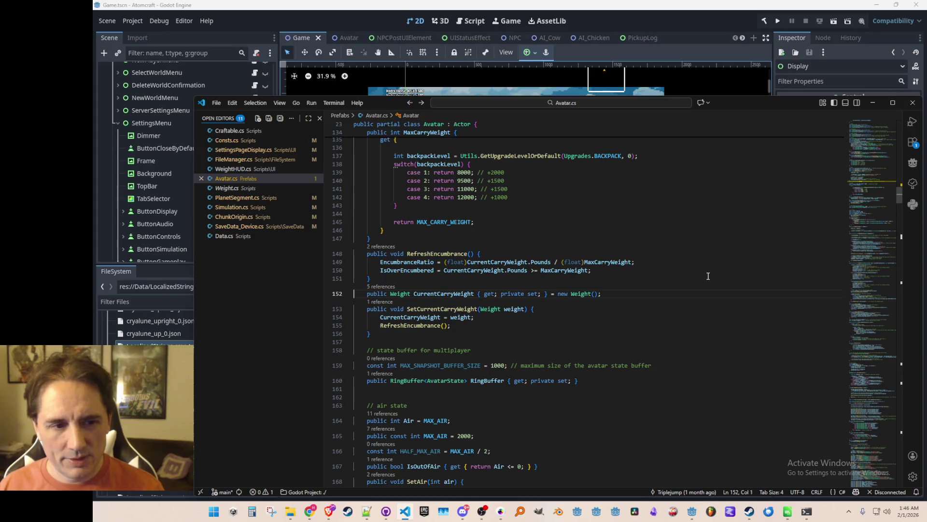
key("ctrl+Tab")
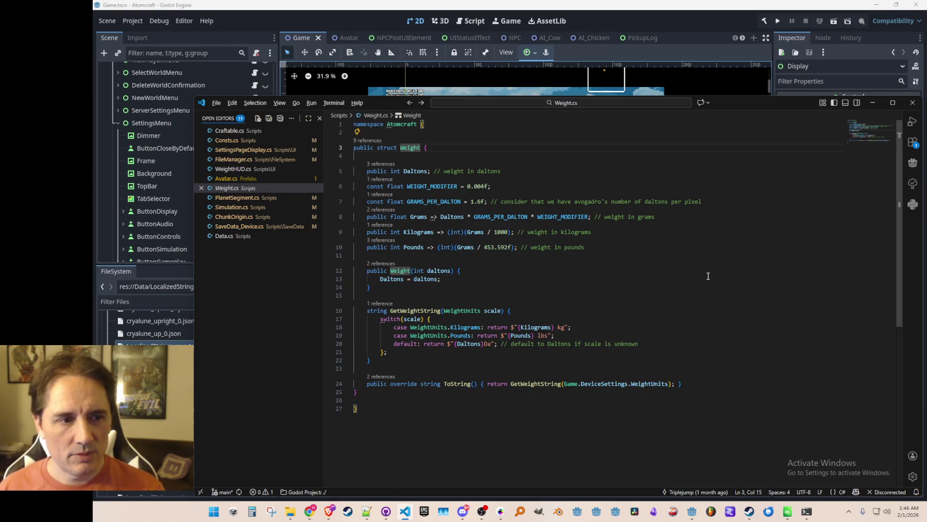
key("ctrl+Tab")
key("Down")
key("Down")
key("Home")
key("Up")
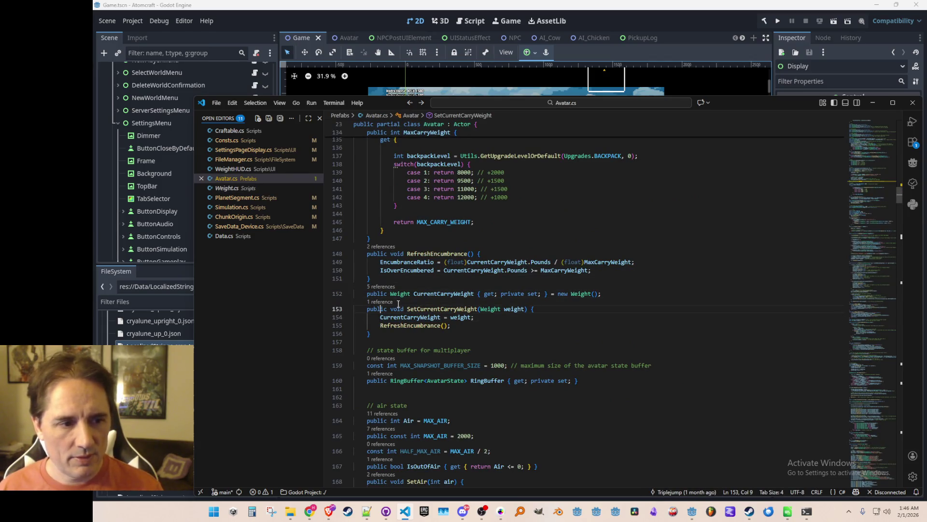
- List SetCurrentCarryWeight references and open its call in Simulation.cs
left_click(391, 325)
scroll(425, 307, "down", 1)
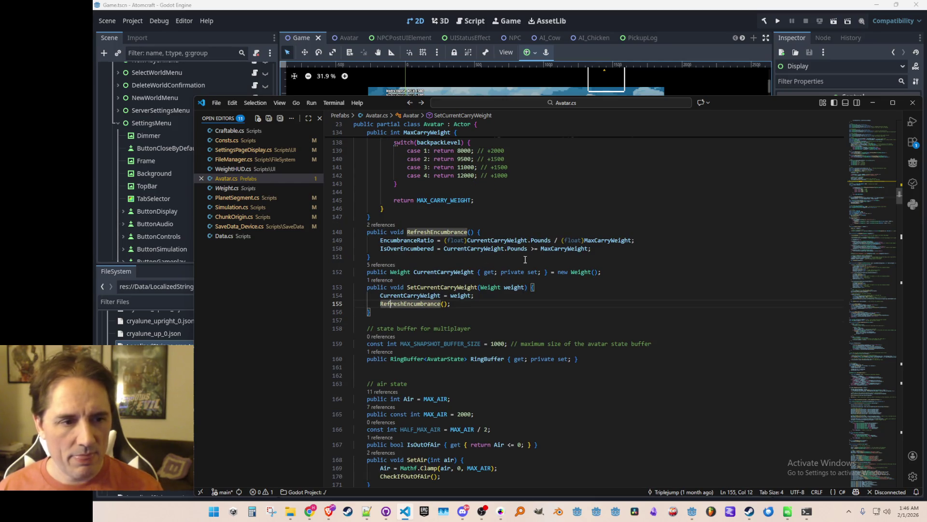
left_click(535, 242)
left_click(515, 240)
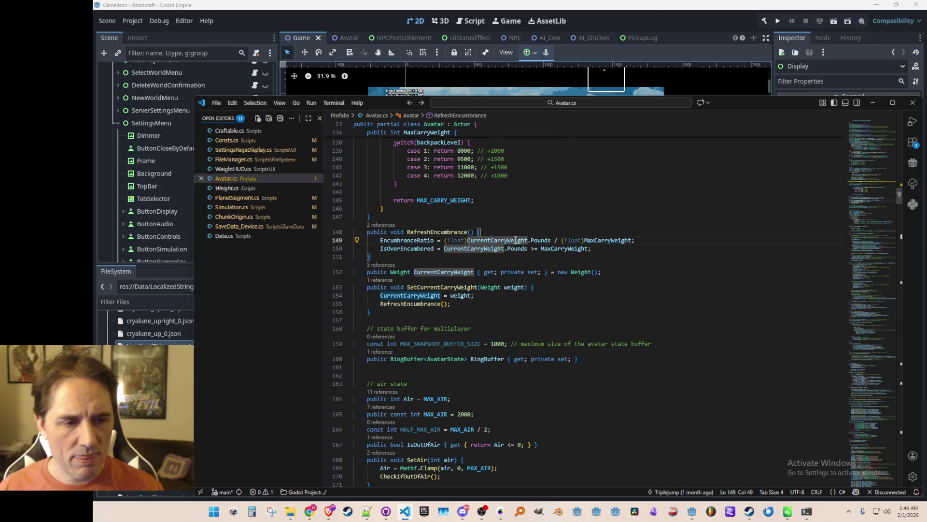
left_click(381, 281)
left_click(598, 328)
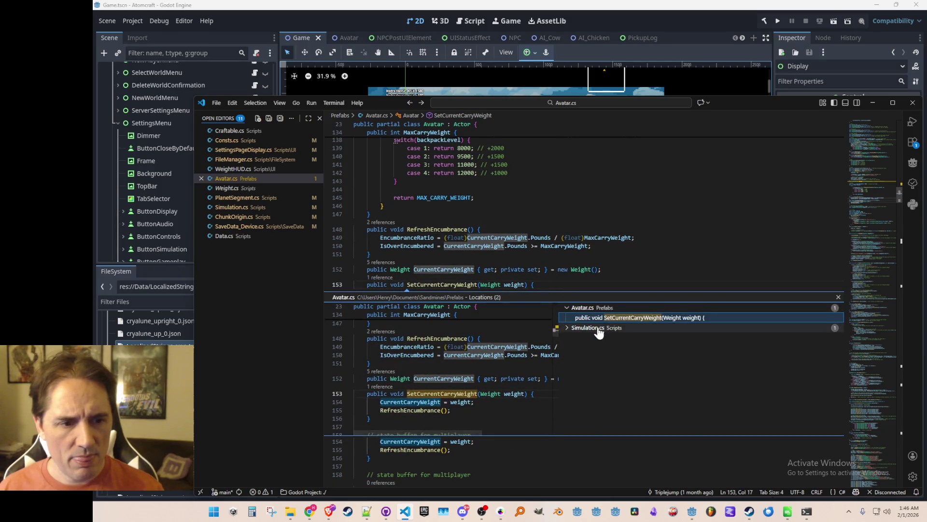
left_click(603, 338)
double_click(604, 338)
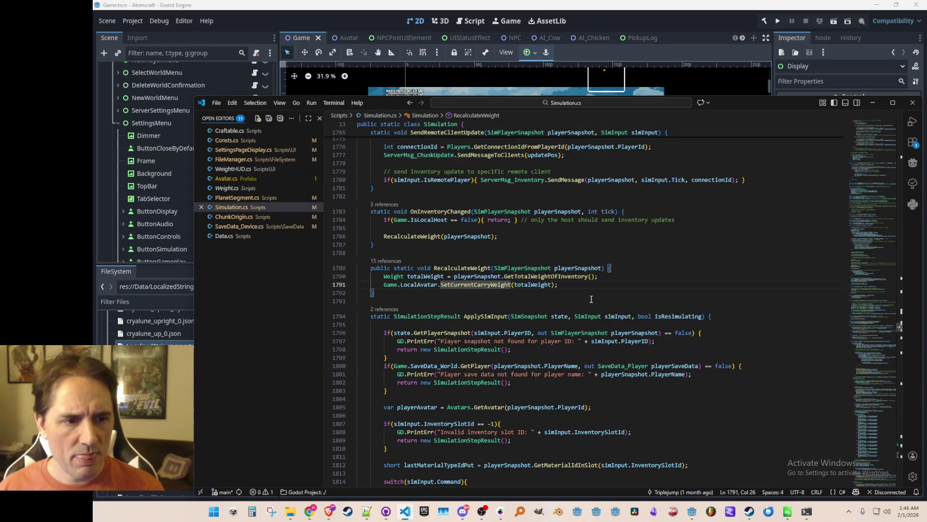
- Go to the definition of the GetTotalWeightOfInventory call inside RecalculateWeight
left_click(559, 278)
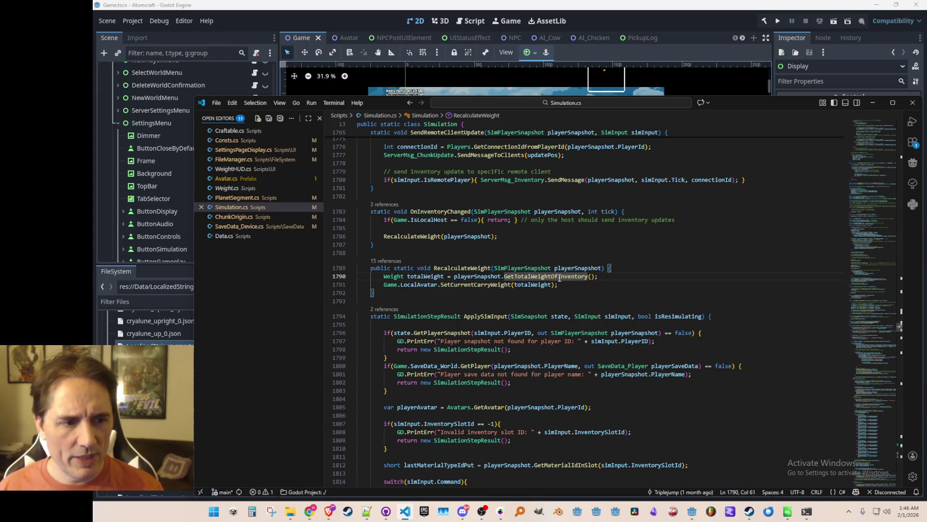
right_click(559, 278)
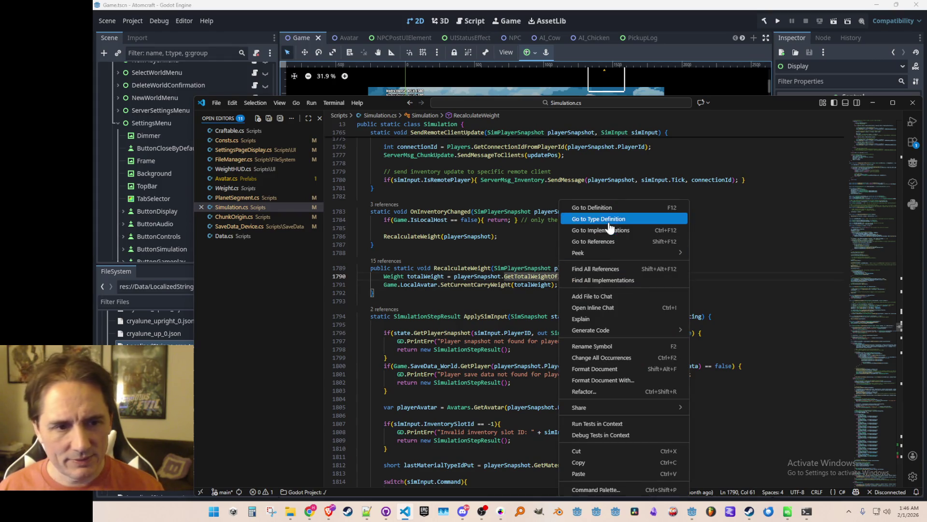
left_click(612, 209)
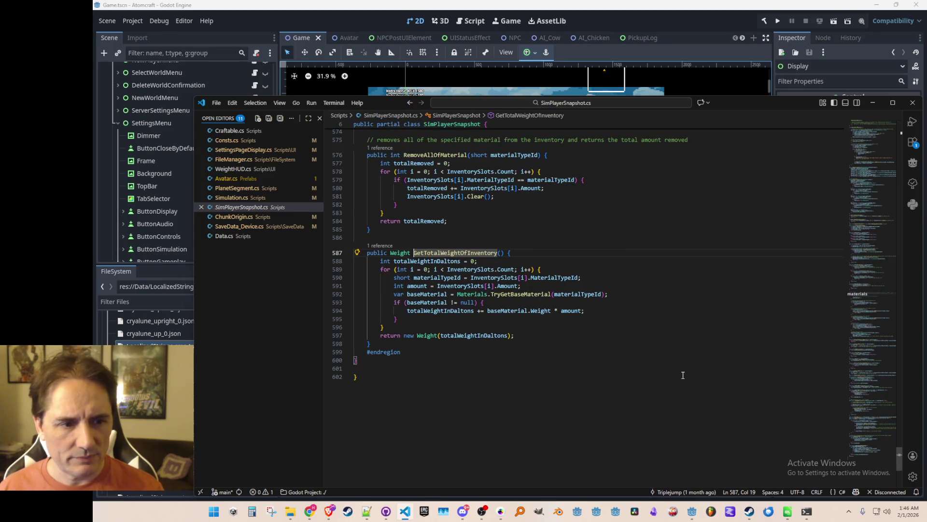
- Find the totalWeightInDaltons accumulation line and insert a blank line above it inside the if block
scroll(682, 382, "down", 1)
double_click(440, 288)
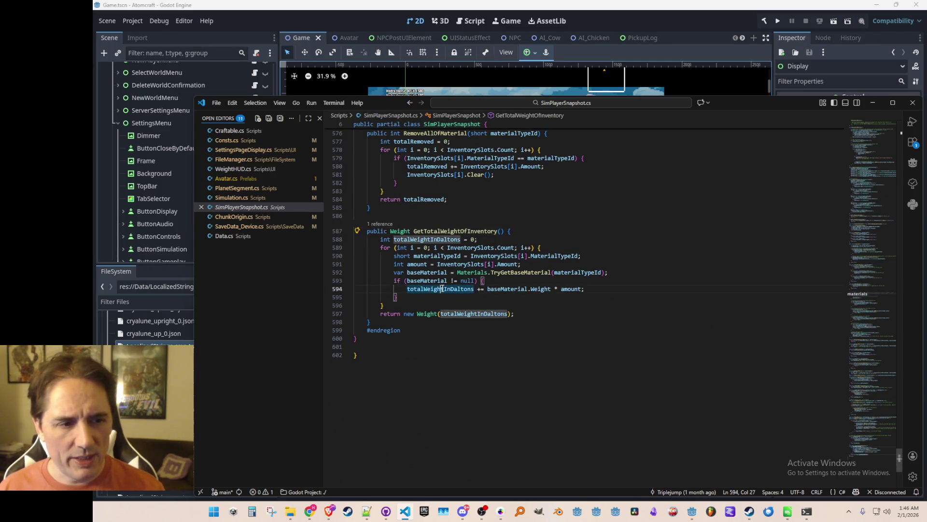
left_click(451, 313)
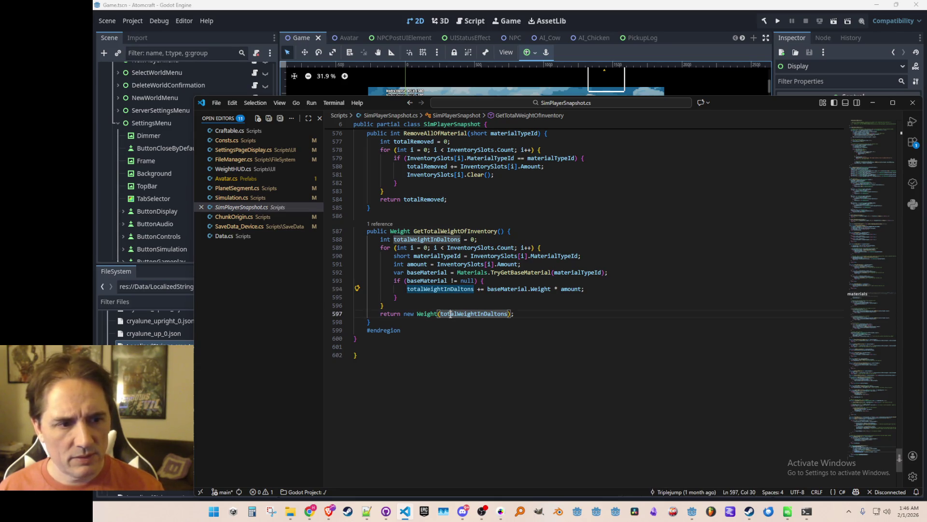
double_click(440, 289)
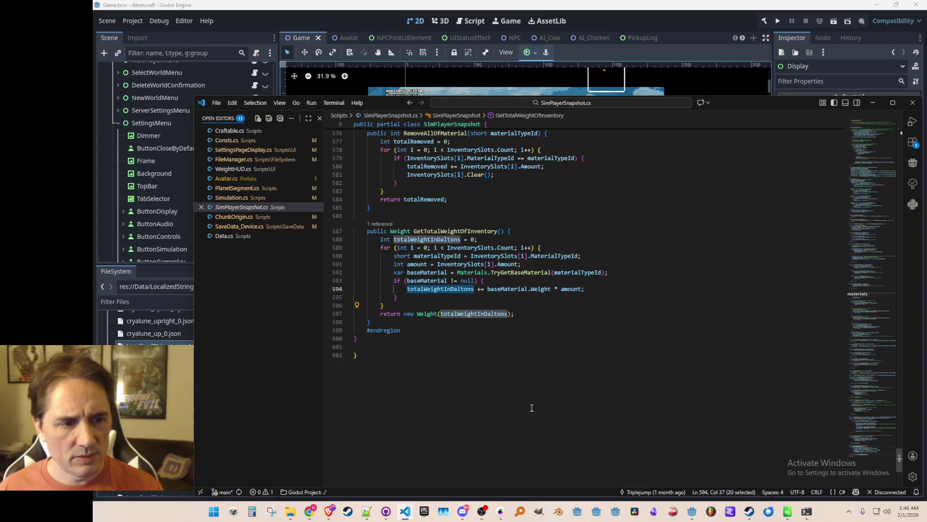
key("Down")
key("Up")
key("Up")
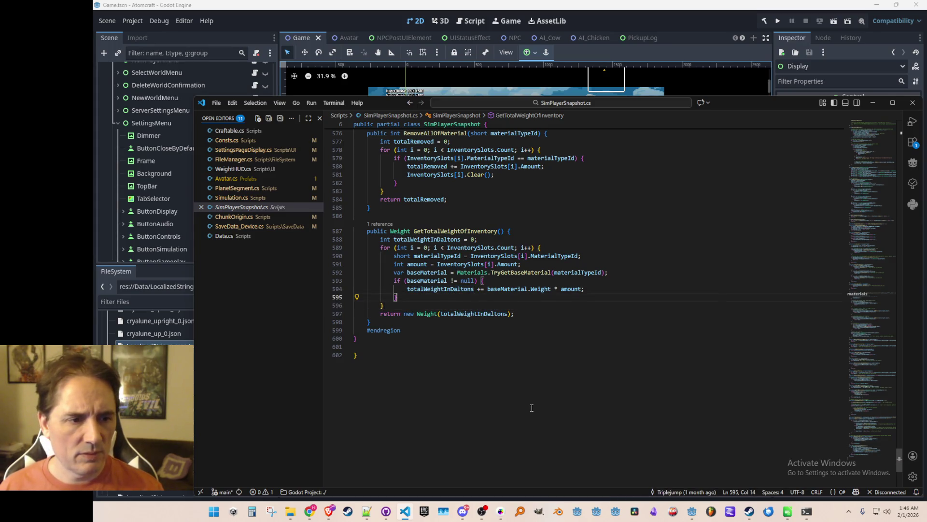
key("Up")
key("End")
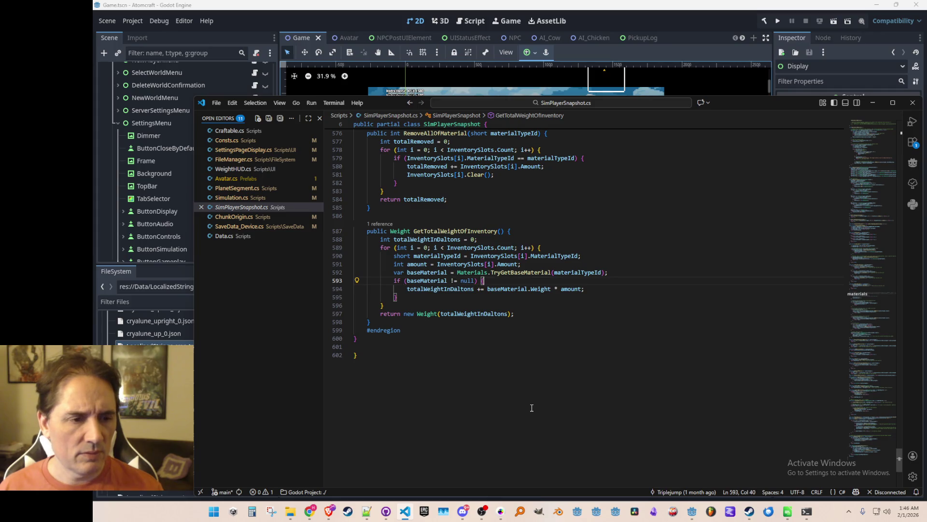
key("Down")
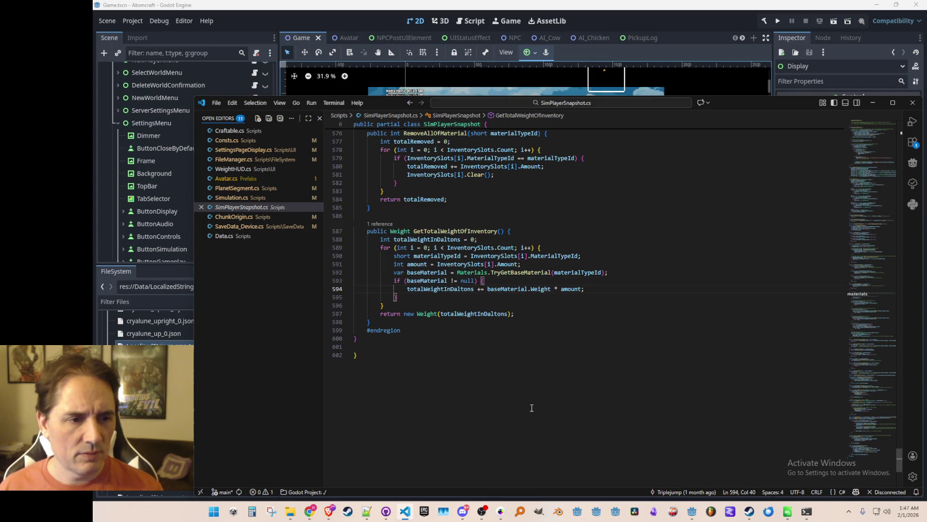
key("Up")
key("Return")
- Write a Mathf clamp assigning totalWeightInDaltons with an int.MaxValue - 1 limit, and save
type("totalWeightInDaltons = ")
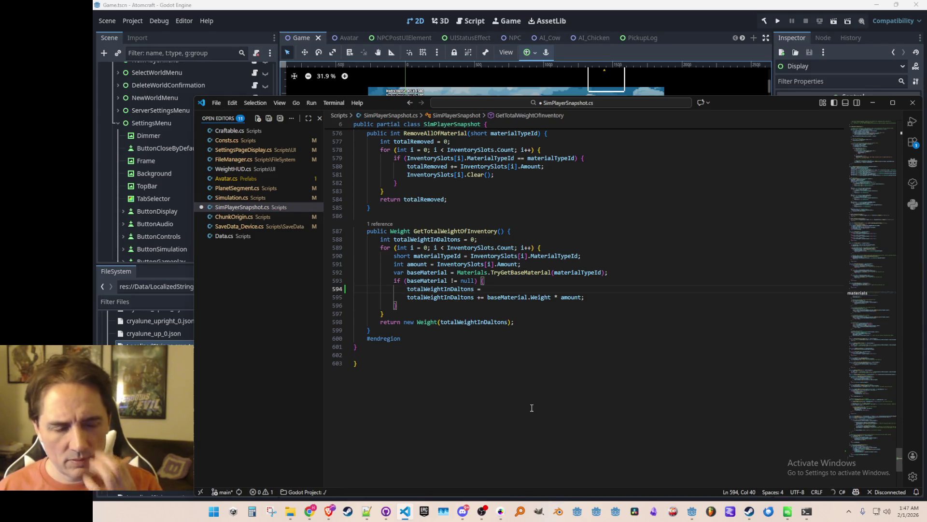
type("Mathf")
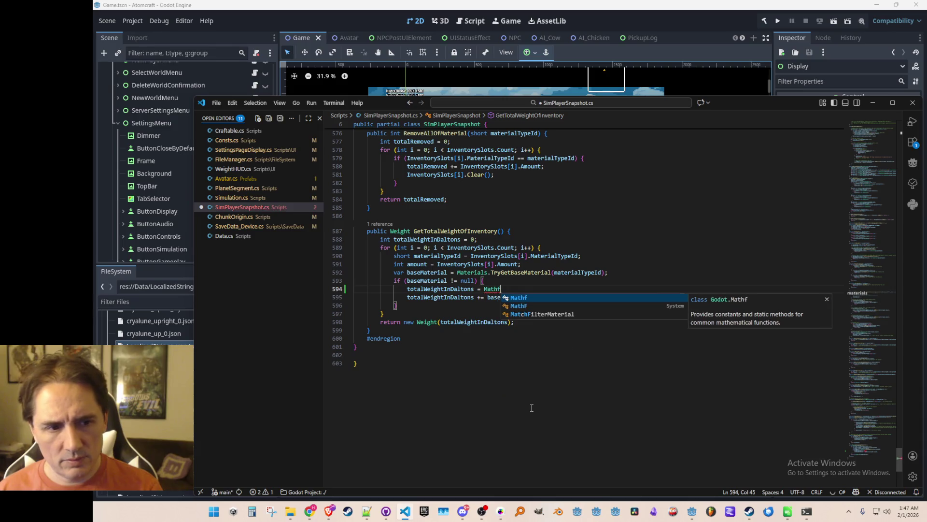
type(".Max(")
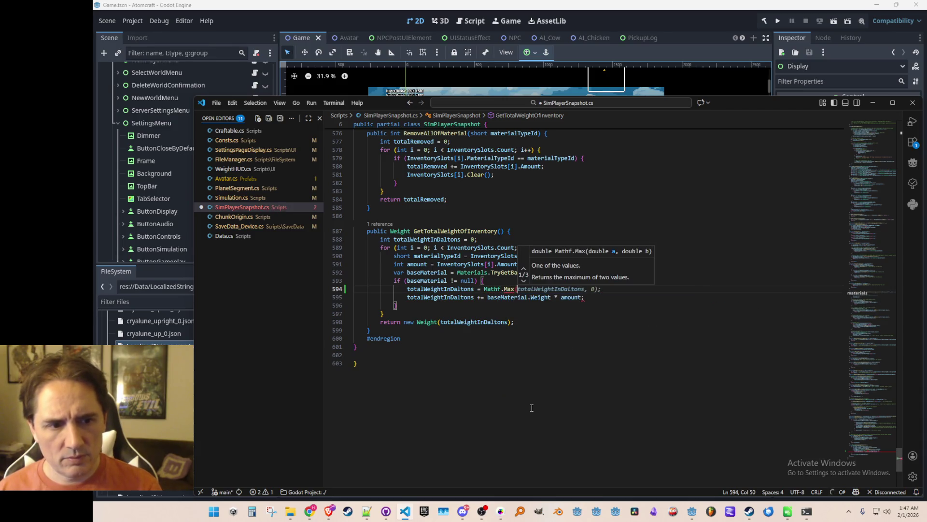
key("Tab")
key("Left")
key("Left")
key("Left")
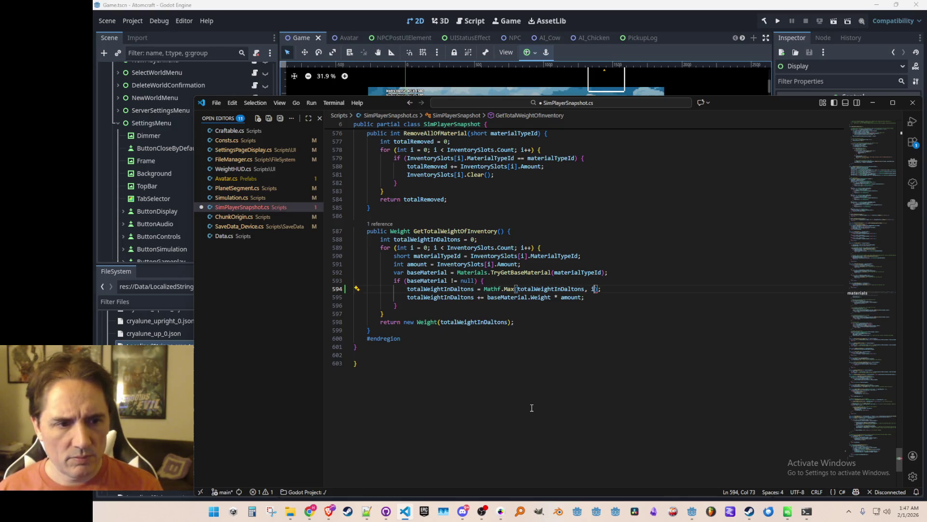
key("Tab")
key("ctrl+s")
- Change the clamp to Mathf.Min and add '+ (baseMaterial.Weight * amount)' to its first argument
key("Down")
key("Left")
key("ctrl+Left")
key("ctrl+Left")
key("ctrl+Left")
key("Up")
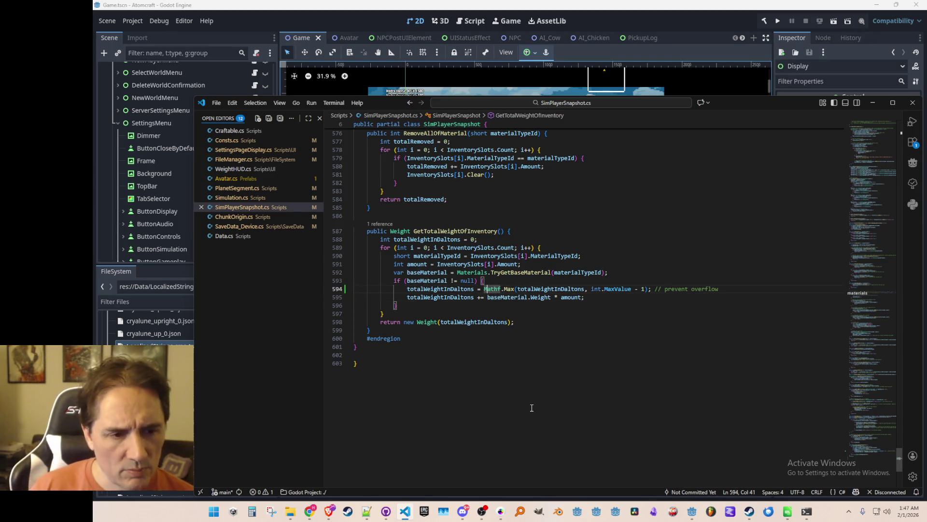
key("Tab")
key("Tab")
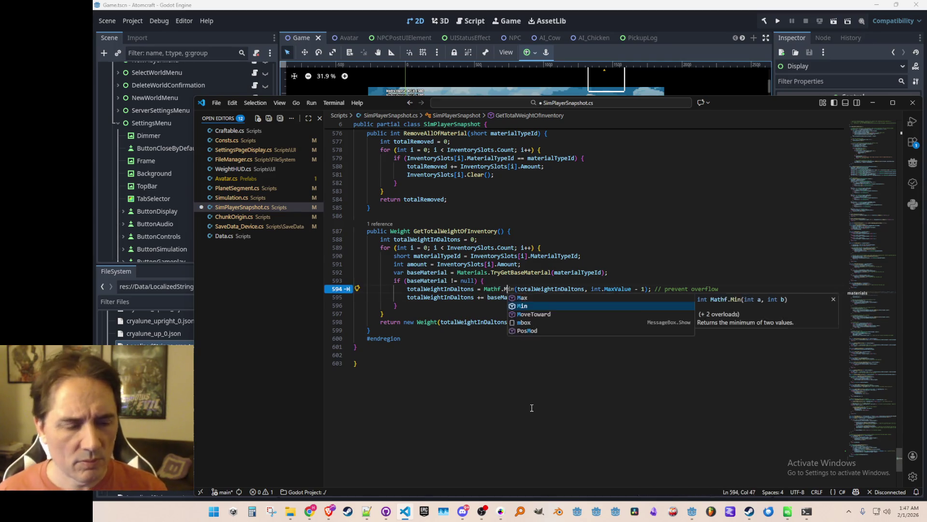
key("Down")
key("ctrl+d")
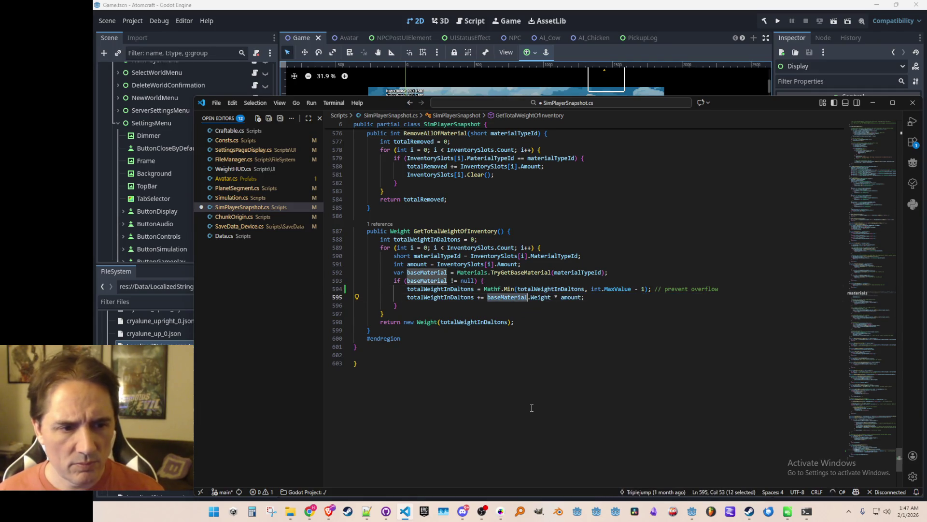
key("shift+End")
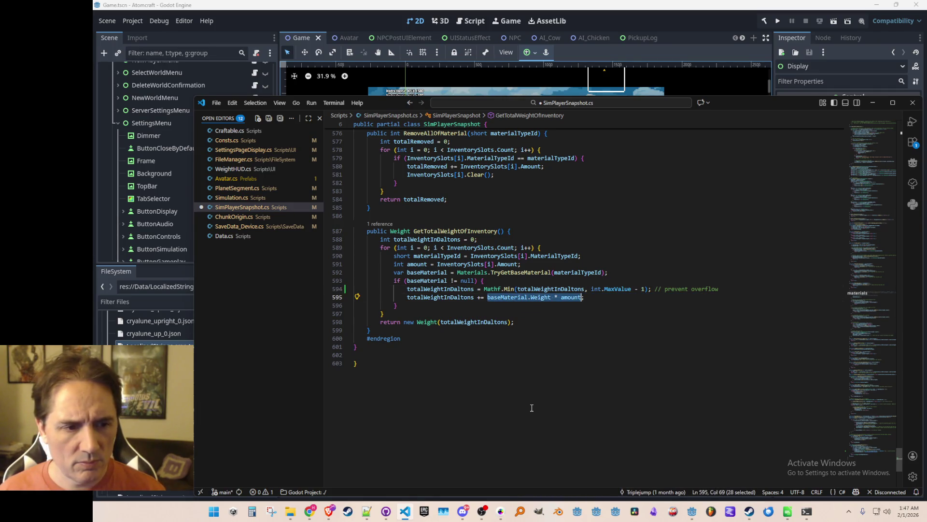
key("Up")
key("Right")
type("+ ")
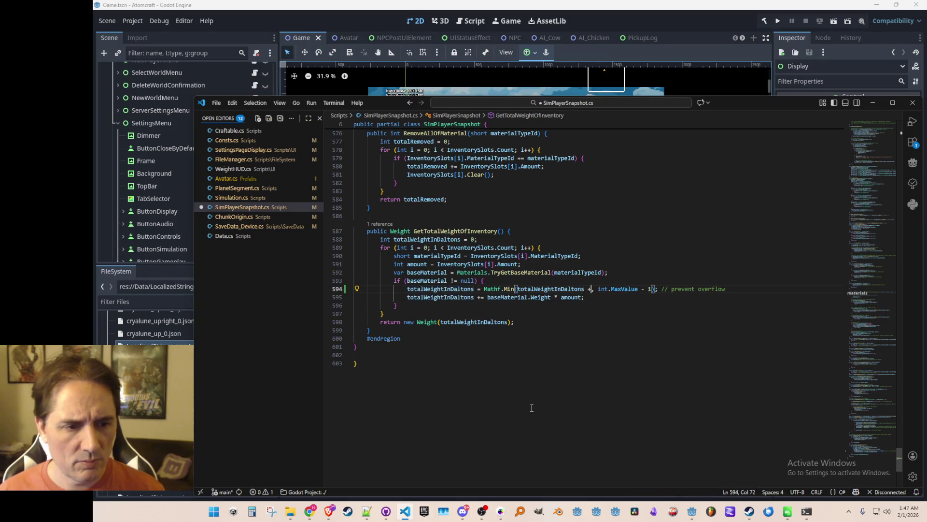
type("(baseMaterial.Weight * amount")
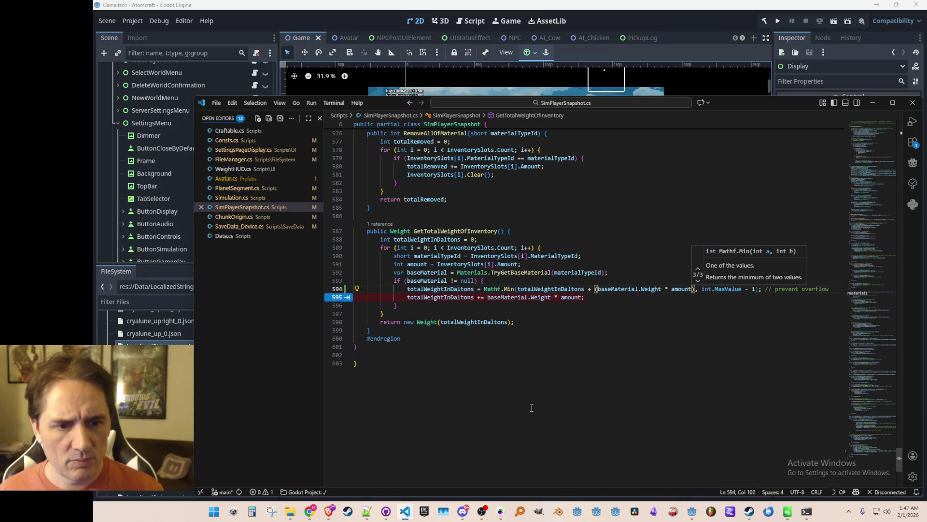
- Delete the old += accumulation line, then run the project from Godot
key("Down")
key("Home")
key("Home")
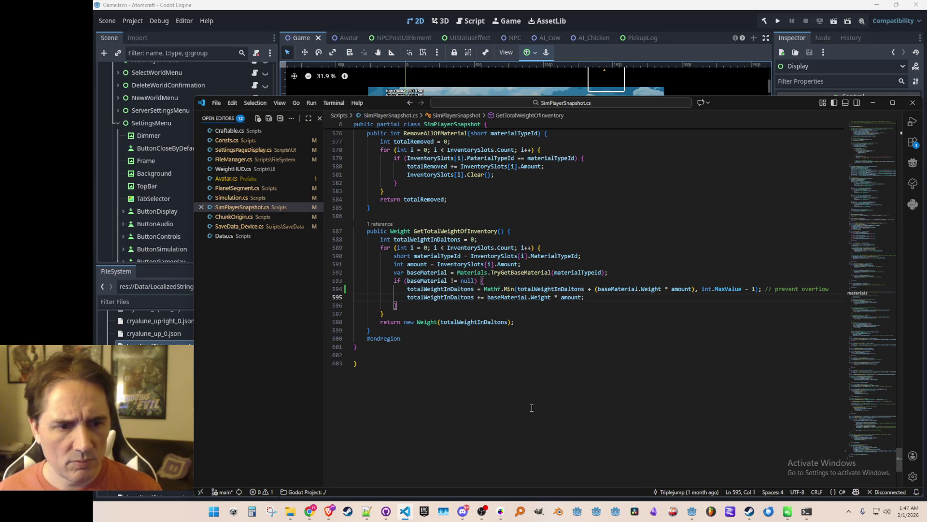
key("shift+Down")
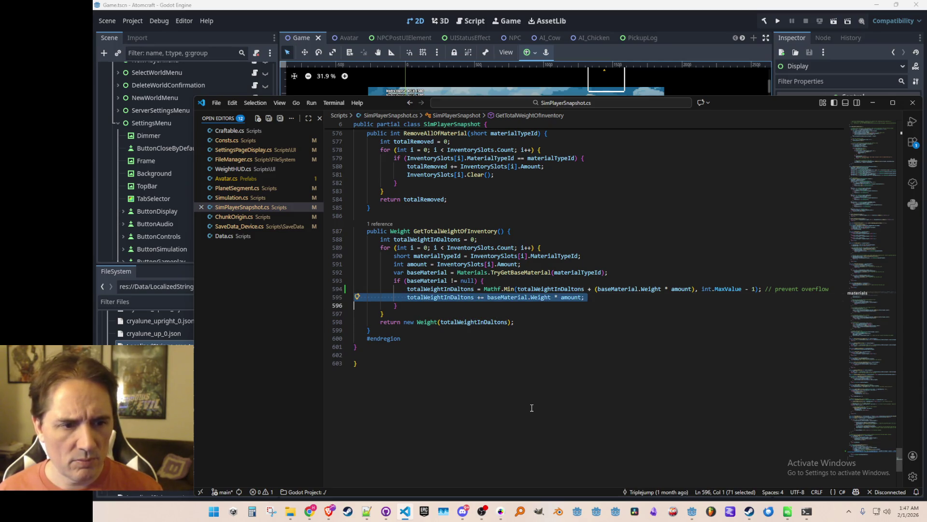
key("Delete")
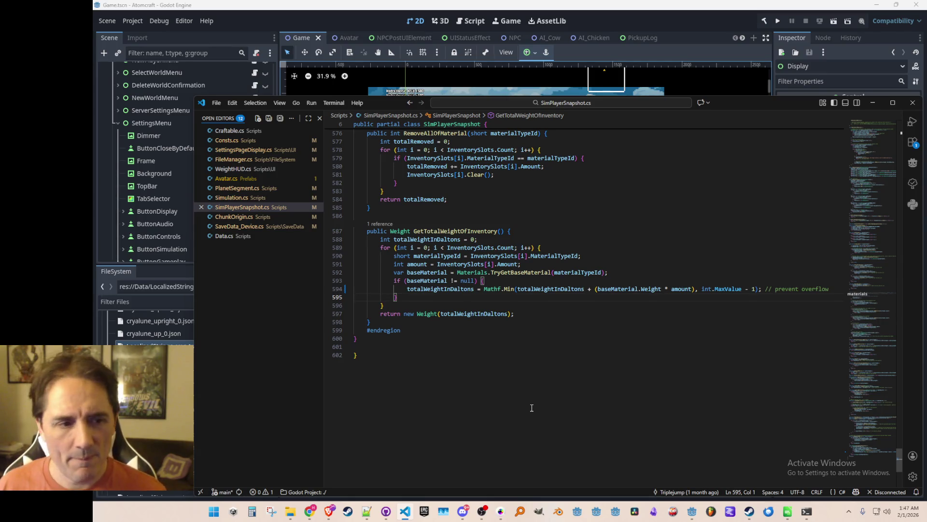
left_click(684, 20)
left_click(777, 19)
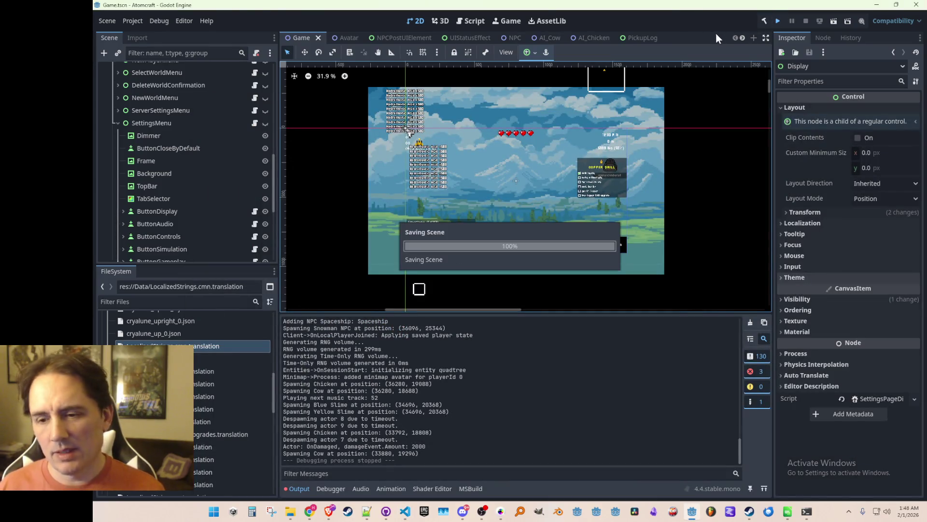
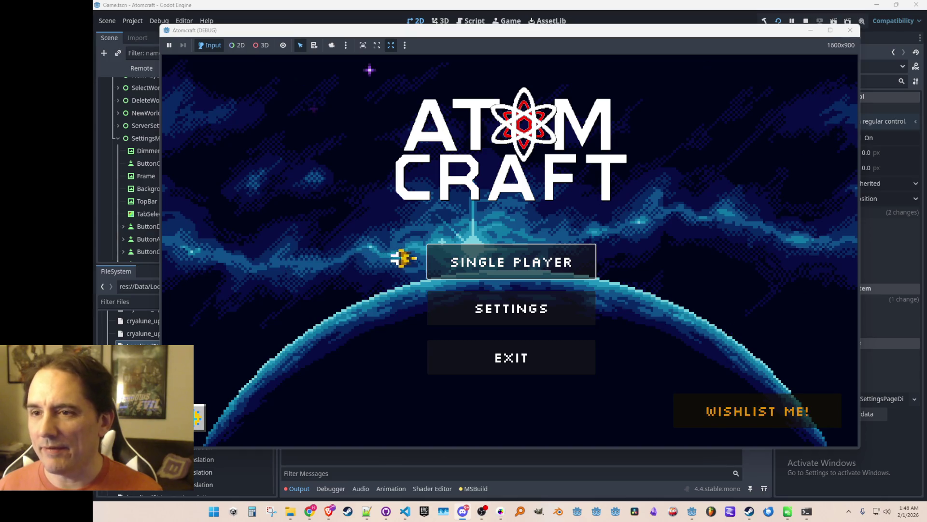
- Start a single-player game in the Enchanted Odyssey world and collect 4218 Limestone Gravel
left_click(491, 250)
scroll(491, 257, "down", 3)
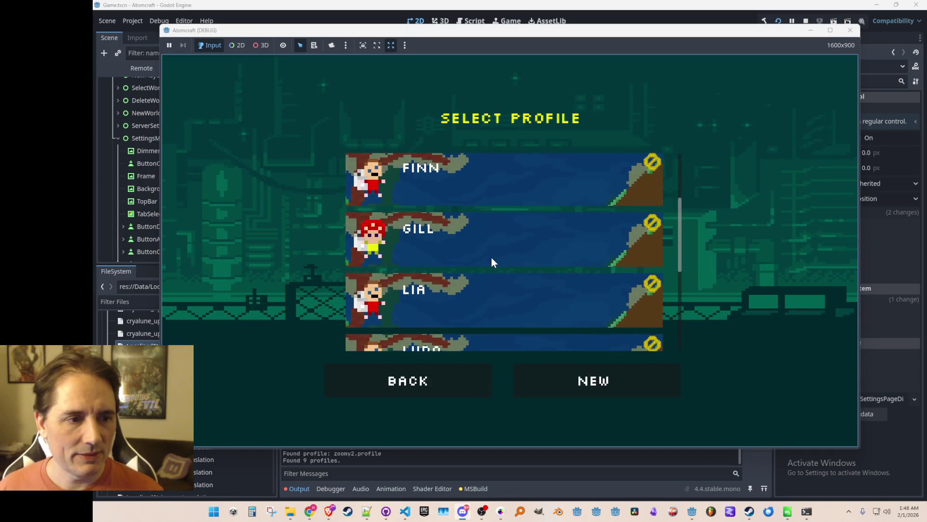
left_click(492, 258)
left_click(505, 248)
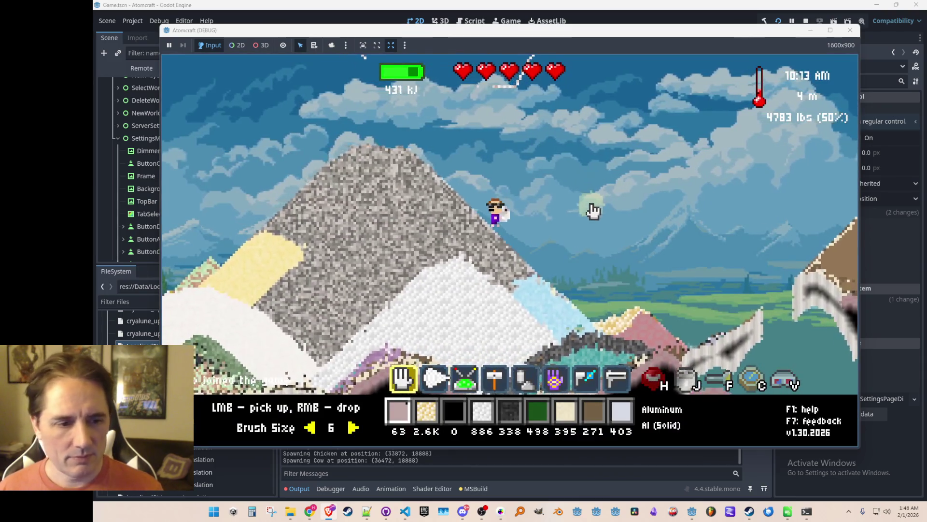
left_click_drag(417, 244, 435, 284)
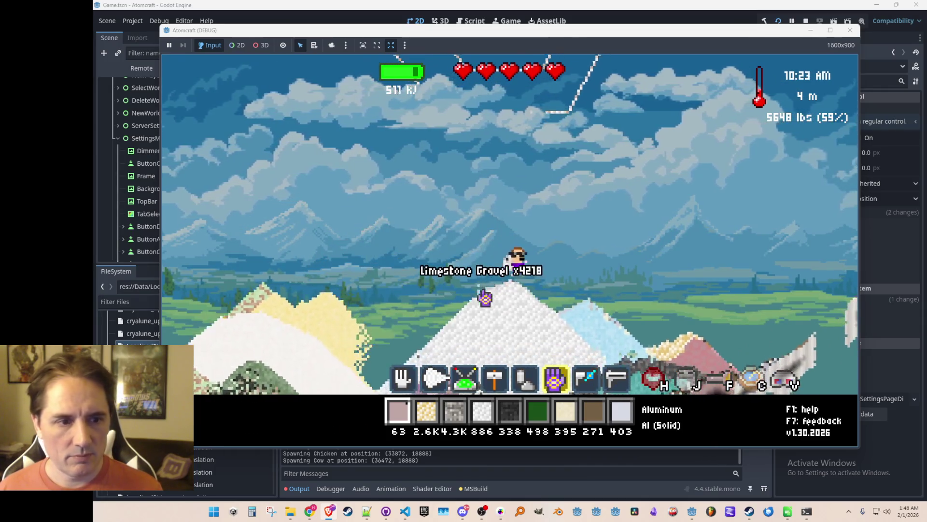
- Finish collecting the gravel mountain and run 'give Pentlandite' twice in the console
key("6")
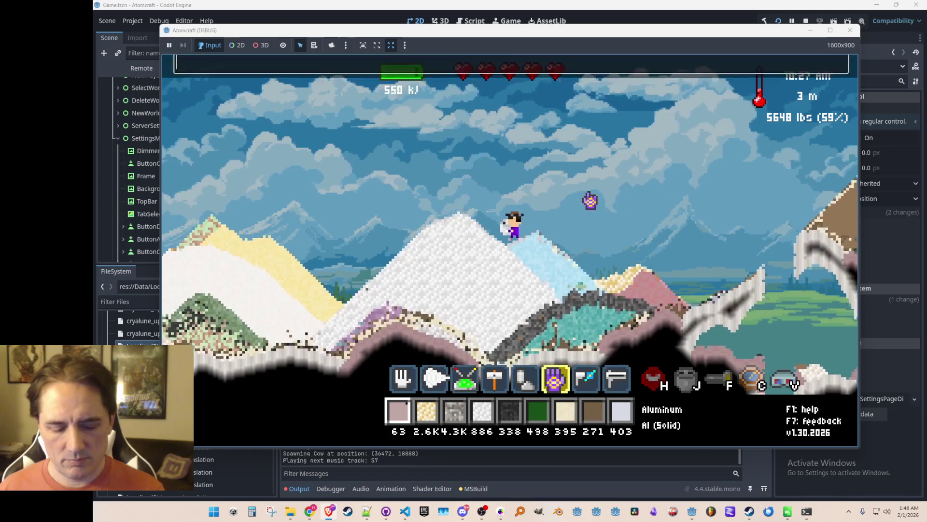
key("Return")
type("give Pentlandite")
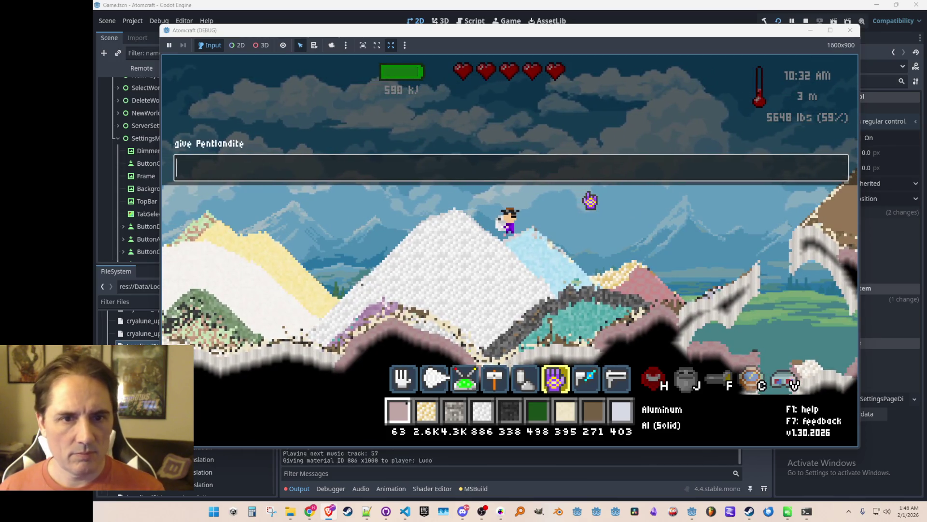
key("Return")
key("Return")
type("give ")
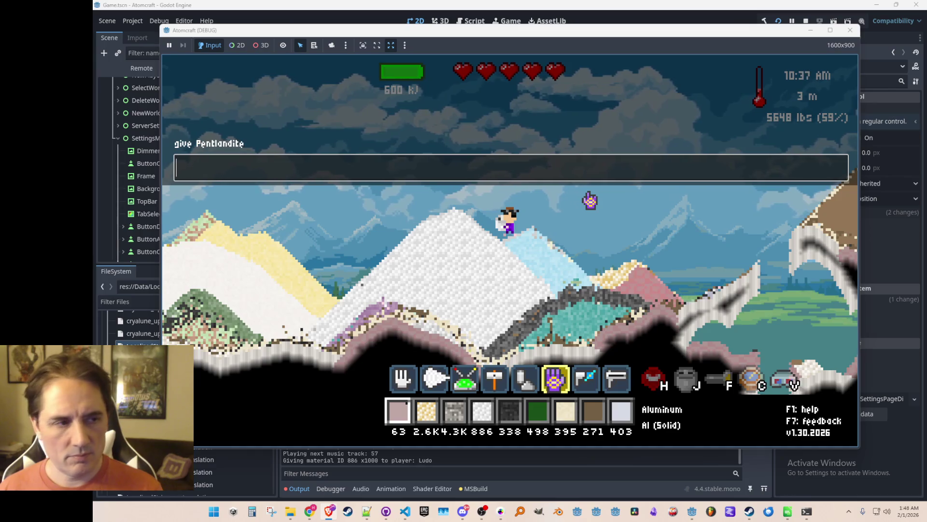
type("Pentlandite")
key("Return")
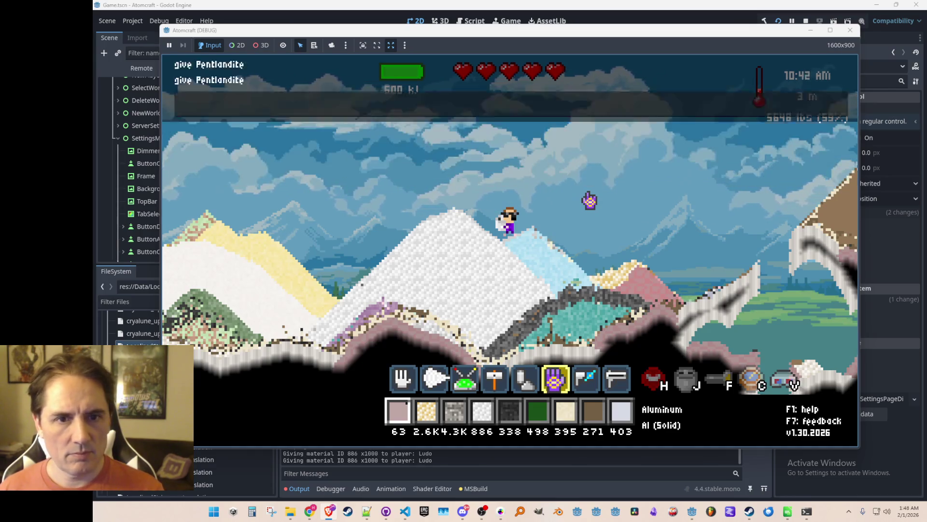
- Place and retrieve a copper block, then run 'give Pentlandite' three more times
key("2")
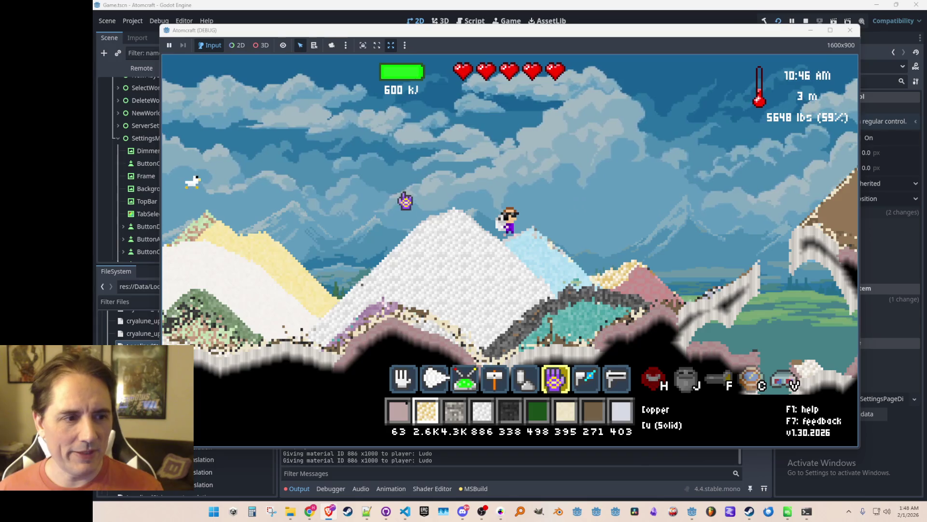
left_click(382, 197)
right_click(382, 197)
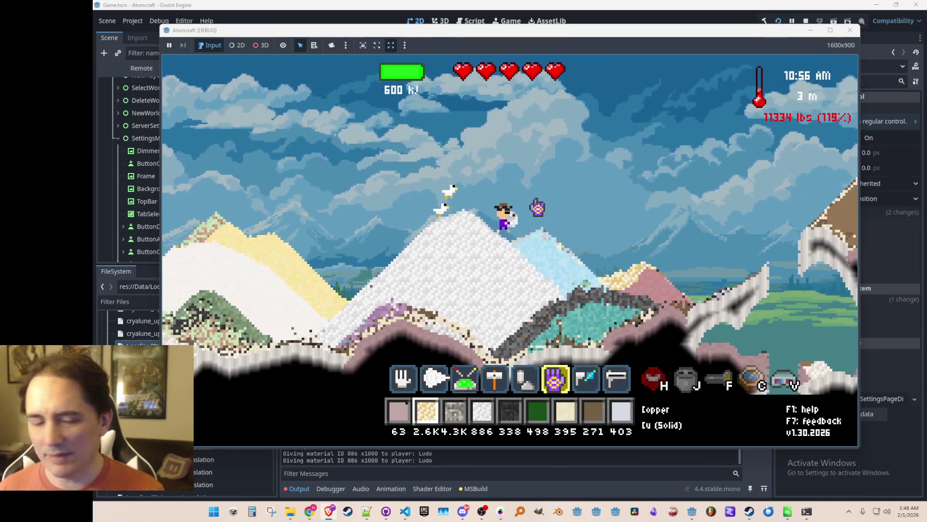
key("grave")
type("give Pent")
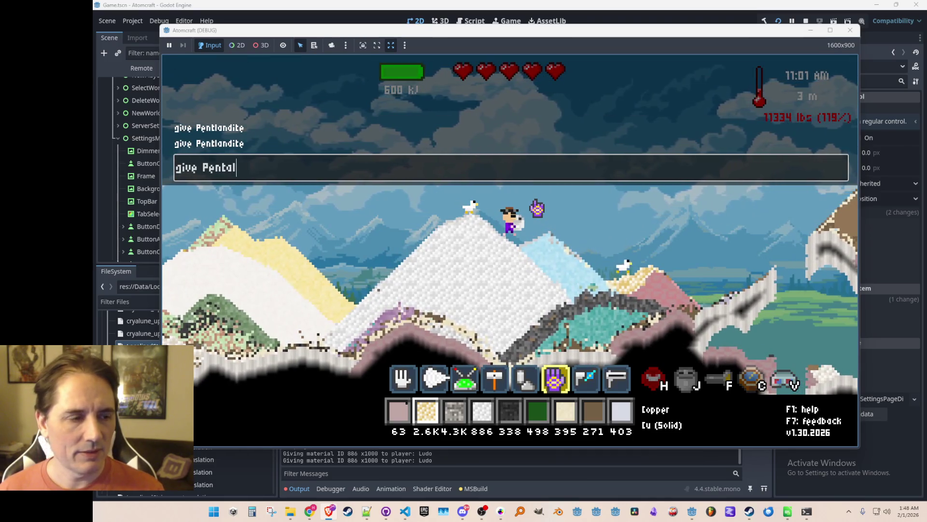
type("landite")
key("Return")
type("give ")
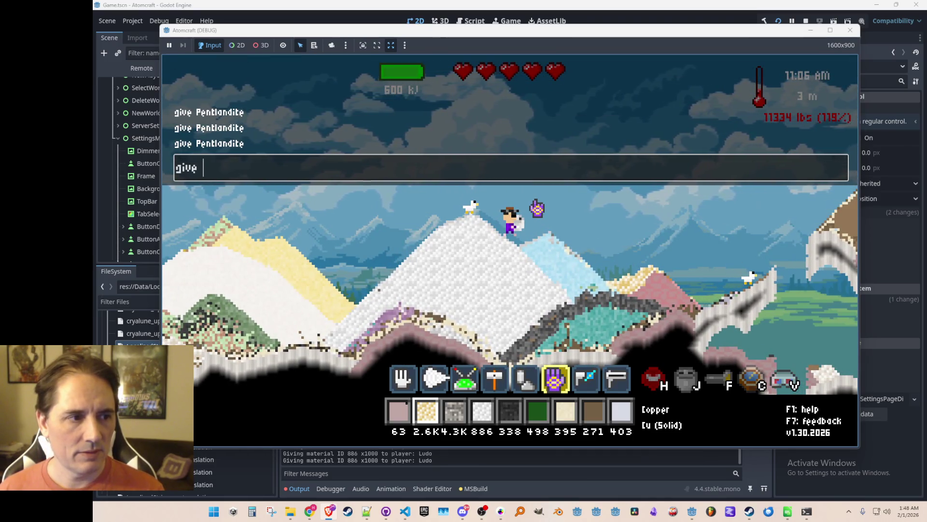
type("Pentlandite")
key("Return")
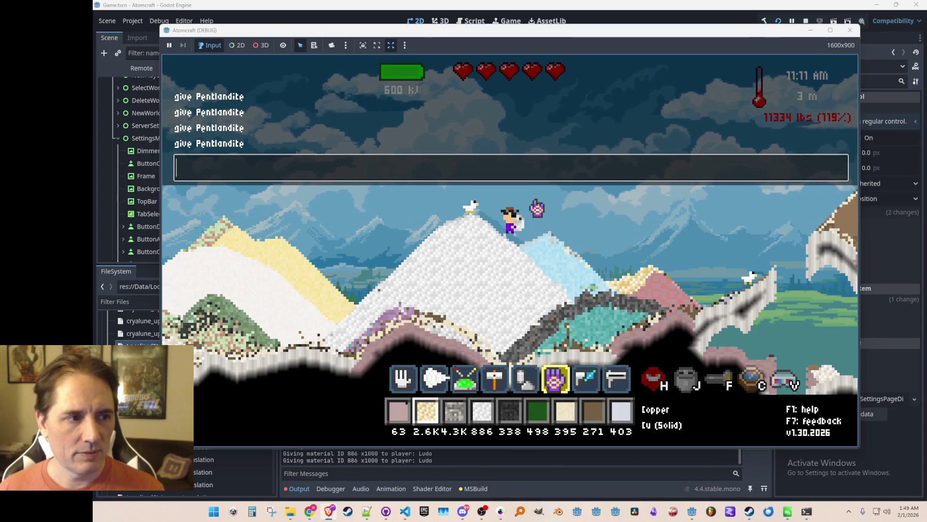
type("give landite")
key("Return")
key("Escape")
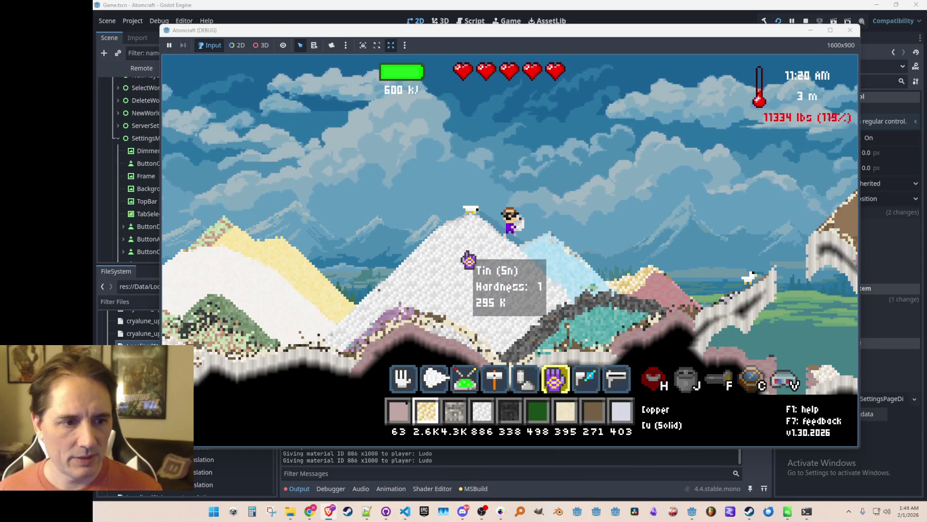
- Collect the white tin mountain and issue 'give Pentlandite' three more times
left_click(470, 259)
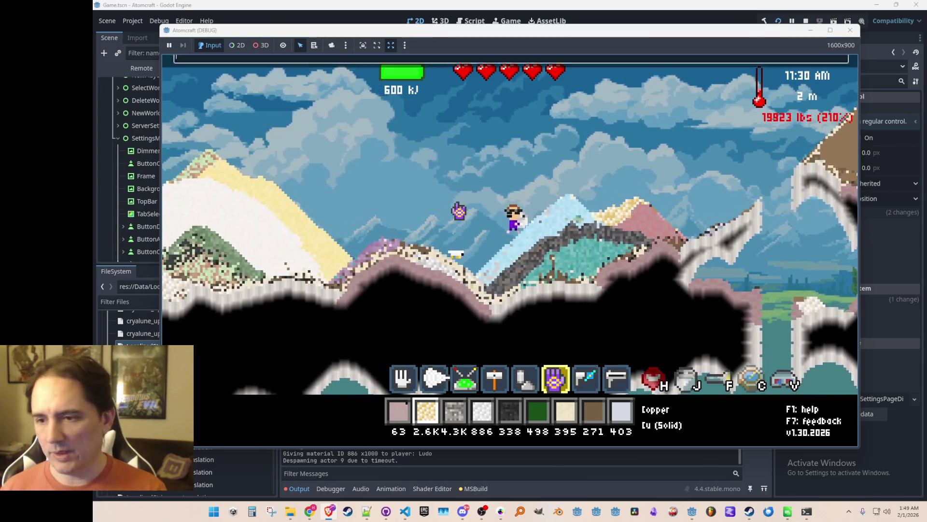
key("Return")
type("give Pentland")
key("Return")
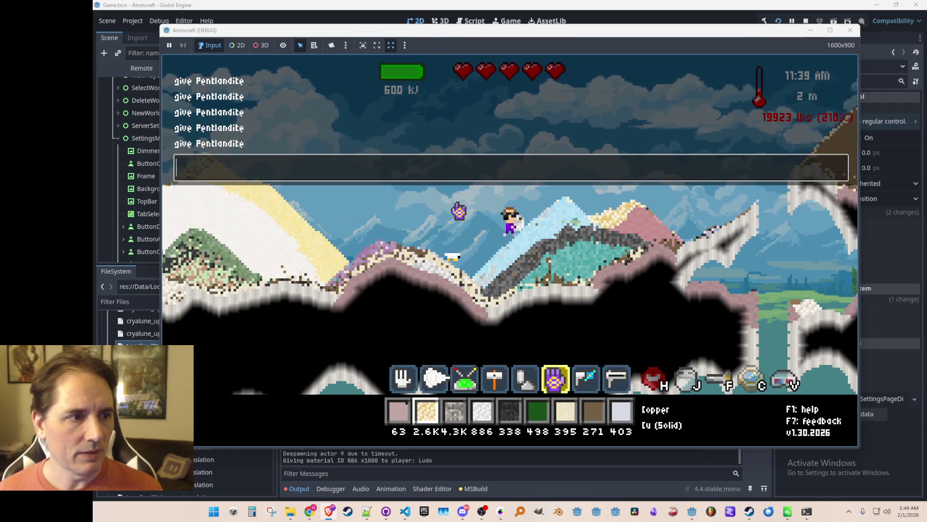
type("ve Pentlandite")
key("Return")
type("give Pentlan")
key("BackSpace")
key("BackSpace")
key("BackSpace")
type("give Pendlandite")
key("Return")
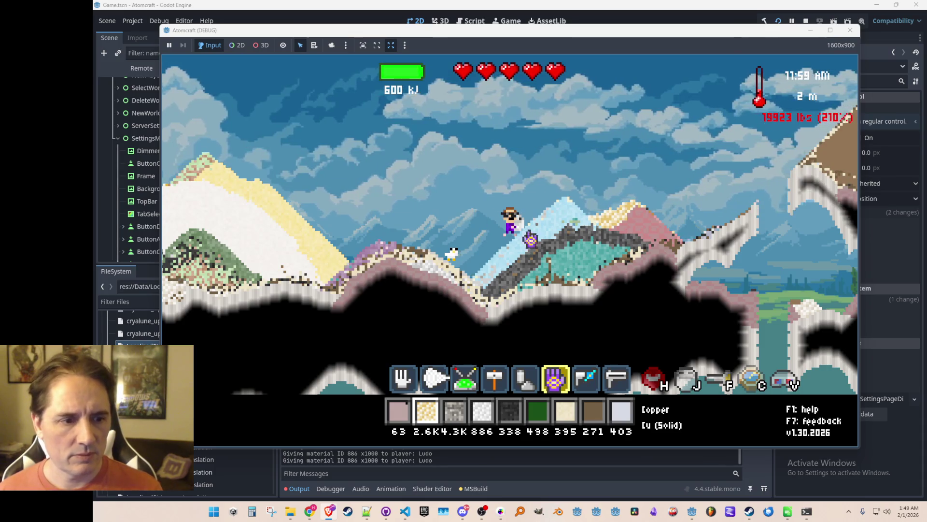
- Collect the celestine, dump the copper, limestone gravel and nickel piles, then open the inventory filtered by 'pentla'
left_click(554, 235)
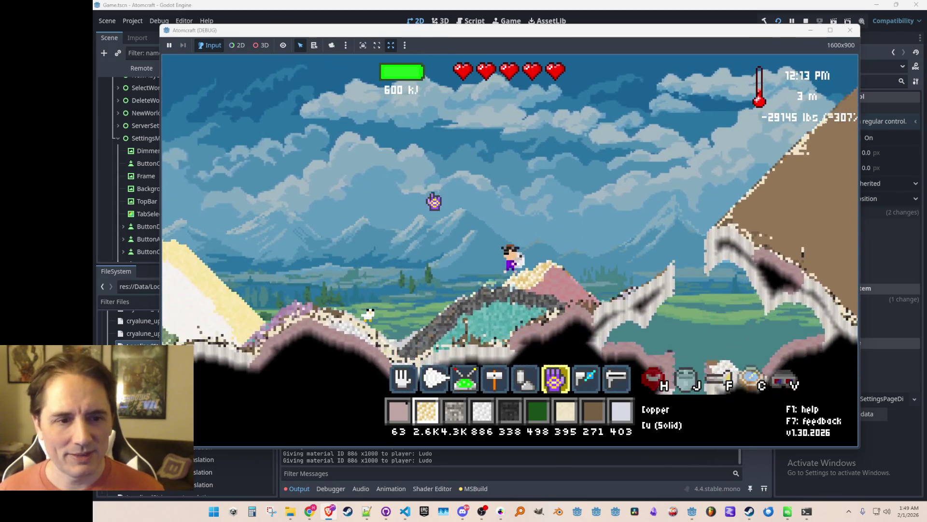
left_click(415, 186)
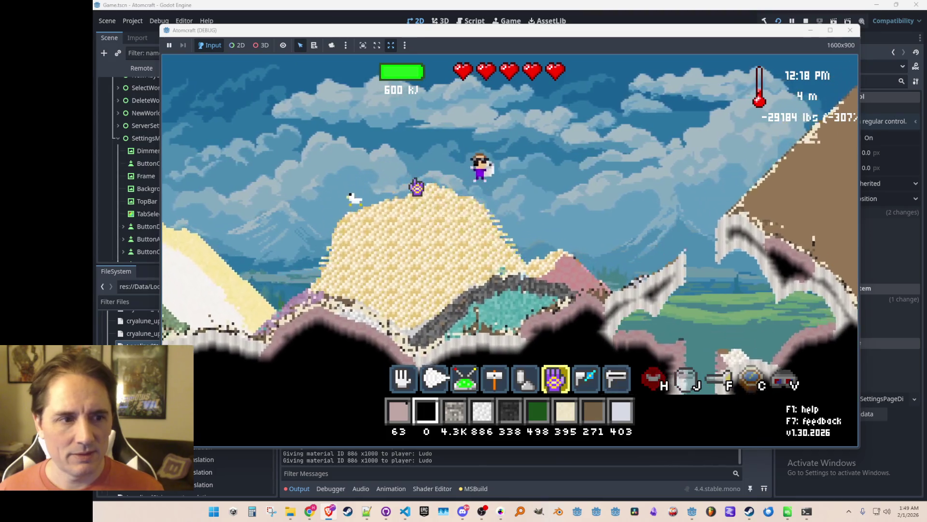
key("3")
left_click(415, 187)
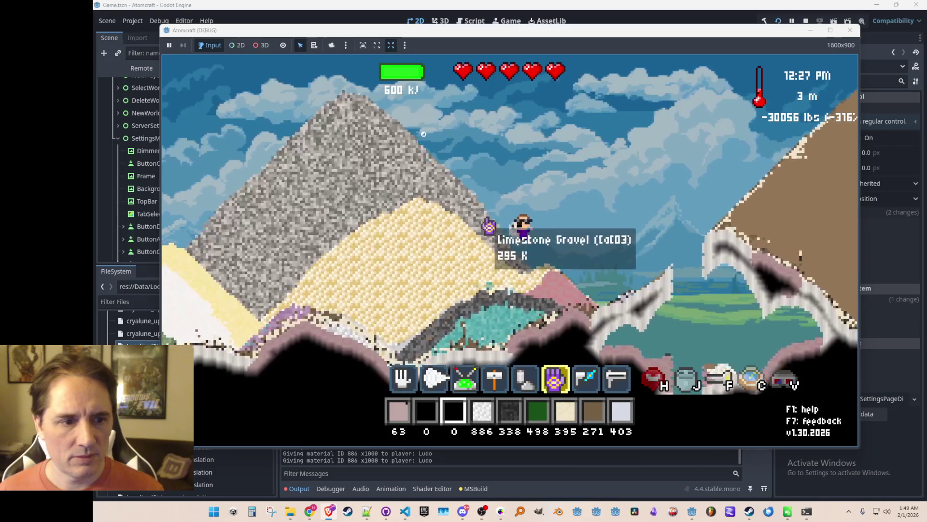
key("4")
left_click(441, 159)
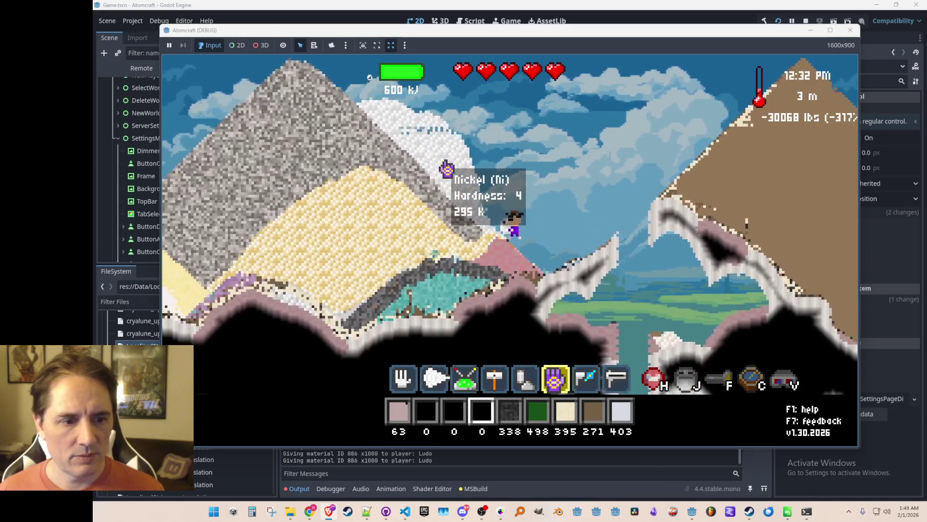
type("j")
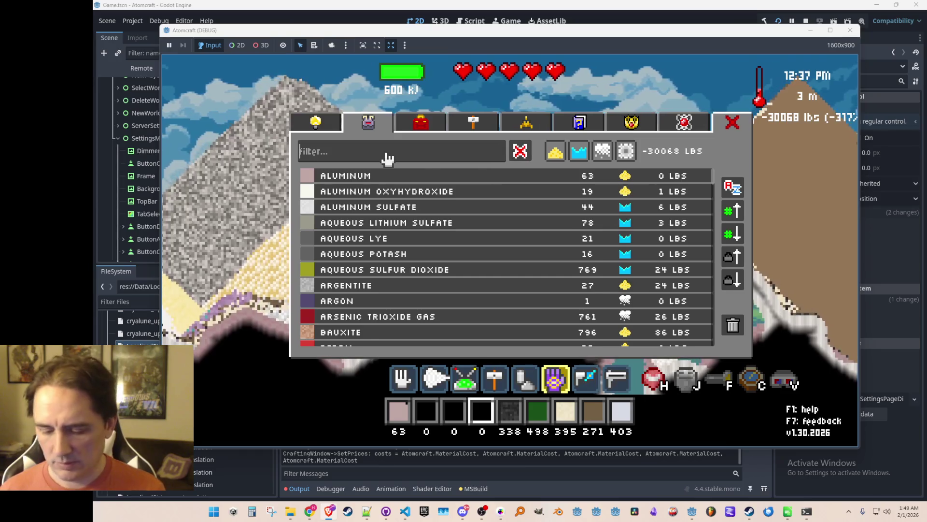
type("pentla")
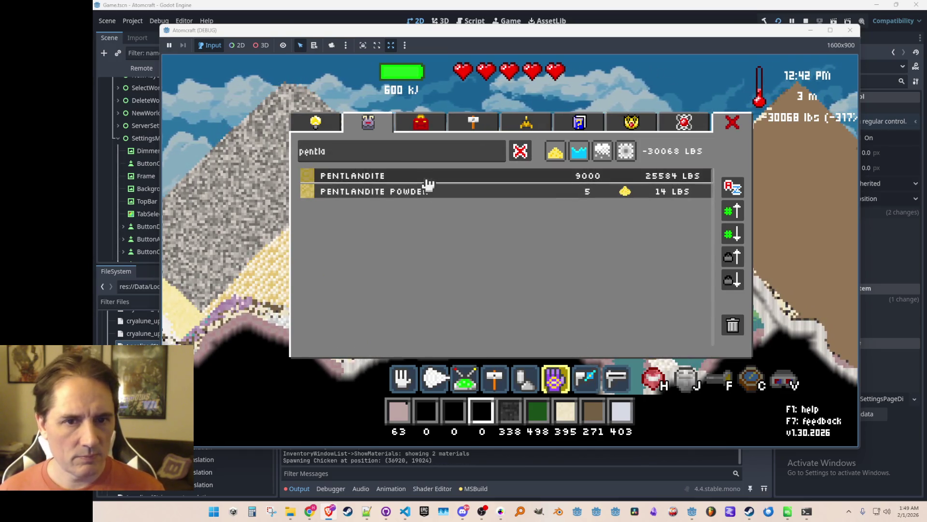
- Put Pentlandite in the hotbar and drop all 9000 of it into the world
left_click(431, 175)
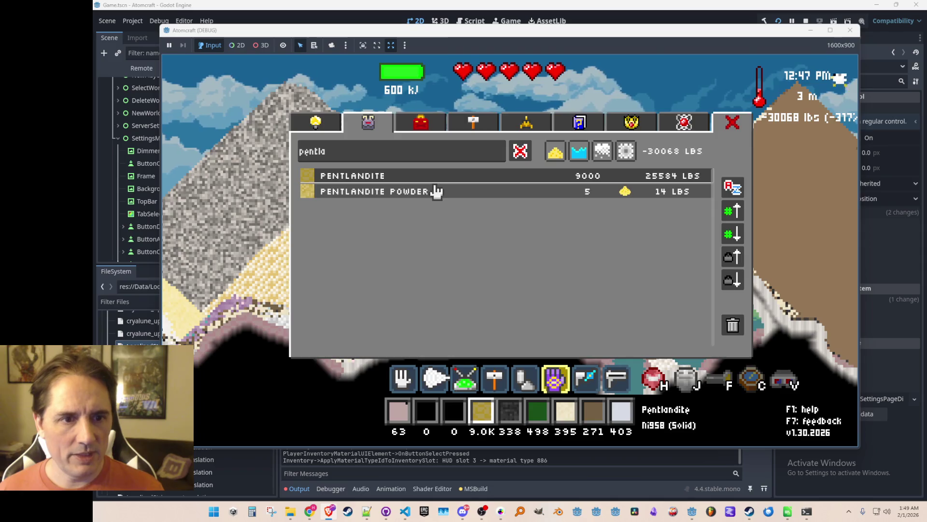
key("Escape")
left_click(472, 141)
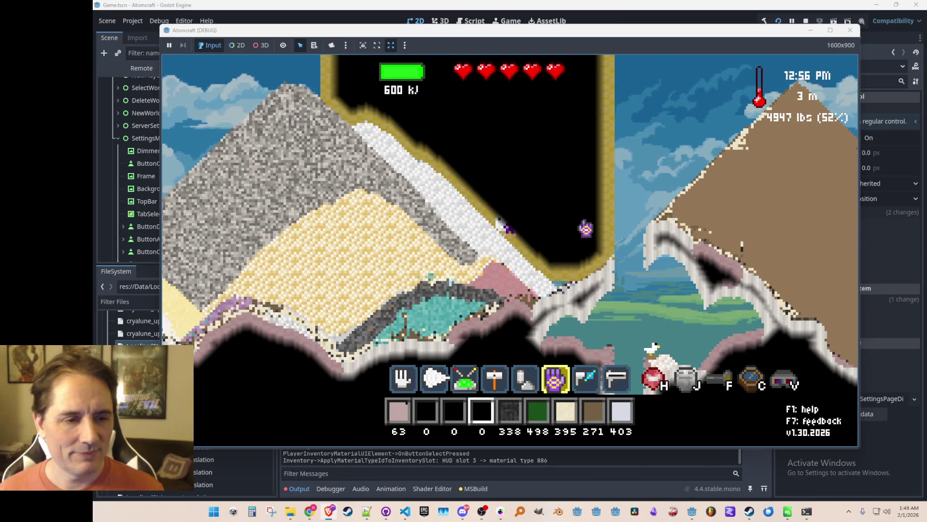
key("F2")
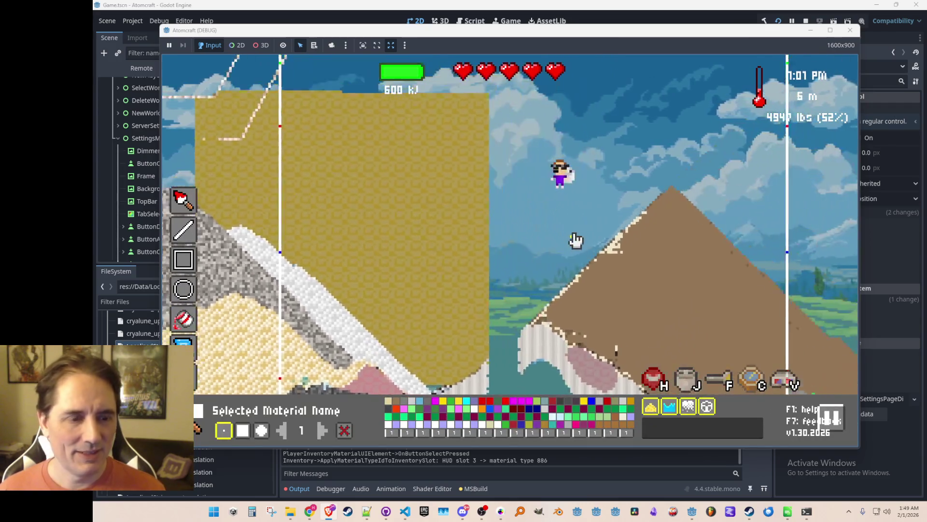
key("F2")
- Dig through the rim for Pentlandite Powder, pour all 1.4K out, and stop the game
key("space")
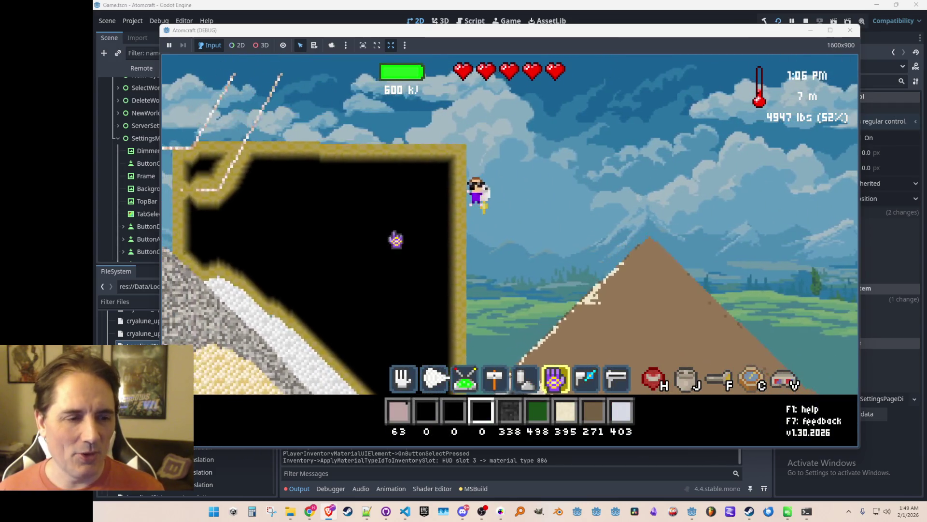
scroll(485, 273, "down", 4)
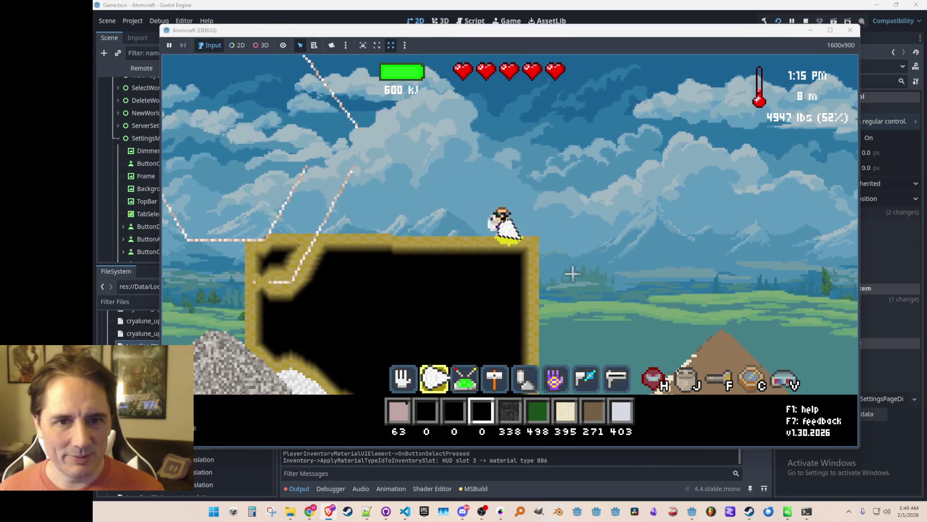
mouse_move(496, 287)
left_mouse_down()
mouse_move(462, 298)
mouse_move(530, 332)
mouse_move(507, 335)
mouse_move(427, 306)
mouse_move(456, 315)
mouse_move(483, 232)
mouse_move(554, 140)
mouse_move(511, 83)
mouse_move(459, 260)
mouse_move(548, 182)
mouse_move(526, 164)
left_mouse_up()
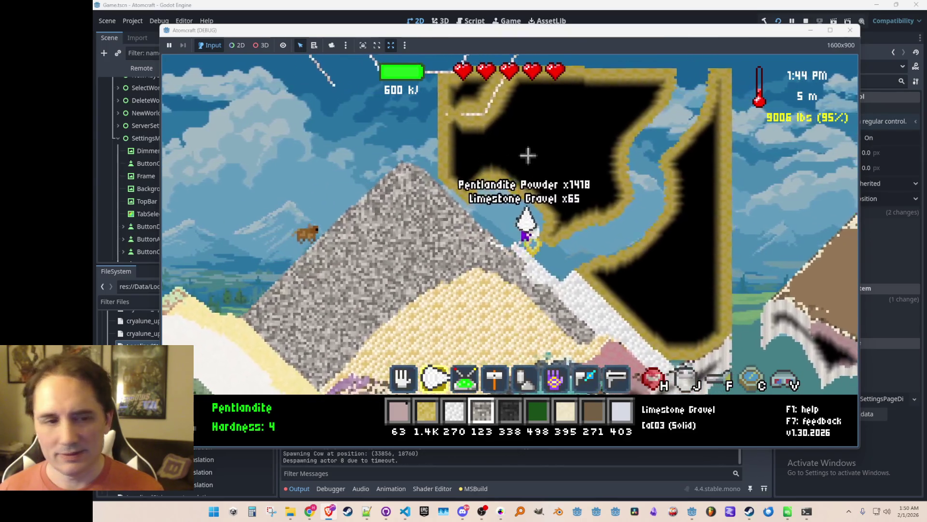
key("2")
mouse_move(320, 182)
left_mouse_down()
mouse_move(269, 145)
mouse_move(244, 74)
left_mouse_up()
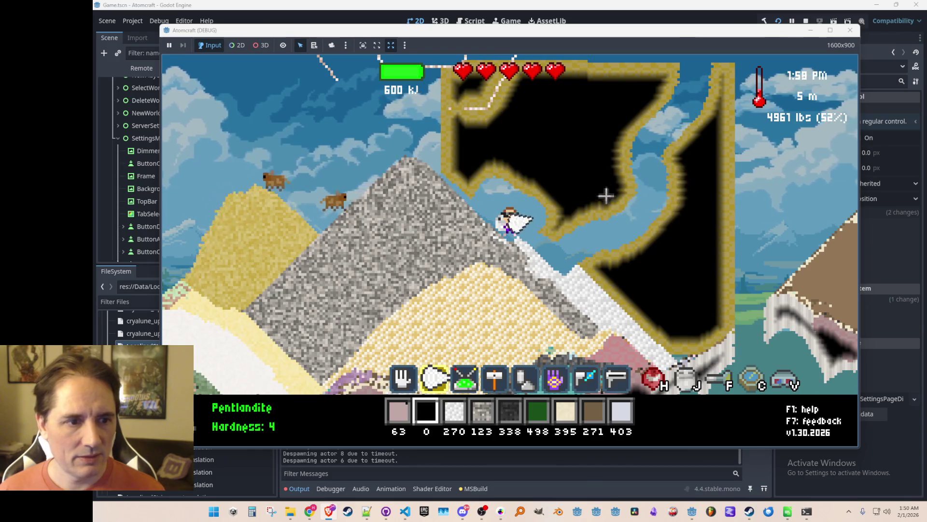
left_click(805, 21)
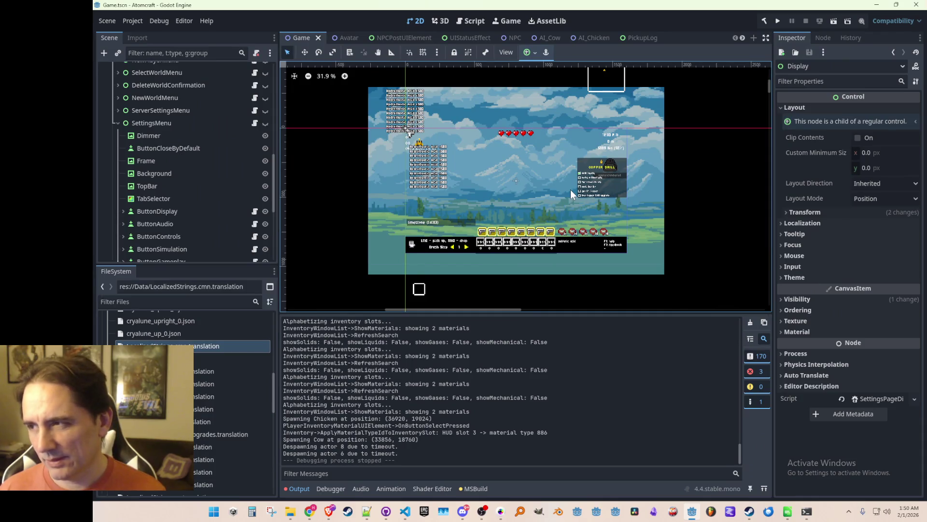
- Open the Simulation.cs caller from GetTotalWeightOfInventory's references in SimPlayerSnapshot.cs
left_click(404, 511)
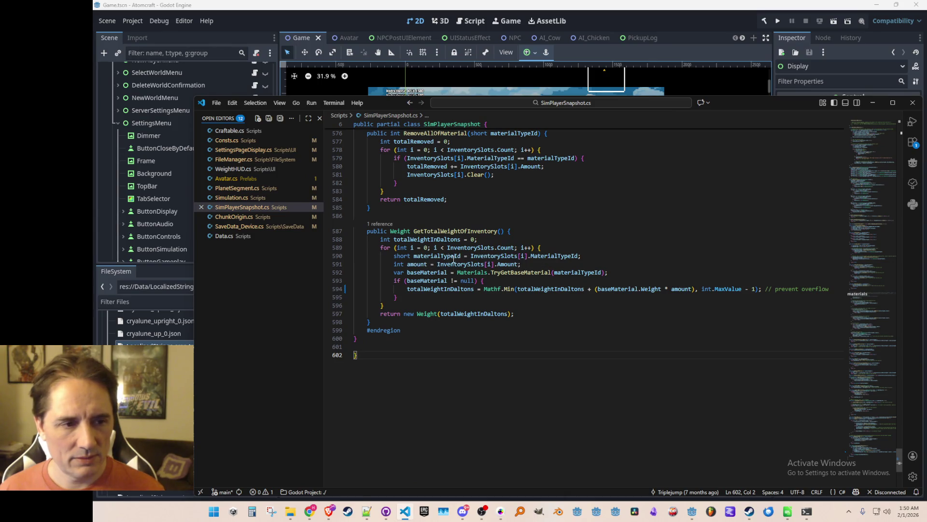
left_click(387, 225)
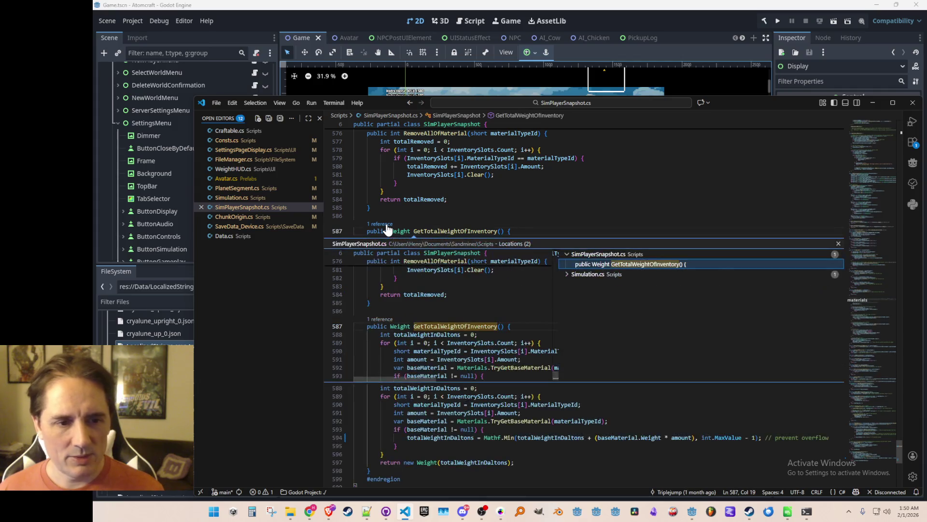
key("Escape")
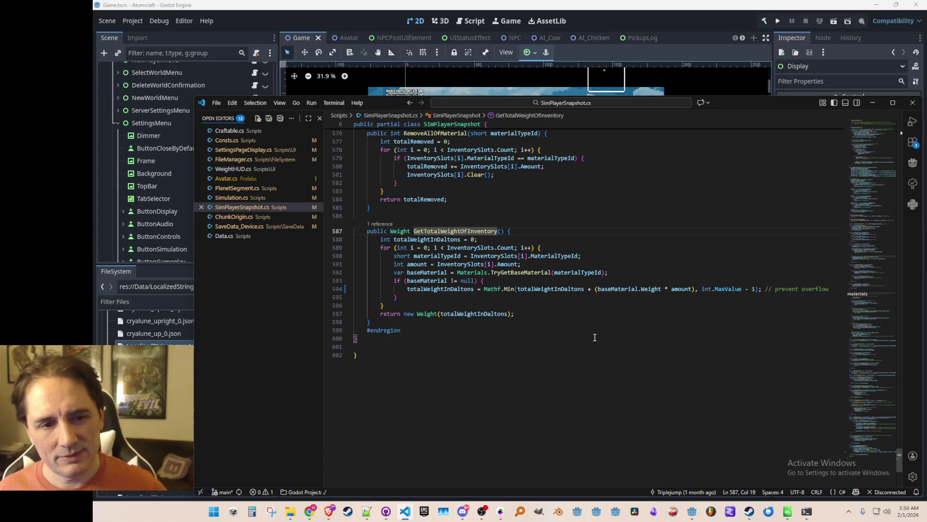
left_click(374, 224)
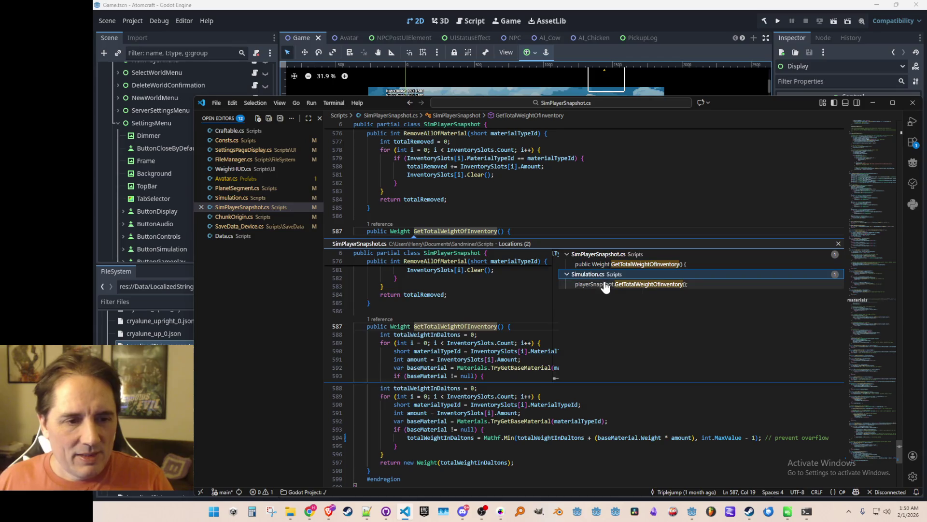
double_click(605, 285)
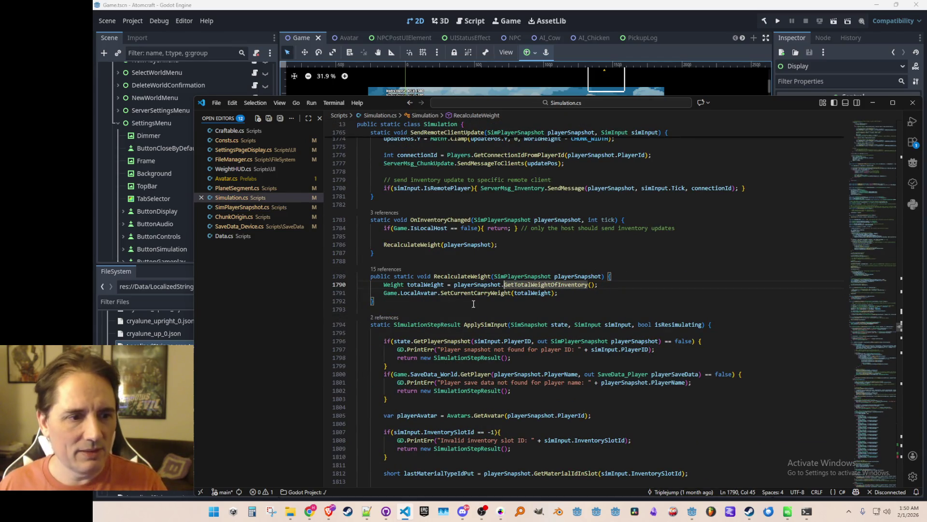
- Go to the SetCurrentCarryWeight definition in Avatar.cs and inspect RefreshEncumbrance and IsOverEncumbered
right_click(487, 292)
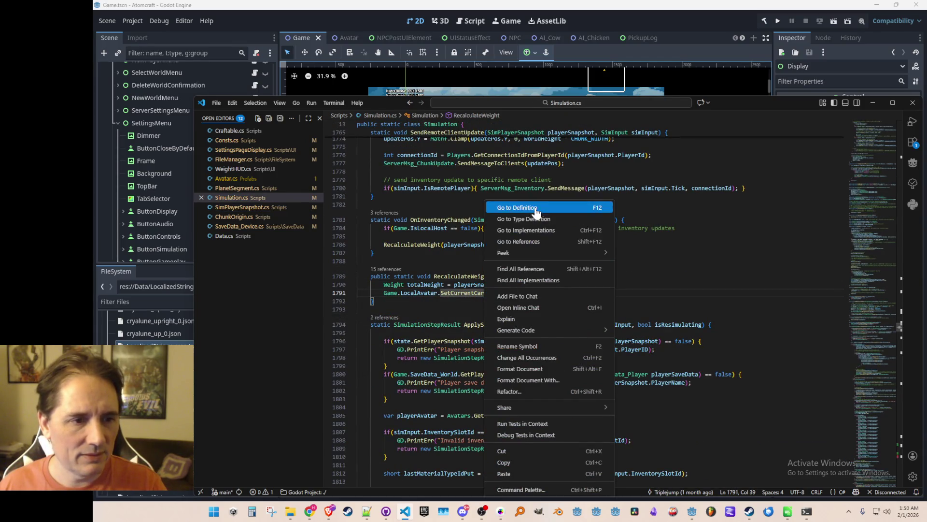
left_click(507, 206)
left_click(432, 301)
right_click(432, 301)
key("Escape")
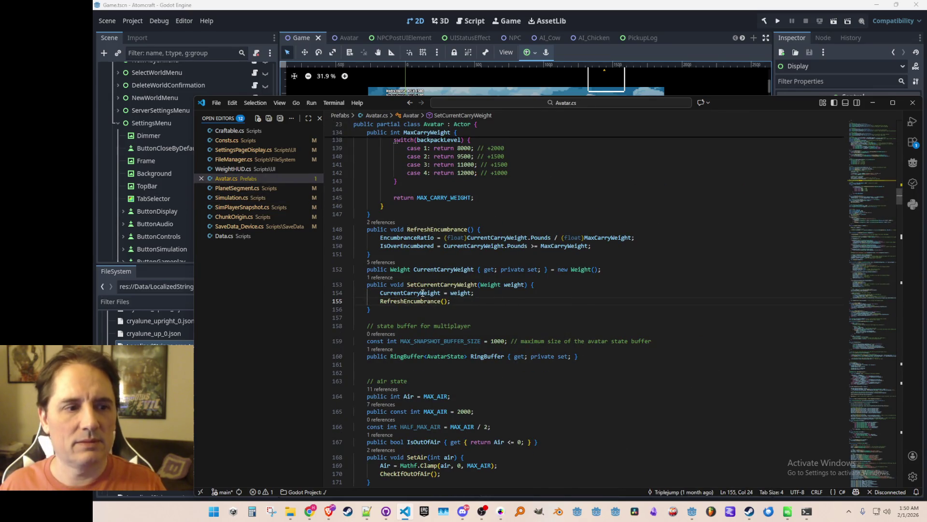
scroll(563, 207, "up", 1)
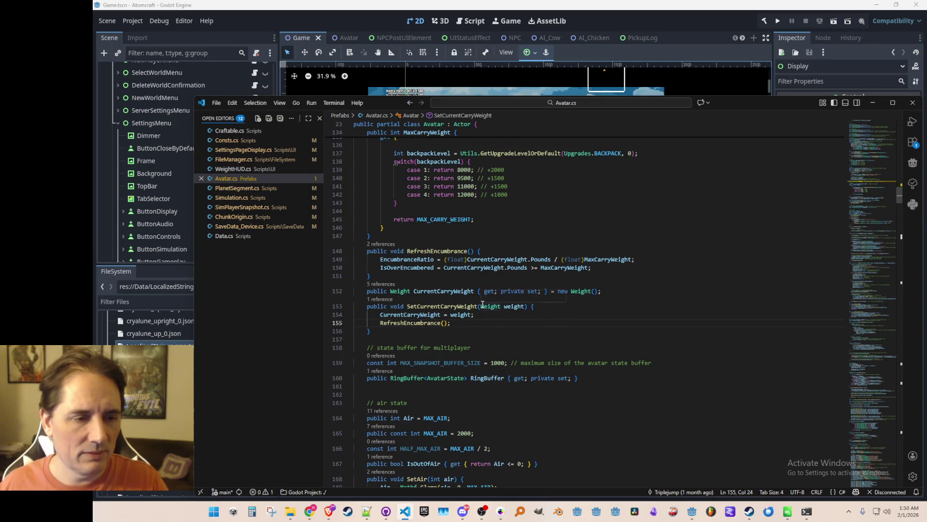
left_click(599, 271)
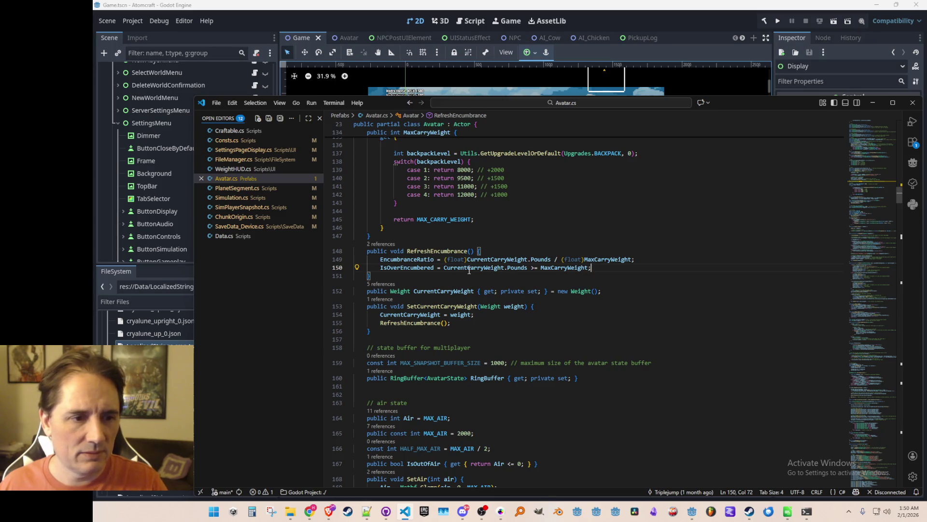
- From WeightHUD.cs, go to the EncumbranceRatio declaration in Actor.cs and list its references
left_click(275, 170)
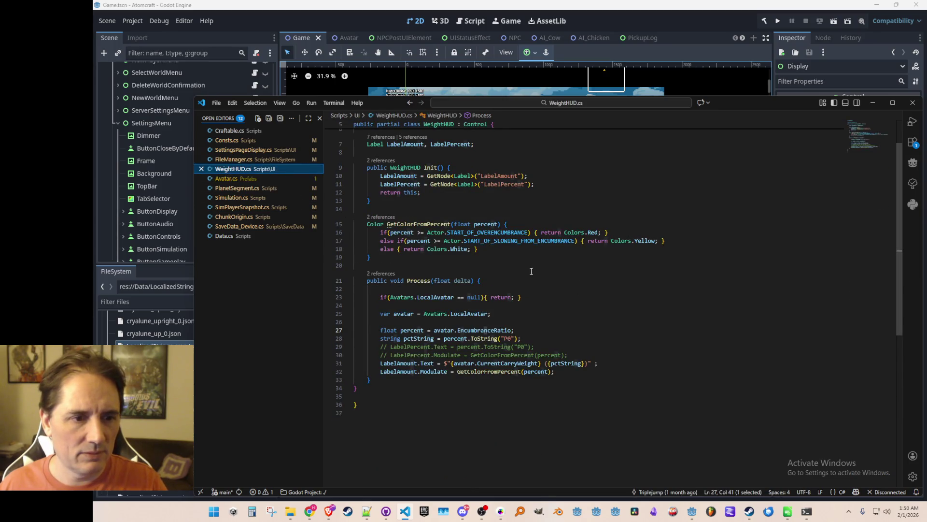
left_click(470, 419)
left_click(450, 338)
left_click(471, 330)
right_click(472, 330)
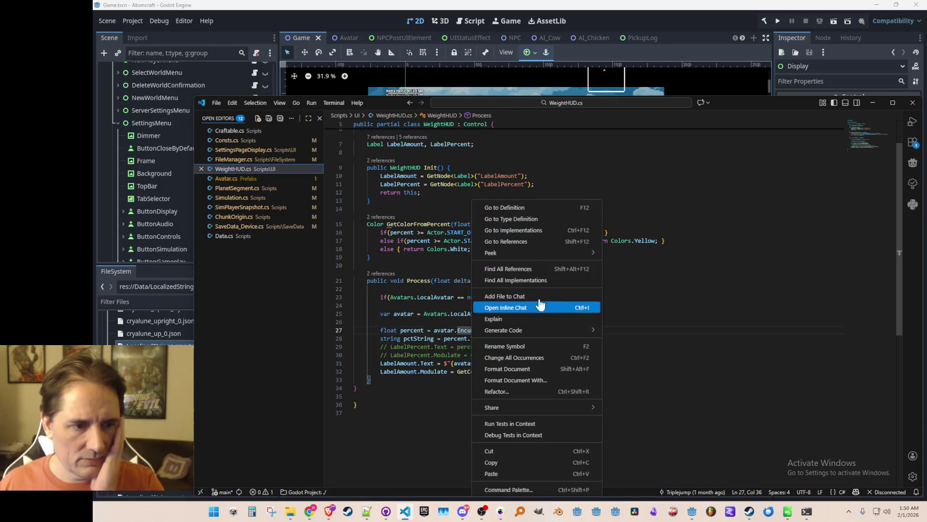
left_click(546, 205)
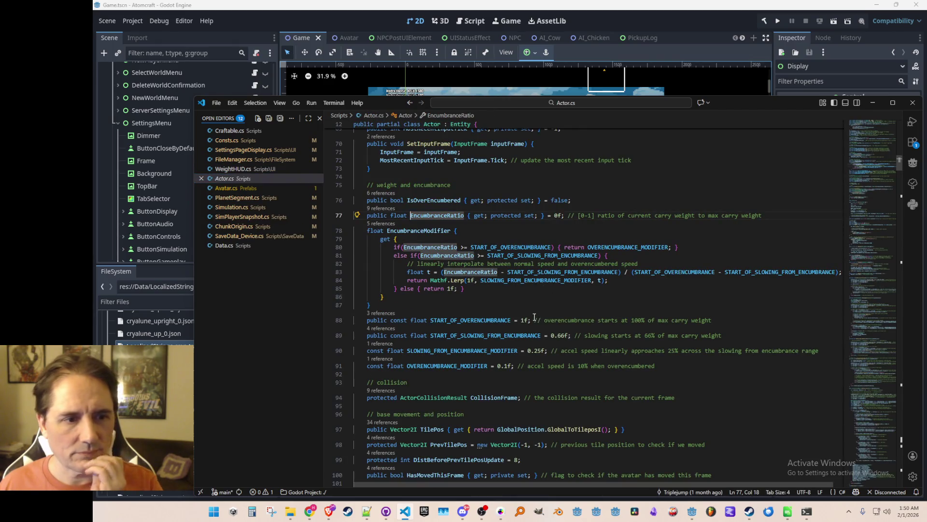
scroll(531, 316, "down", 1)
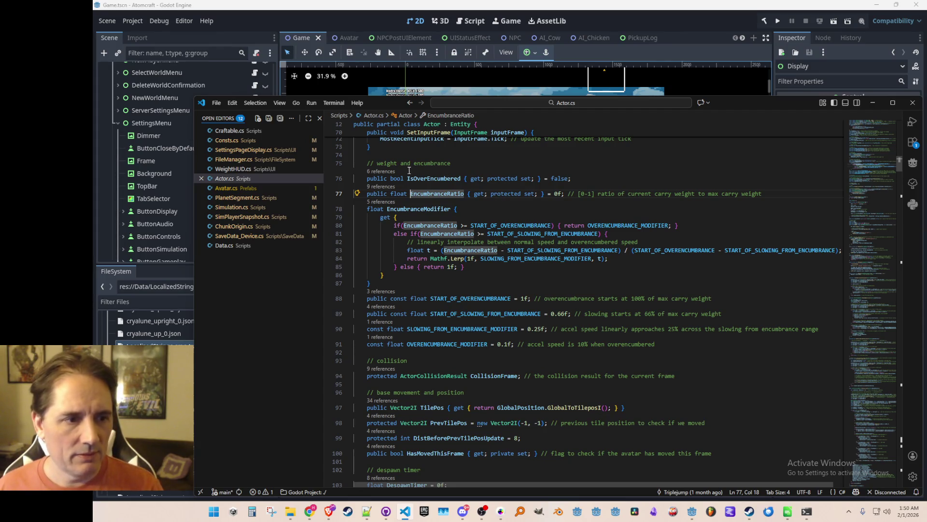
left_click(383, 187)
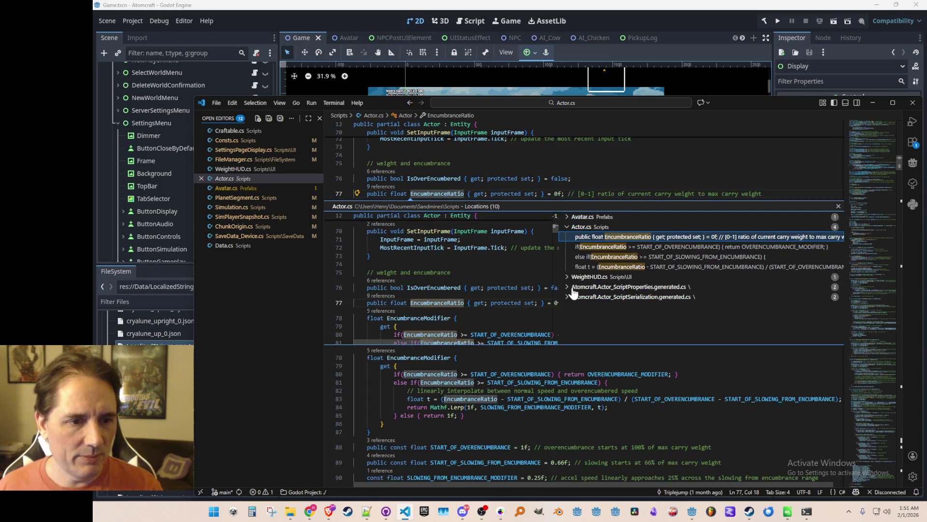
- Open the Avatar.cs reference at line 149 and inspect the Pounds-based ratio in RefreshEncumbrance
left_click(618, 216)
double_click(617, 228)
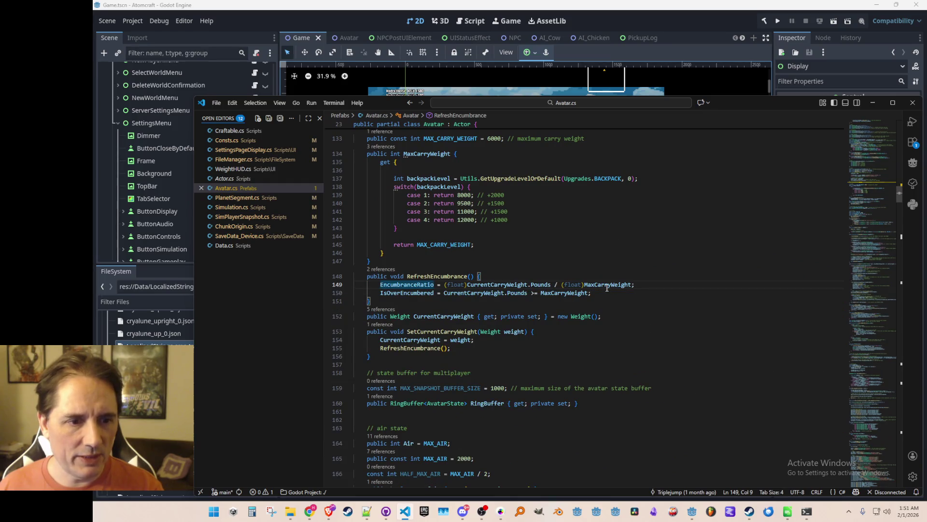
scroll(715, 354, "up", 2)
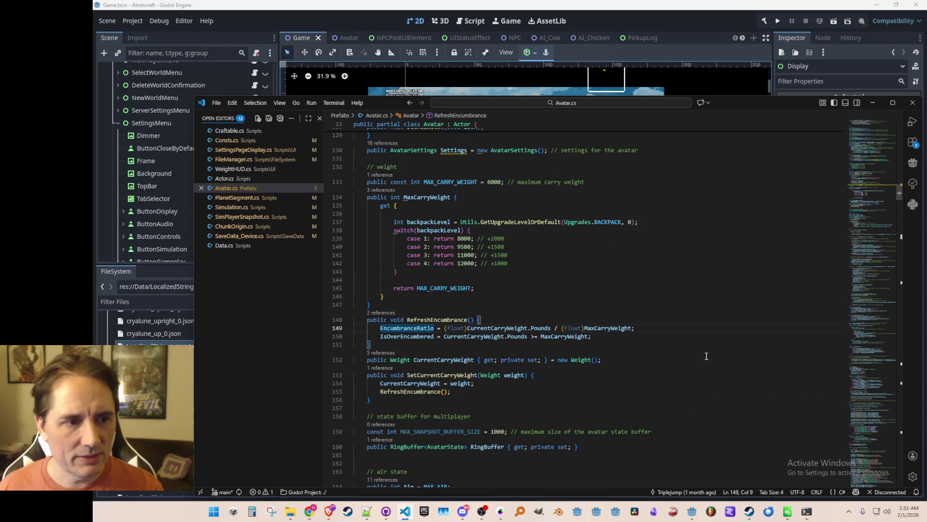
scroll(707, 356, "down", 1)
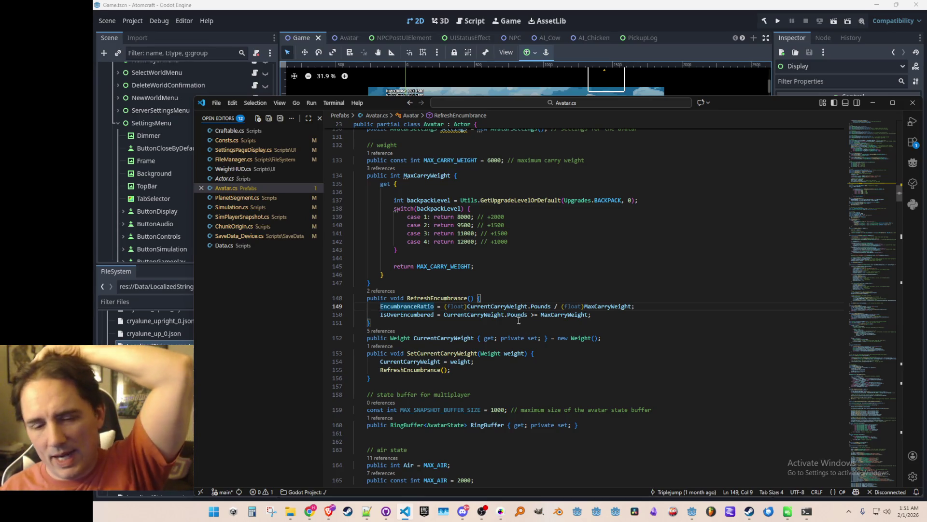
scroll(536, 305, "down", 3)
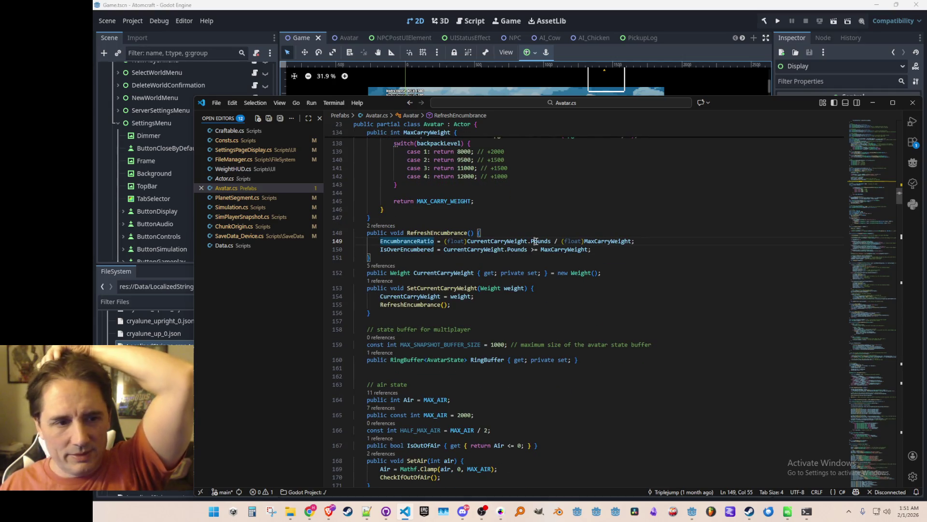
left_click(541, 241)
- Jump to the Pounds definition in Weight.cs and list the Weight constructor's references
right_click(542, 241)
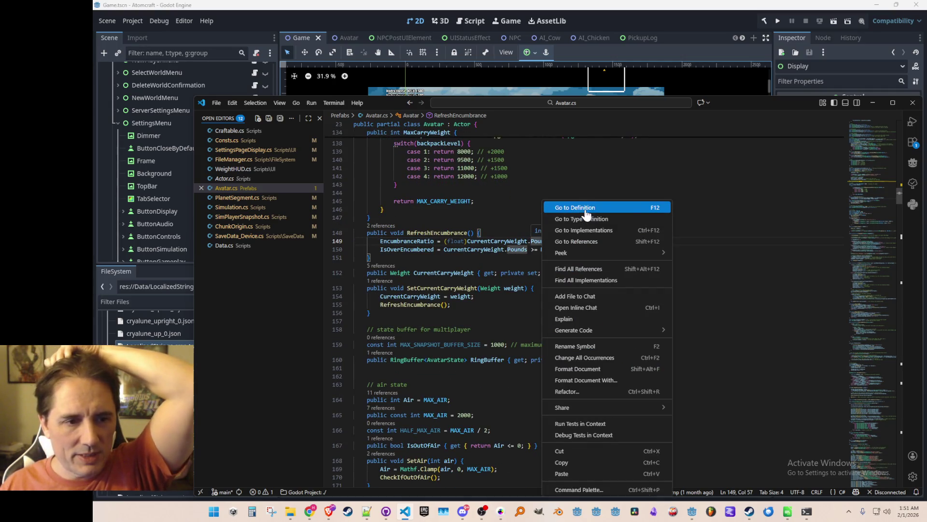
left_click(575, 208)
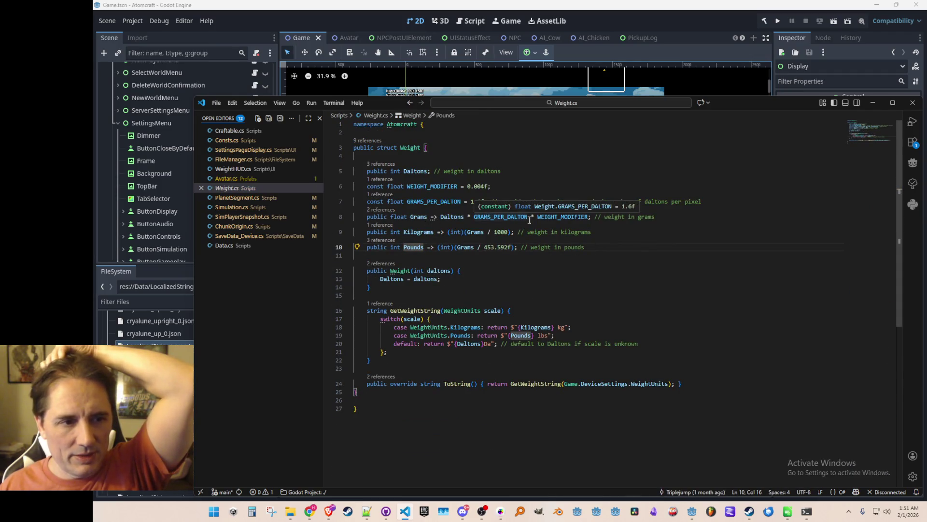
left_click(416, 172)
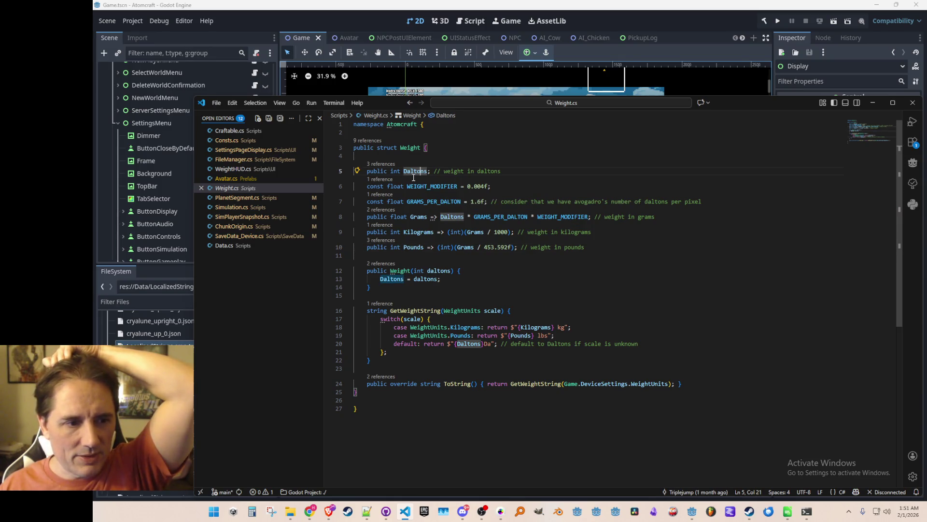
left_click(381, 264)
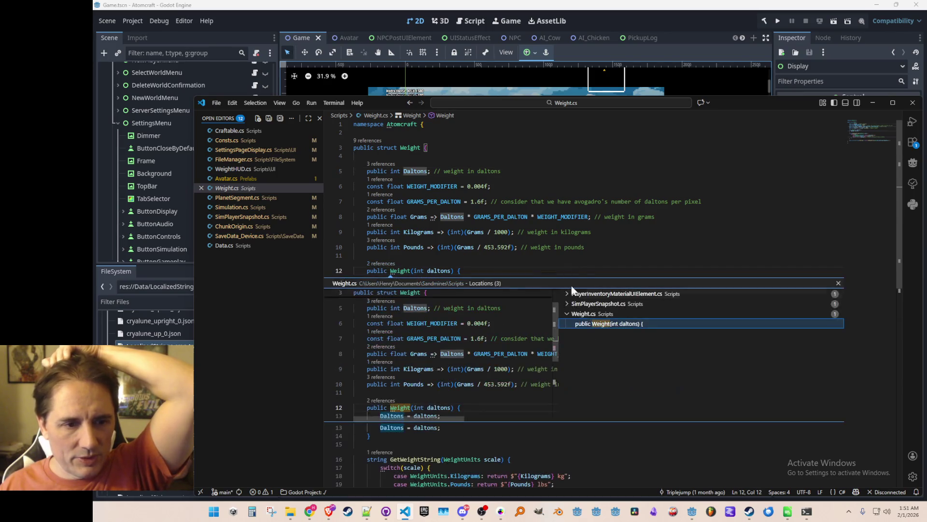
- Preview the PlayerInventoryMaterialUIElement.cs and SimPlayerSnapshot.cs uses, then open the SimPlayerSnapshot.cs one
left_click(589, 304)
left_click(588, 313)
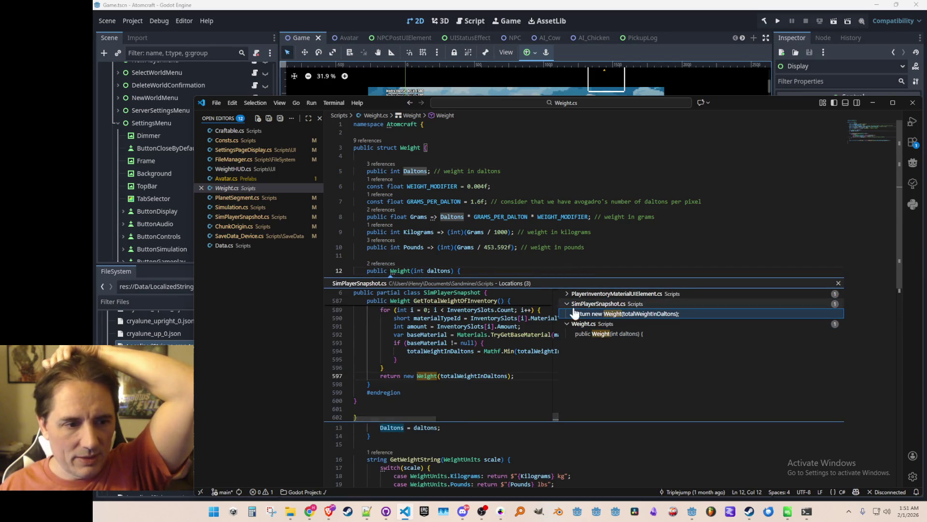
scroll(531, 342, "down", 2)
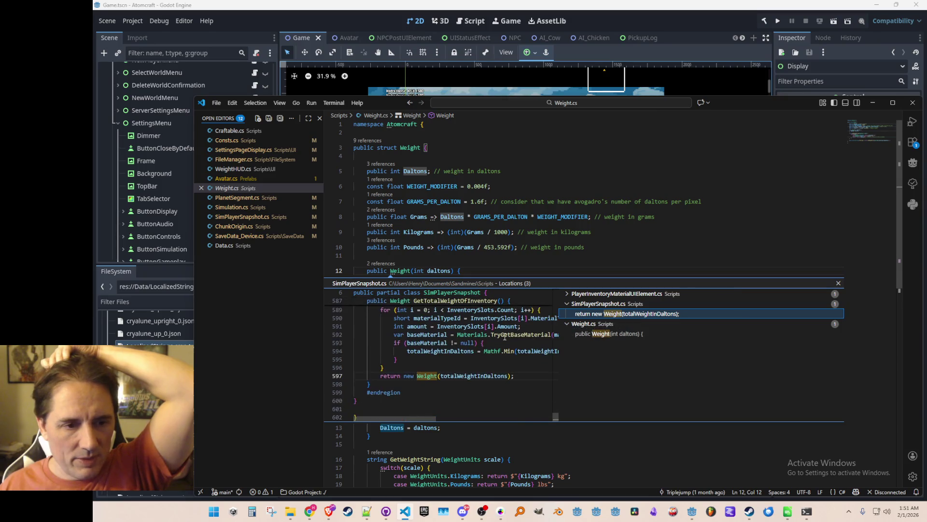
left_click(603, 293)
left_click(603, 304)
scroll(532, 332, "down", 3)
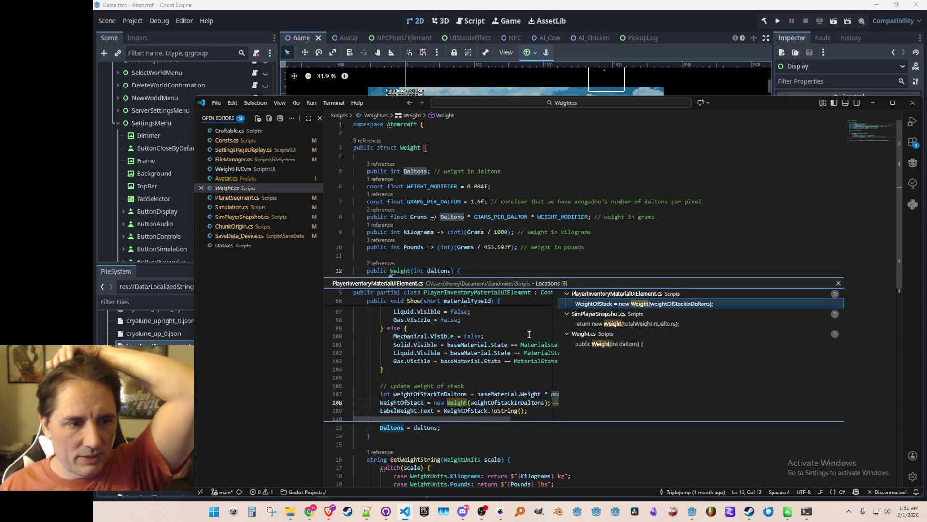
scroll(533, 332, "down", 3)
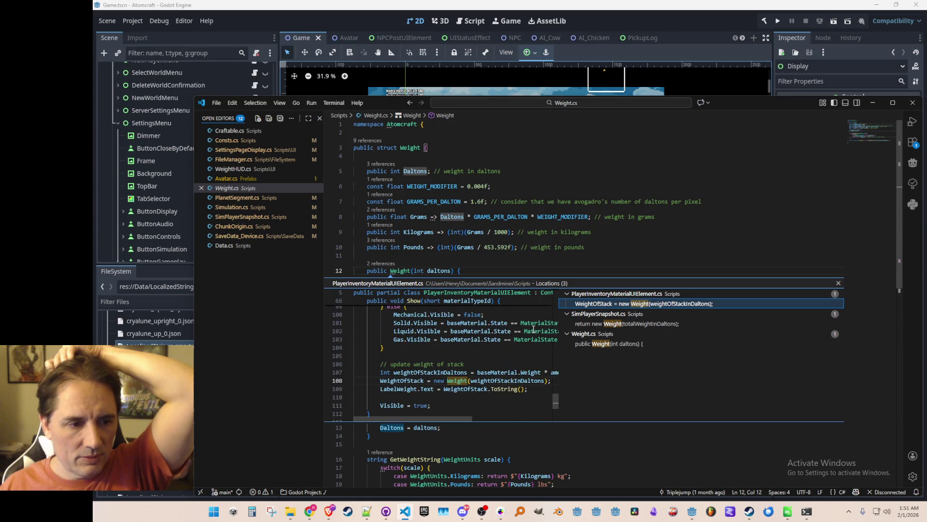
scroll(533, 329, "up", 10)
scroll(532, 330, "up", 3)
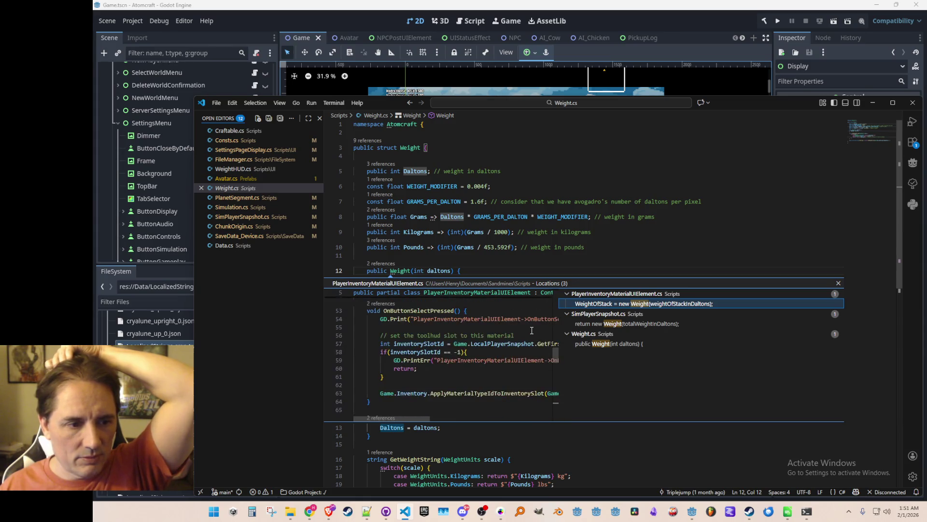
scroll(532, 331, "down", 1)
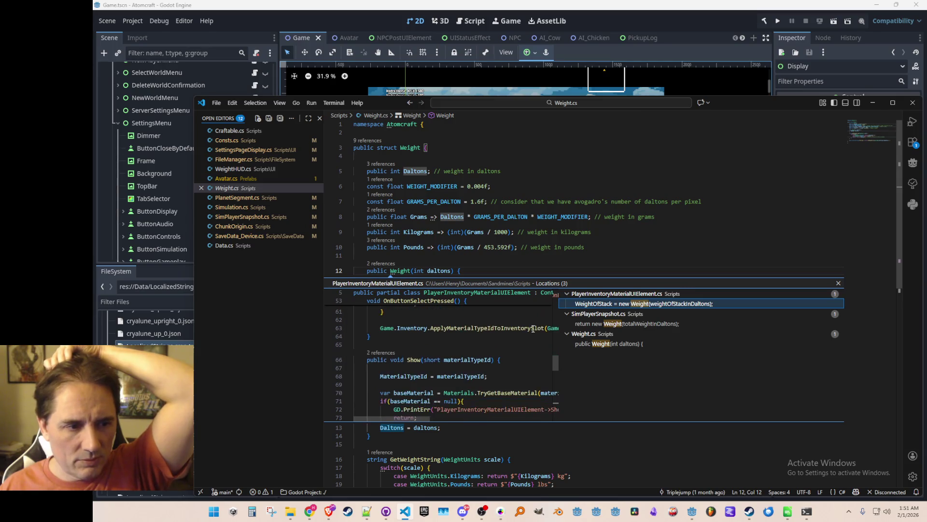
scroll(518, 348, "down", 1)
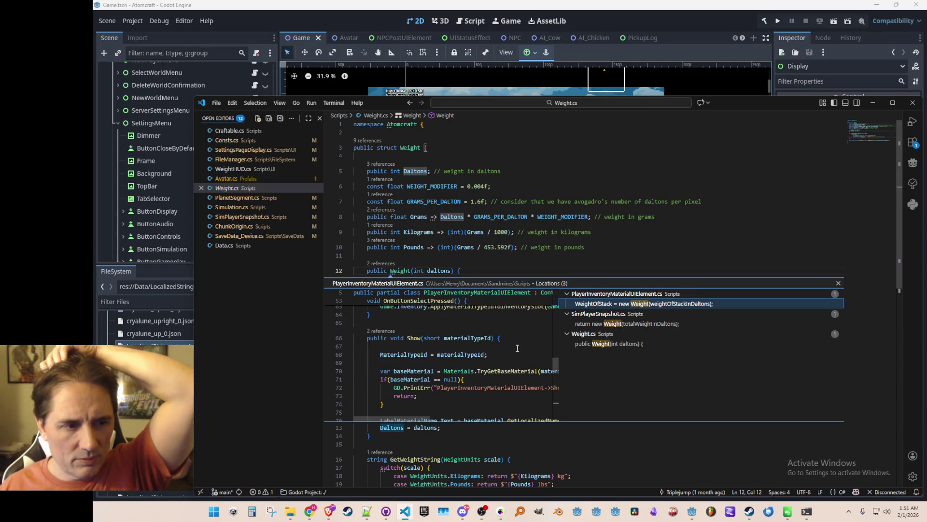
scroll(518, 348, "down", 12)
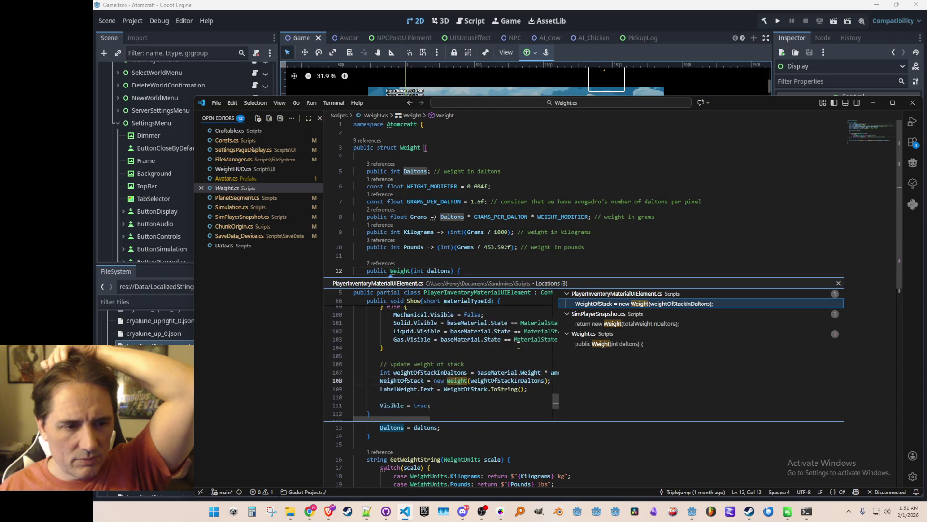
scroll(518, 346, "down", 1)
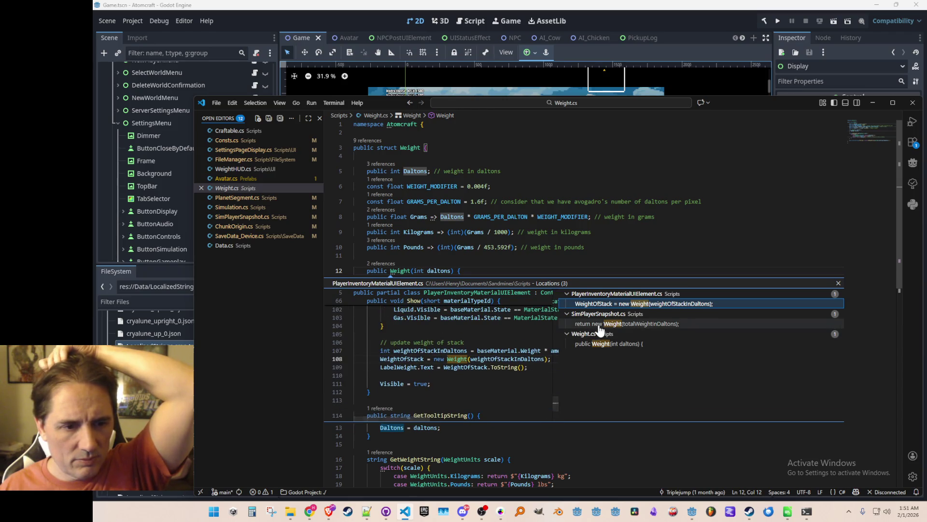
left_click(599, 323)
double_click(598, 337)
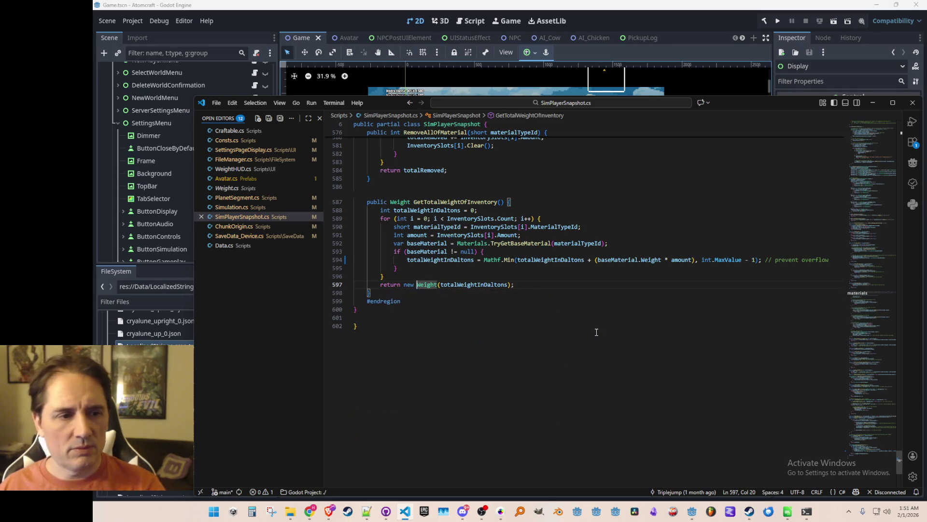
- Add the suggested clamp of totalWeightInDaltons to int.MaxValue - 1 after the loop and save
left_click(605, 309)
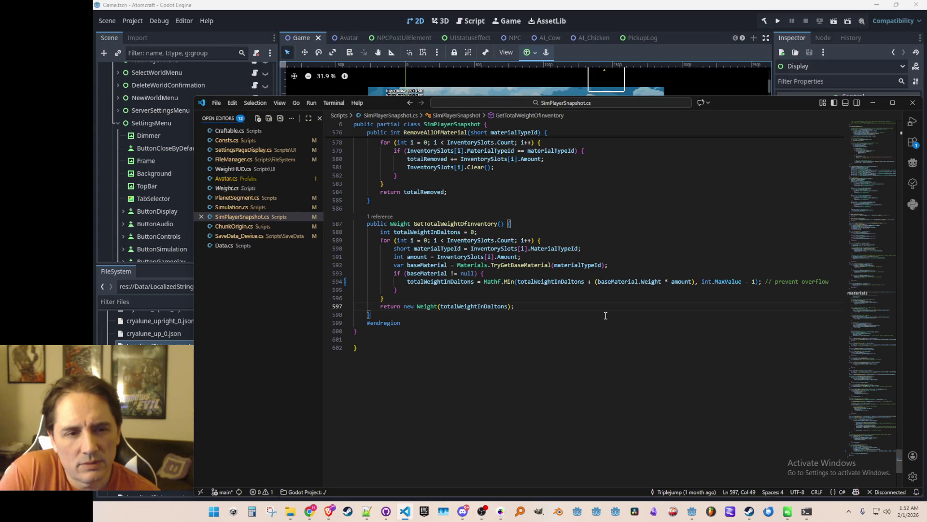
key("Up")
key("Up")
key("Up")
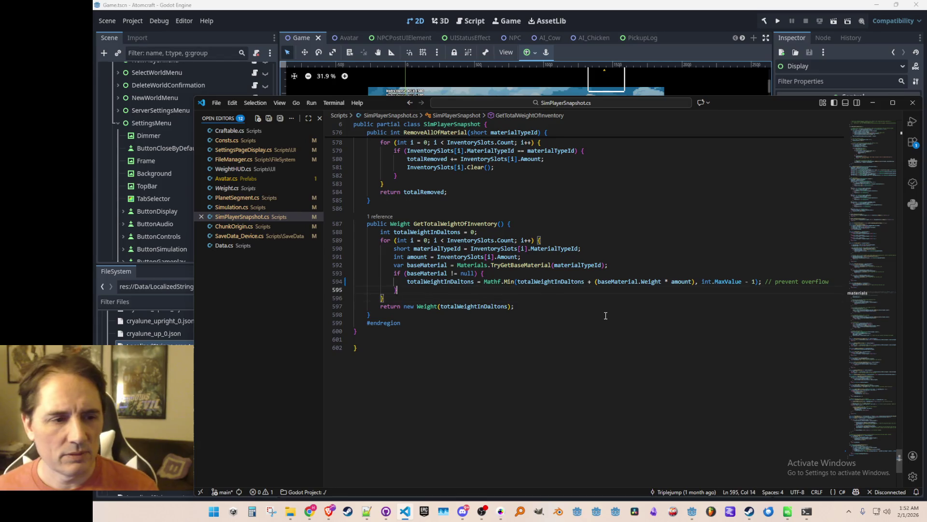
key("Down")
key("Up")
key("Down")
key("Down")
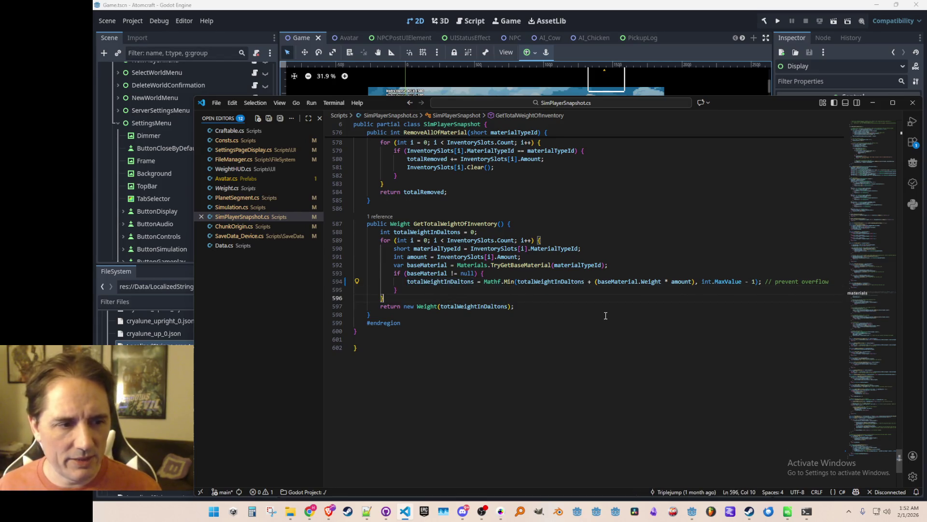
key("Return")
type("totalWeightInDaltons")
key("Tab")
key("ctrl+s")
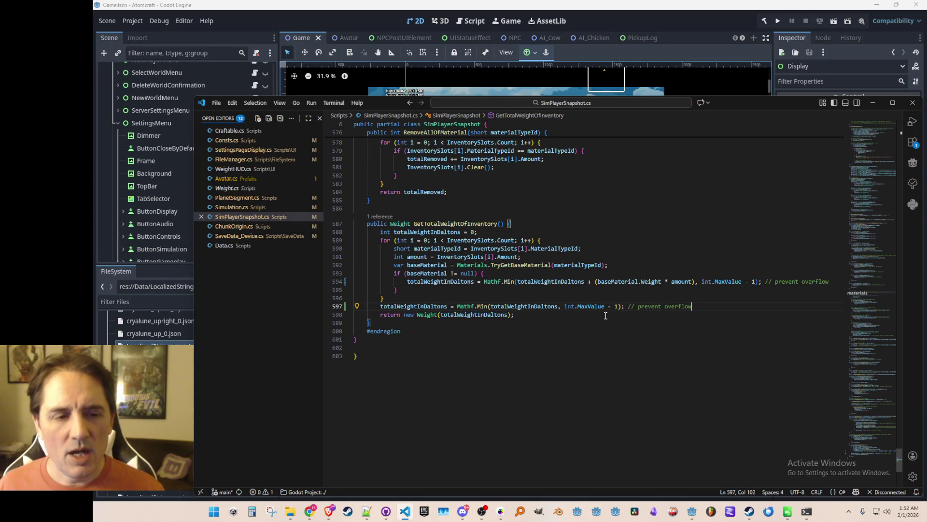
scroll(612, 236, "down", 1)
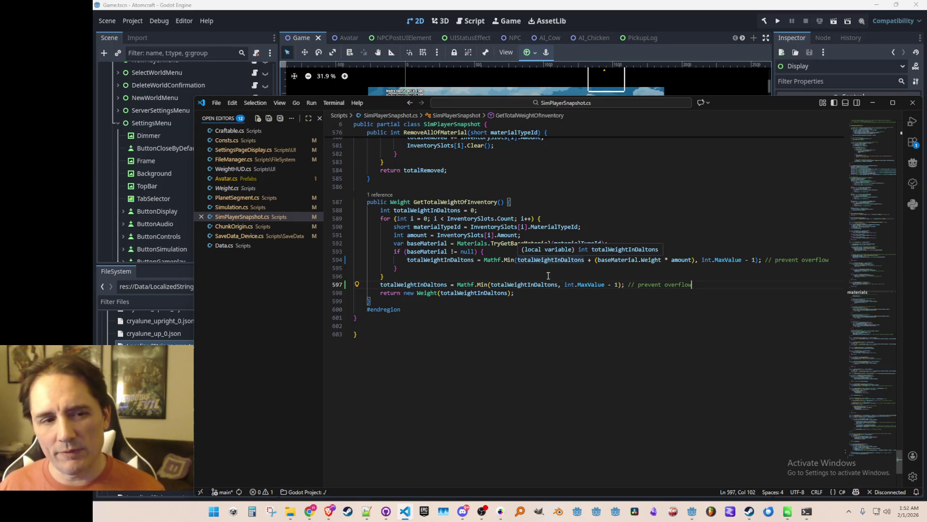
left_click(494, 261)
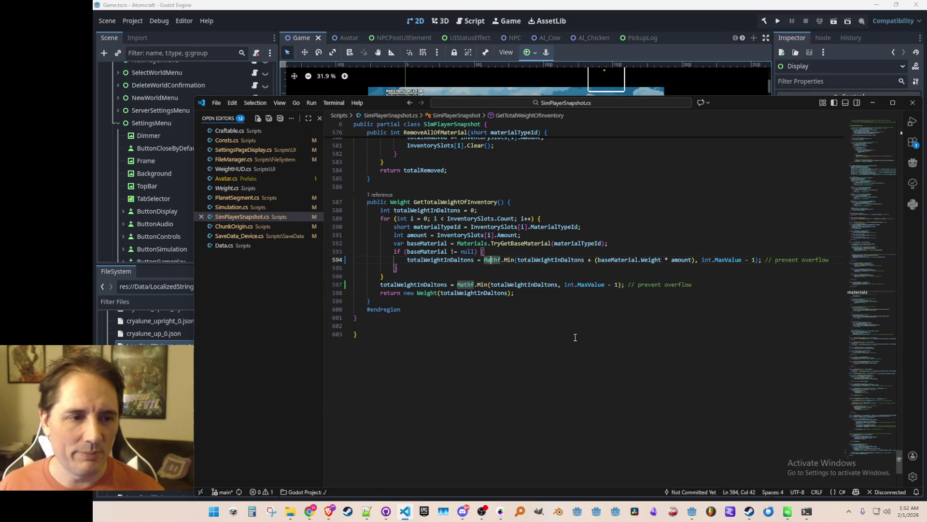
- Rewrite line 594 as a plain += addition without Mathf.Min and save
key("ctrl+shift+Right")
key("ctrl+shift+Right")
key("ctrl+shift+Right")
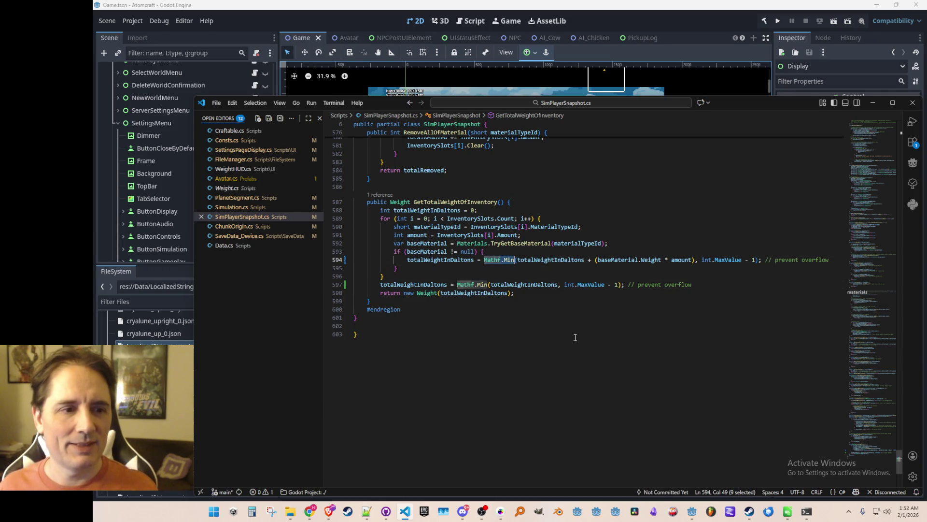
key("ctrl+shift+Left")
key("BackSpace")
key("BackSpace")
key("BackSpace")
type("+=")
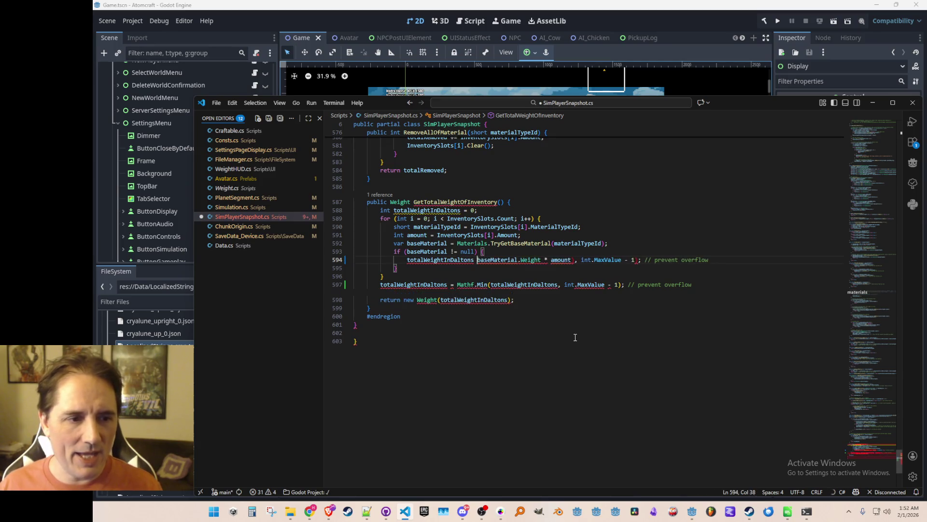
key("ctrl+Right")
key("ctrl+Right")
key("ctrl+Right")
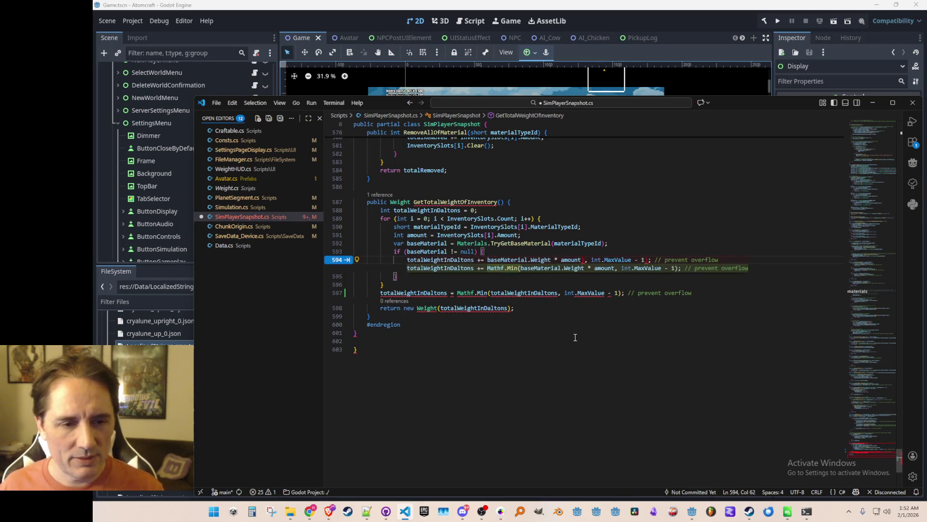
key("Right")
key("shift+End")
key("BackSpace")
type(";")
key("ctrl+s")
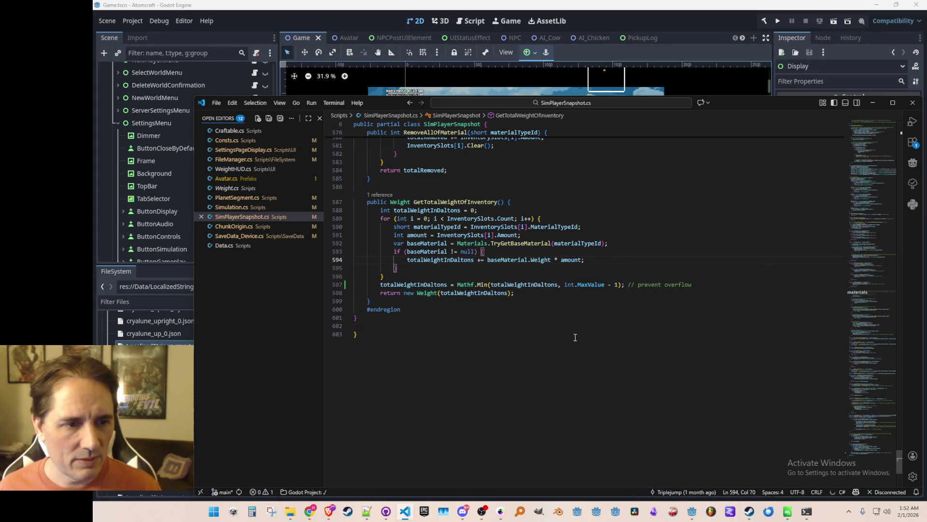
- Restore the in-loop Mathf.Min clamp, undo the after-loop clamp line, and save
key("Down")
key("Down")
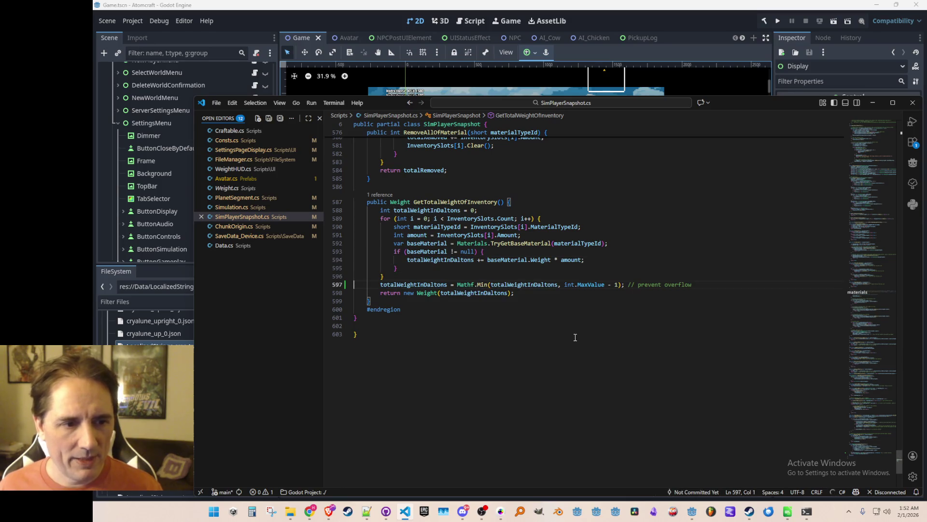
left_click(521, 352)
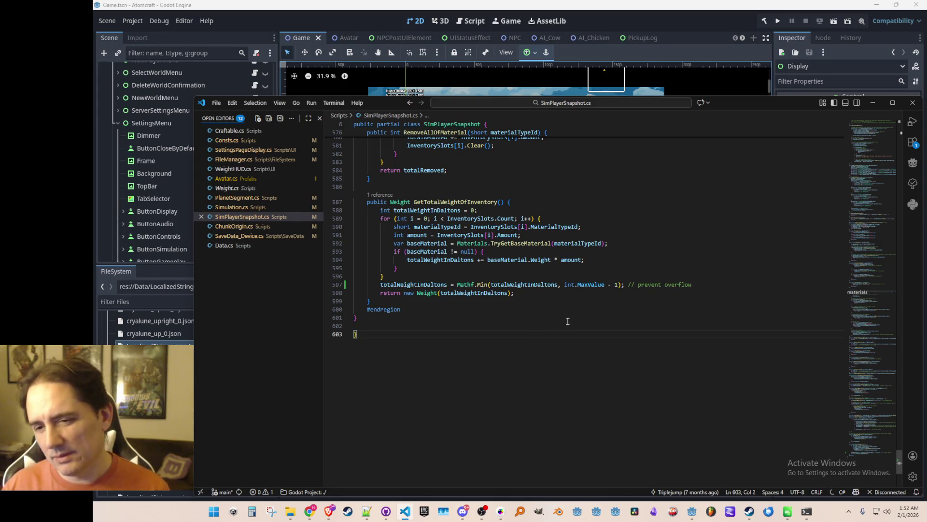
left_click(621, 252)
key("Down")
key("BackSpace")
key("BackSpace")
key("Tab")
key("Tab")
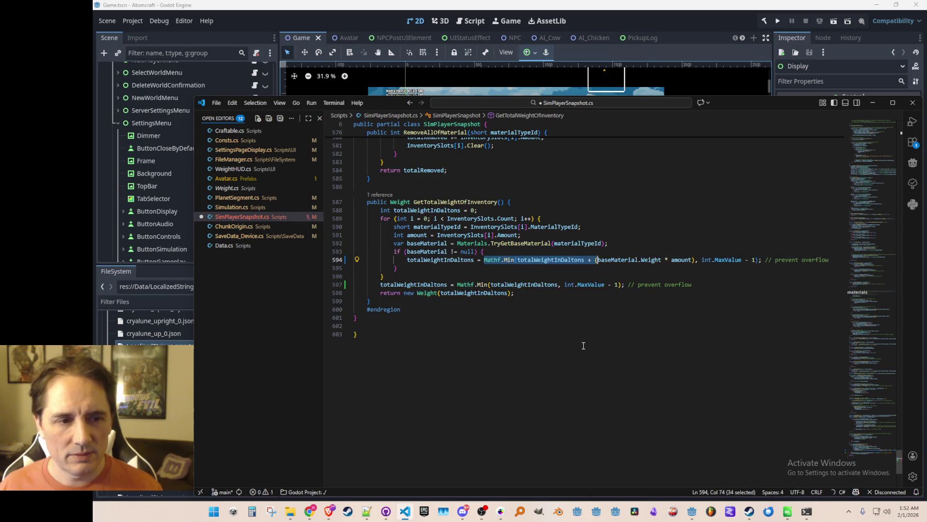
key("ctrl+z")
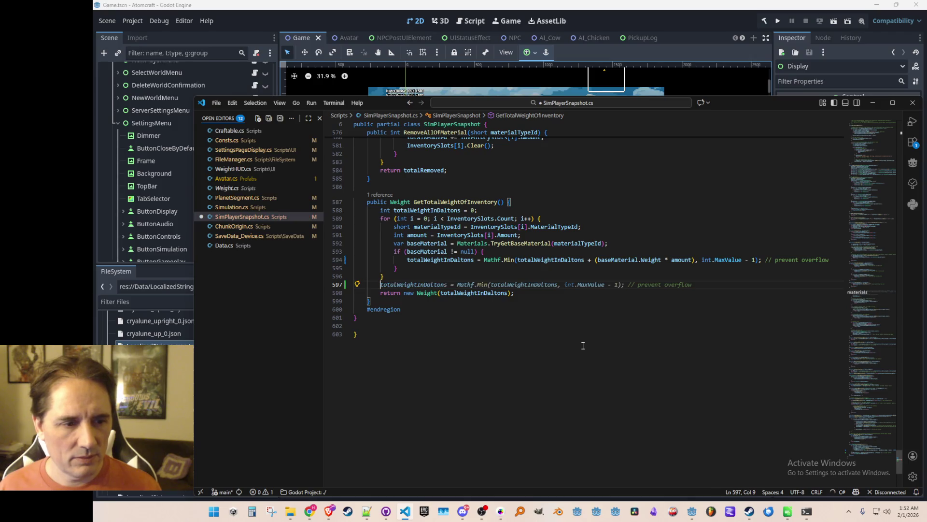
key("ctrl+s")
- Undo once more and review the Mathf.Min assignment on line 594
key("Down")
key("End")
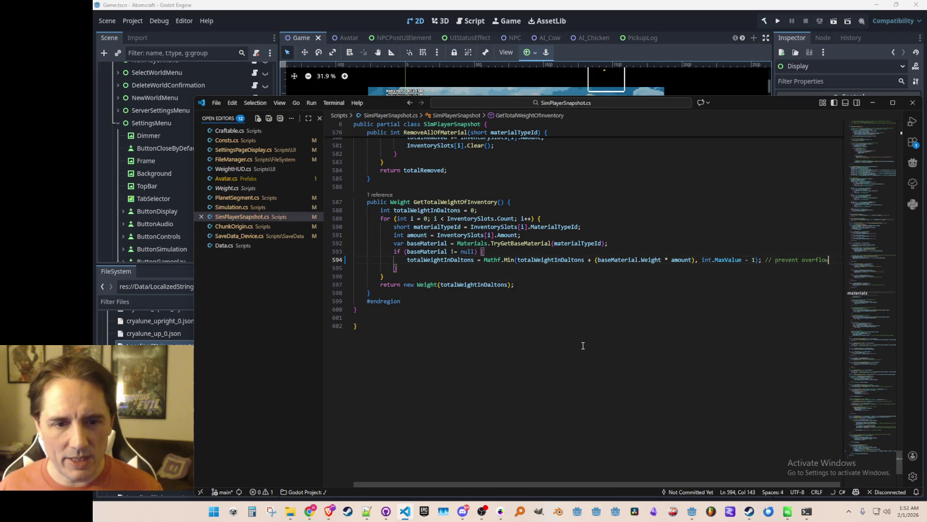
key("ctrl+z")
key("ctrl+z")
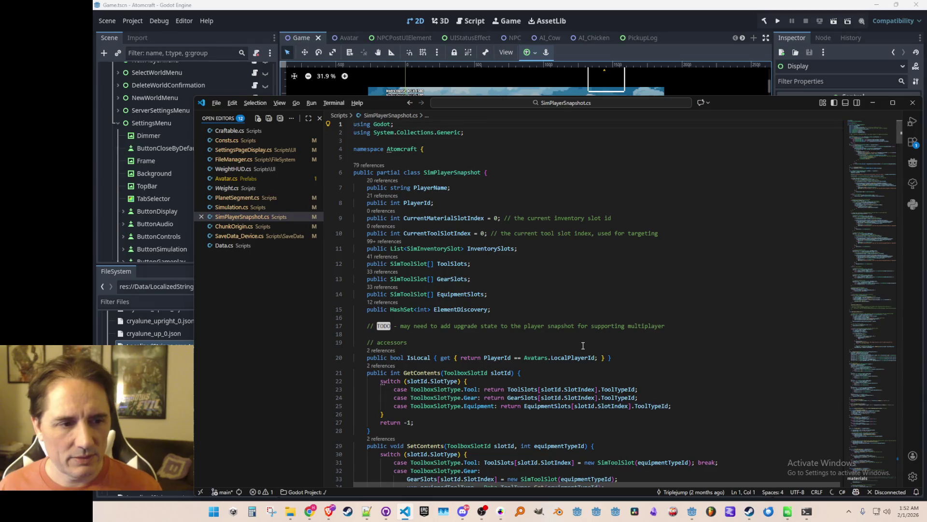
key("Down")
key("Down")
key("ctrl+Left")
key("ctrl+Left")
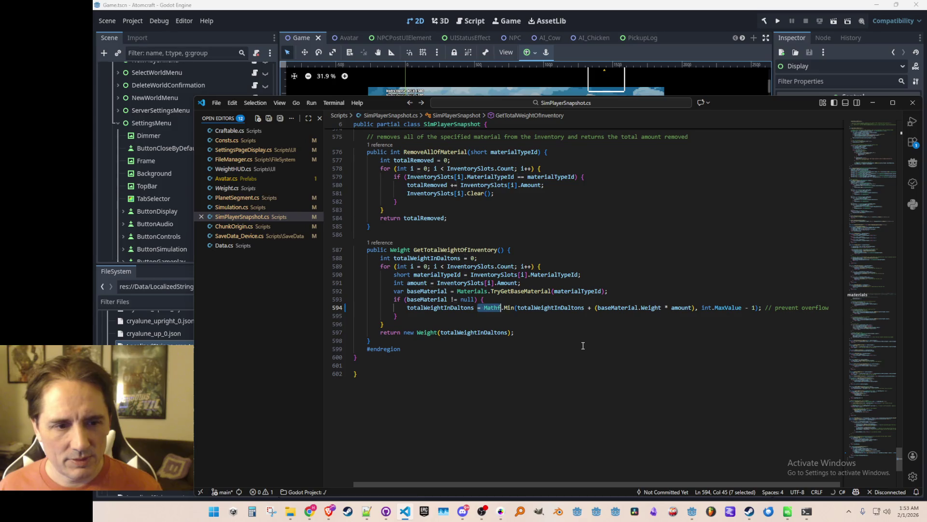
key("ctrl+shift+Right")
key("ctrl+shift+Right")
key("ctrl+shift+Right")
key("Right")
scroll(583, 379, "down", 2)
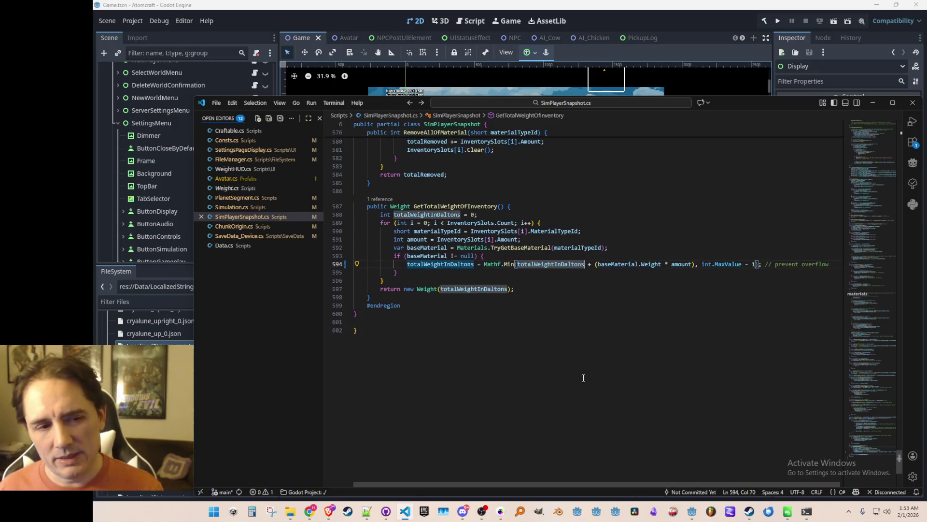
- Insert 'int prevWeightInDaltons = totalWeightInDaltons;' inside the null check and save
key("Up")
key("Return")
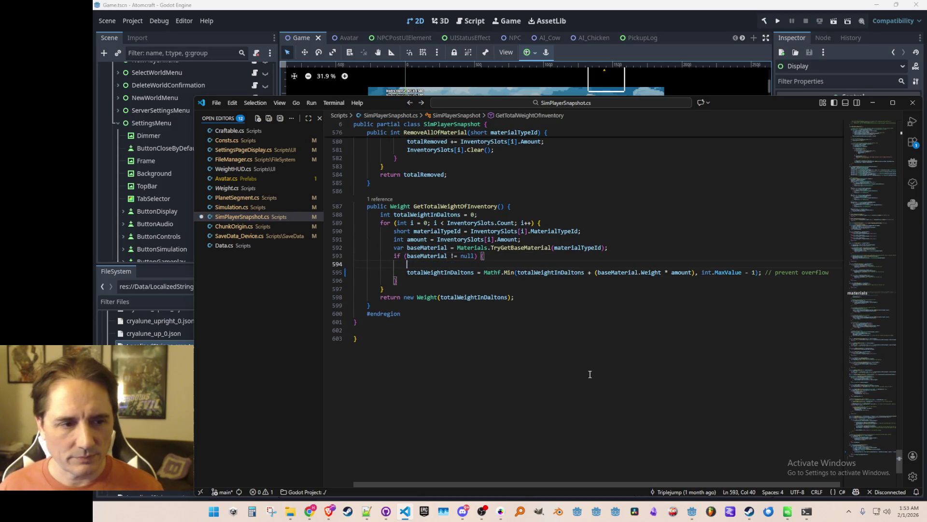
type("vWeightInDaltons")
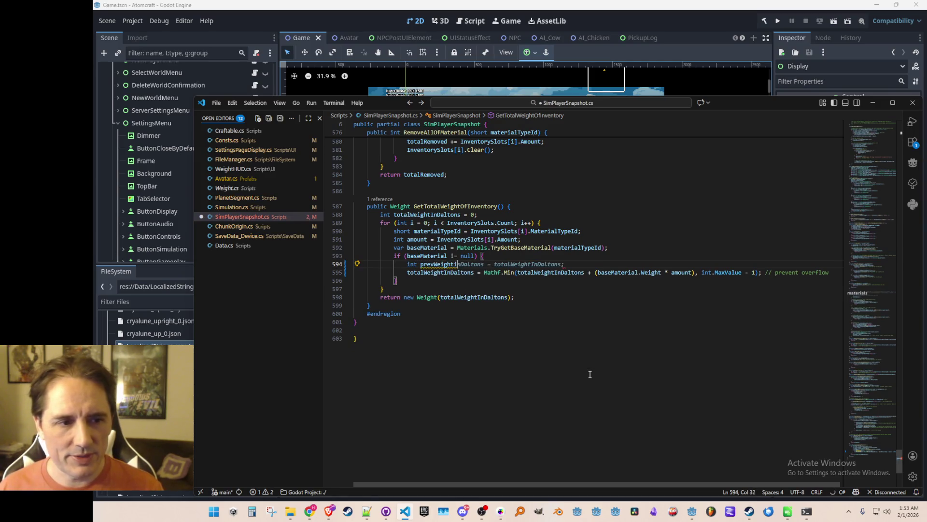
key("Tab")
key("ctrl+s")
- Rewrite the accumulation line as 'totalWeightInDaltons +=' and strip the leftover clamp arguments and comment
key("Down")
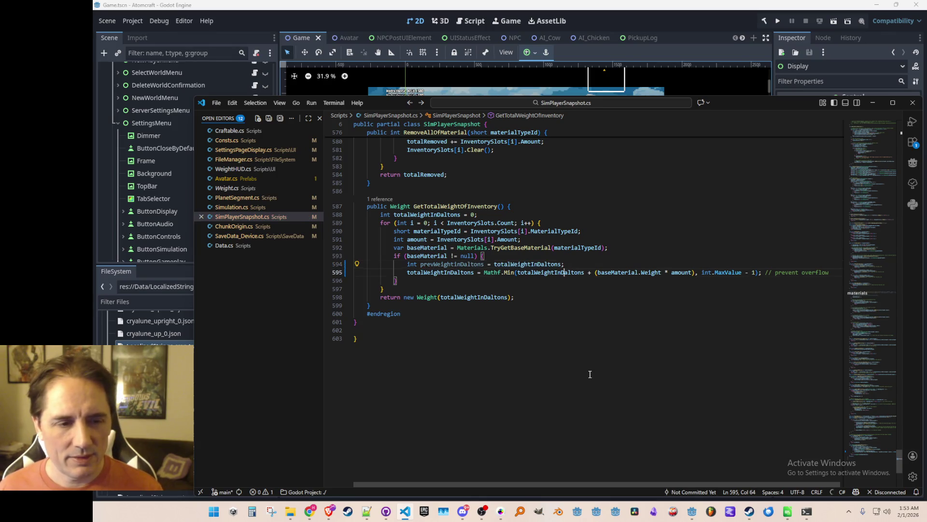
key("ctrl+Left")
key("ctrl+Left")
key("ctrl+Left")
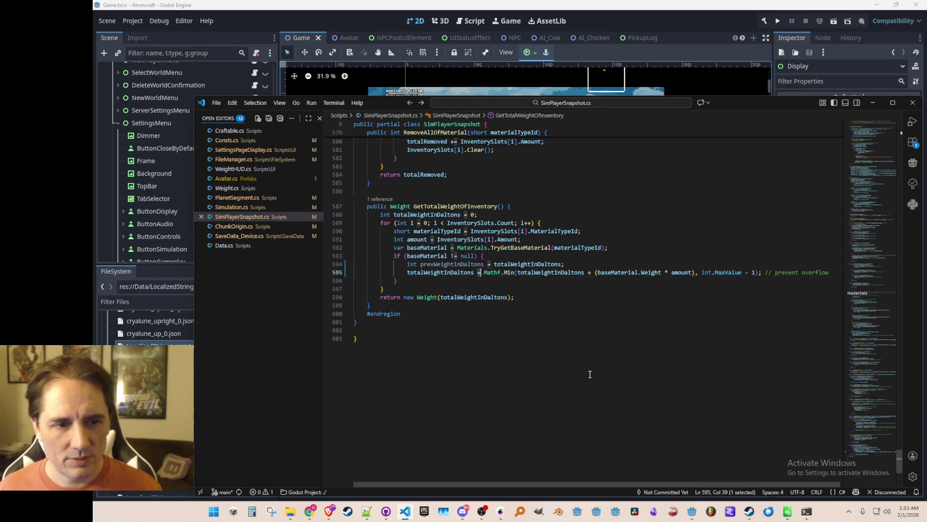
key("ctrl+shift+Right")
key("ctrl+shift+Right")
key("ctrl+shift+Right")
key("ctrl+shift+Left")
type("+=")
key("ctrl+Right")
key("ctrl+Right")
key("ctrl+Right")
key("Right")
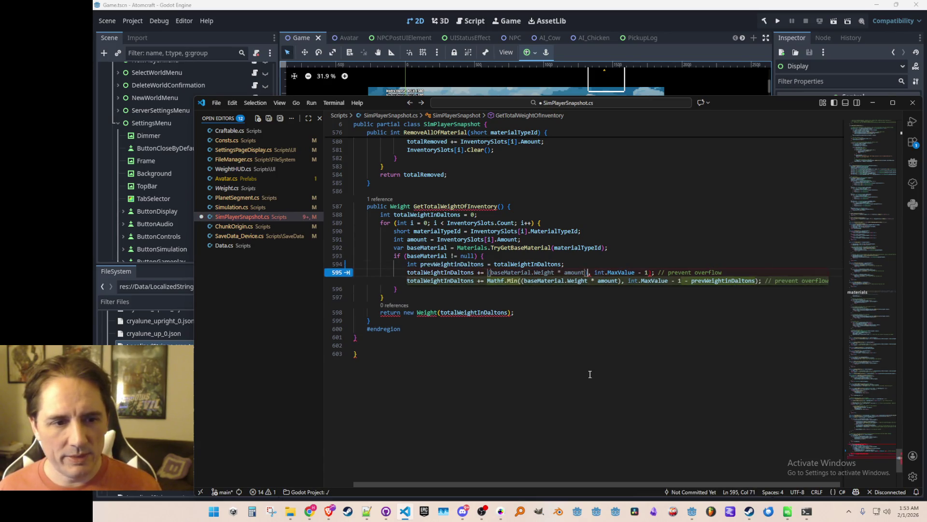
key("shift+End")
type(";")
key("ctrl+s")
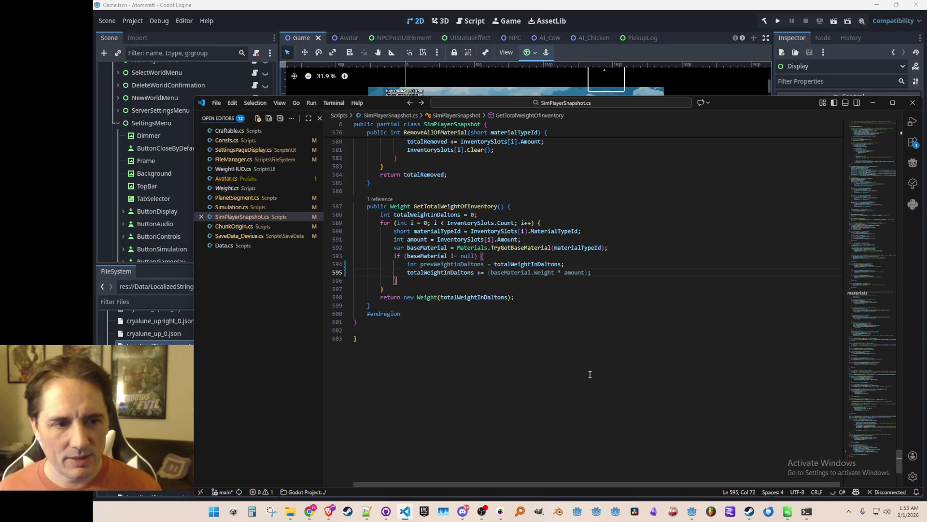
- Remove the parentheses around baseMaterial.Weight * amount and the extra space, then save
key("Left")
key("BackSpace")
key("ctrl+Left")
key("ctrl+Left")
key("ctrl+Left")
key("BackSpace")
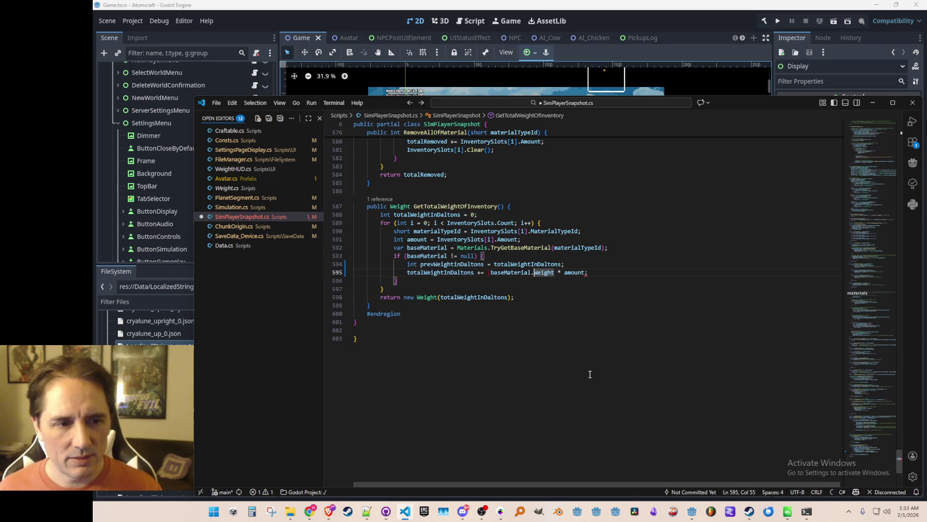
key("BackSpace")
key("ctrl+s")
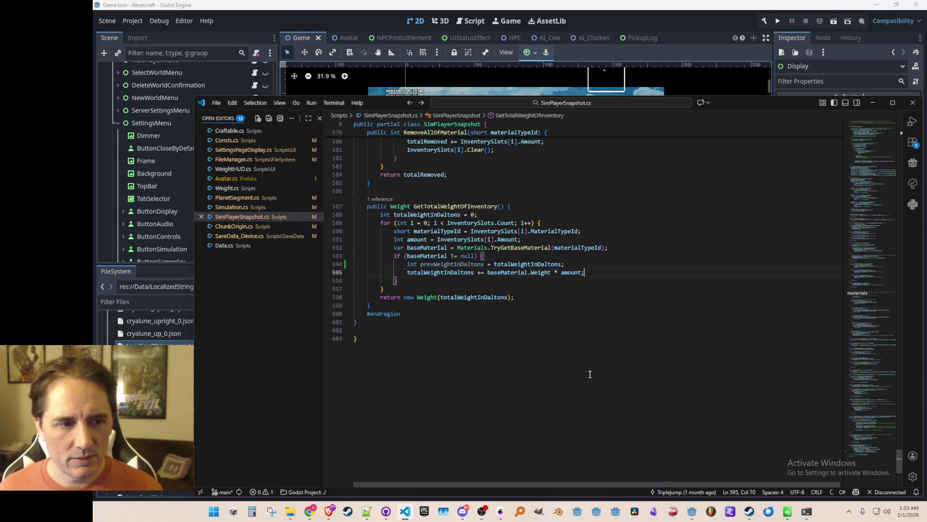
- Add a blank line after the accumulation, dismissing the suggested print, and briefly check the browser
key("Return")
key("Escape")
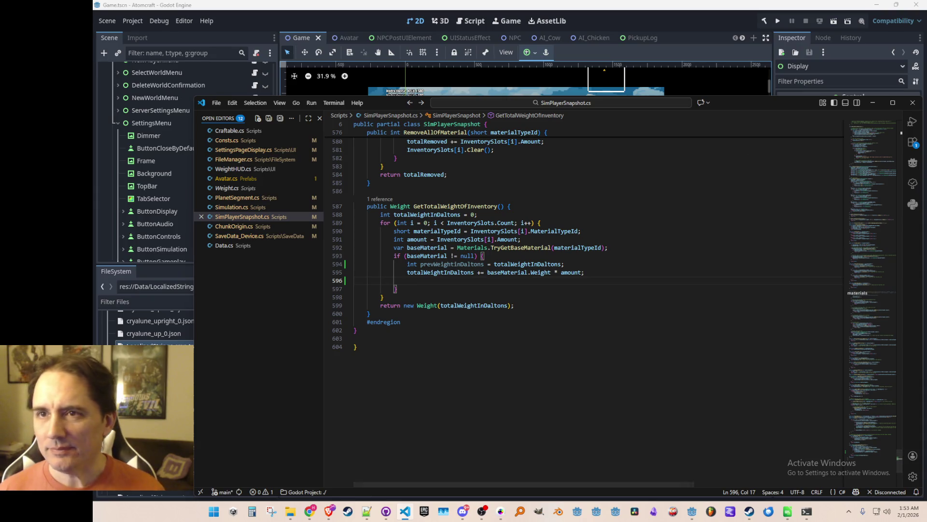
key("alt+Tab")
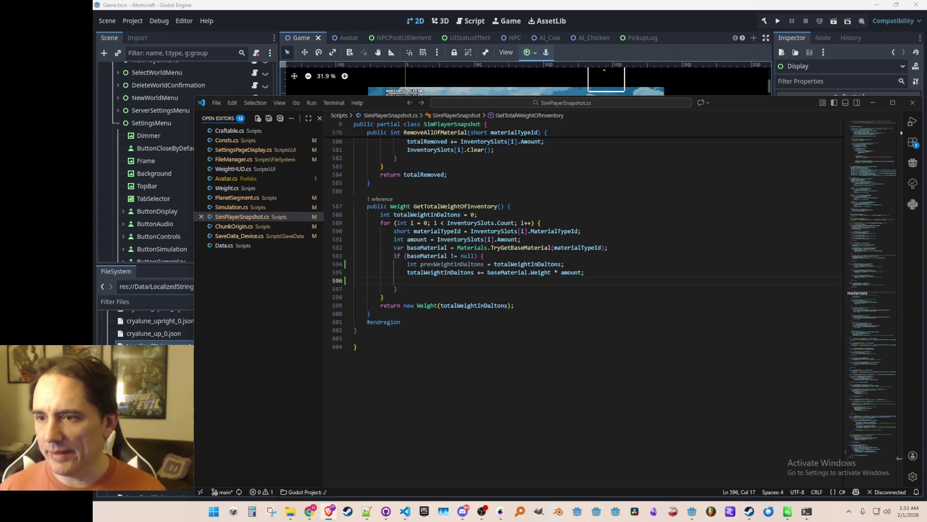
key("alt+Tab")
- Add the suggested if block clamping totalWeightInDaltons to int.MaxValue when below the previous total, and save
key("Return")
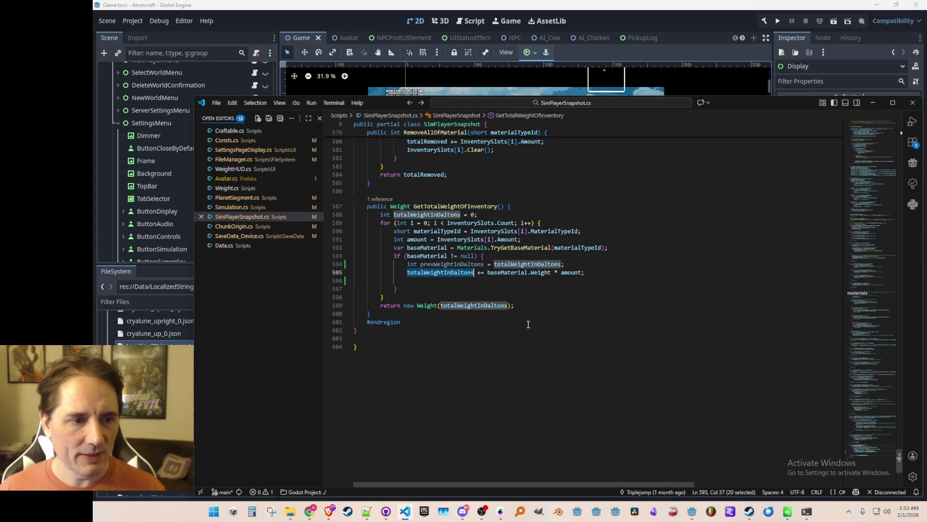
type("if(totalWeightInDaltons")
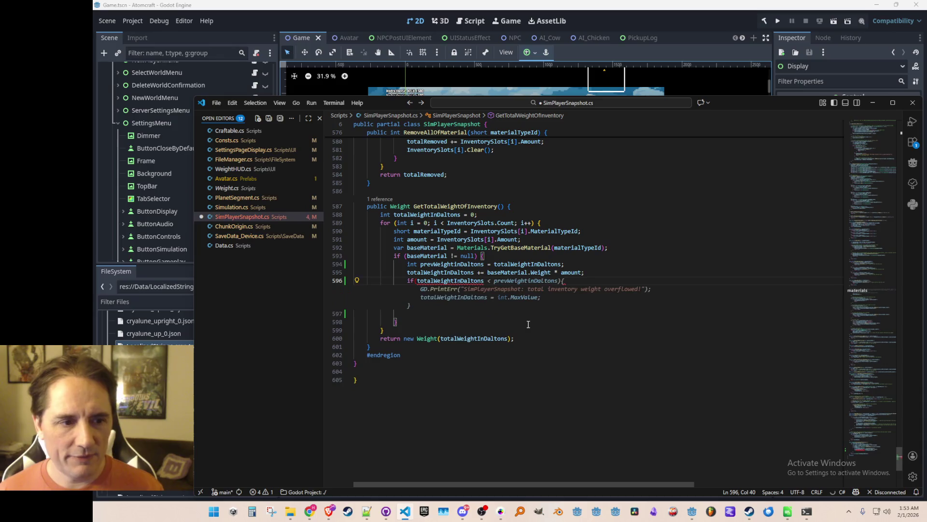
key("Tab")
key("Up")
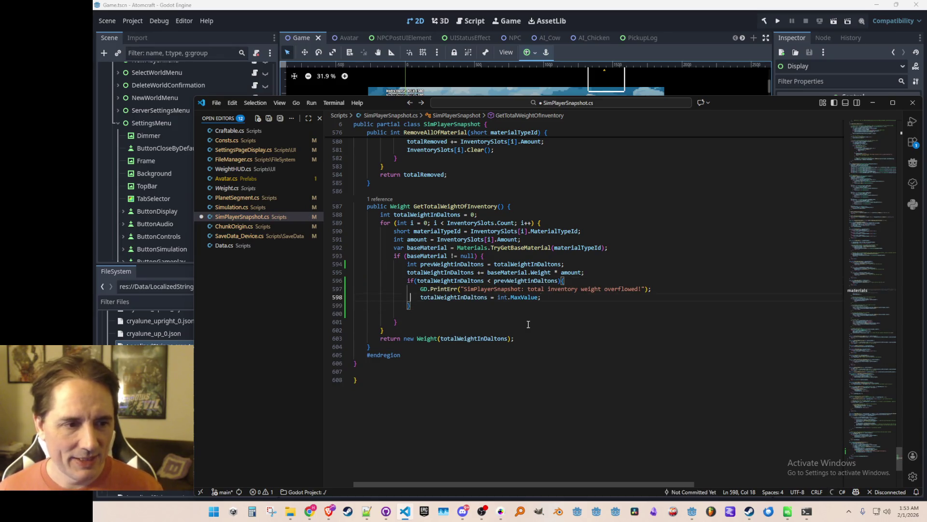
key("Down")
key("Down")
key("ctrl+shift+k")
key("ctrl+s")
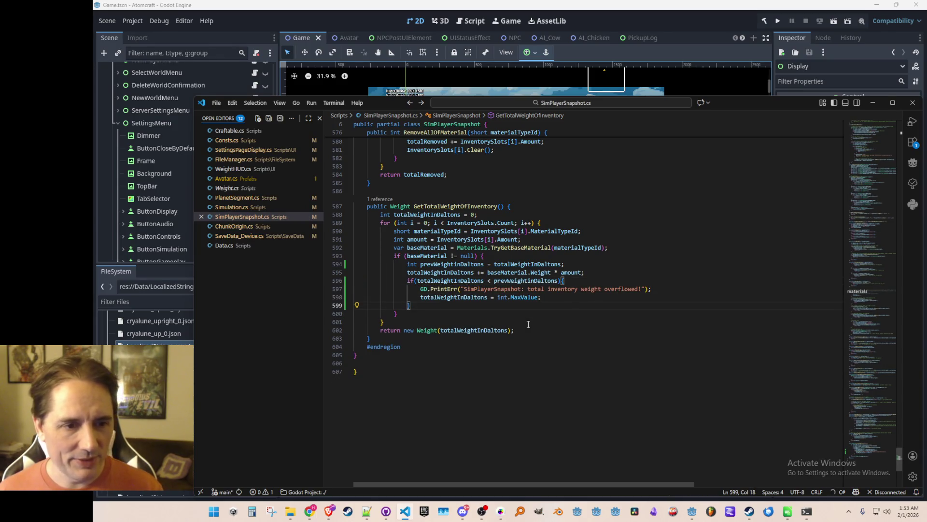
- Comment out the GD.PrintErr overflow line, save, and run the game from Godot
key("ctrl+slash")
key("Up")
key("ctrl+s")
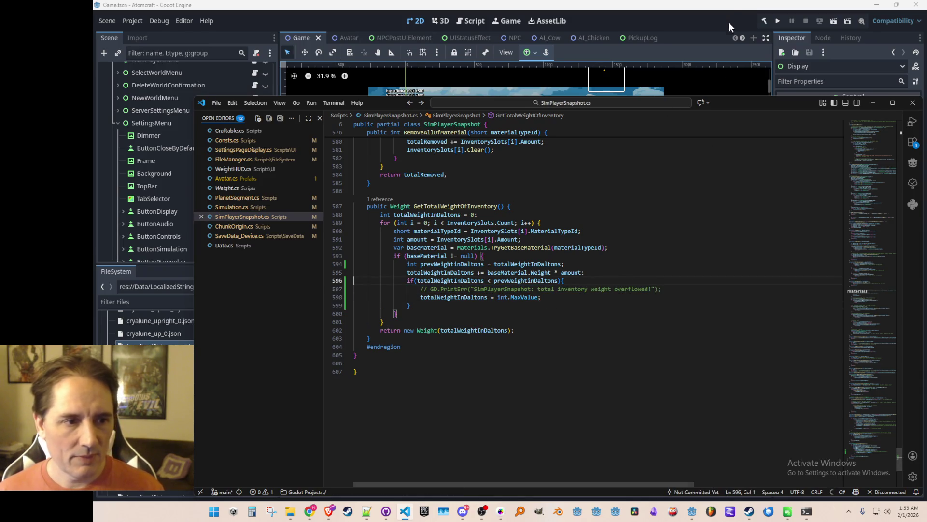
left_click(718, 20)
left_click(778, 20)
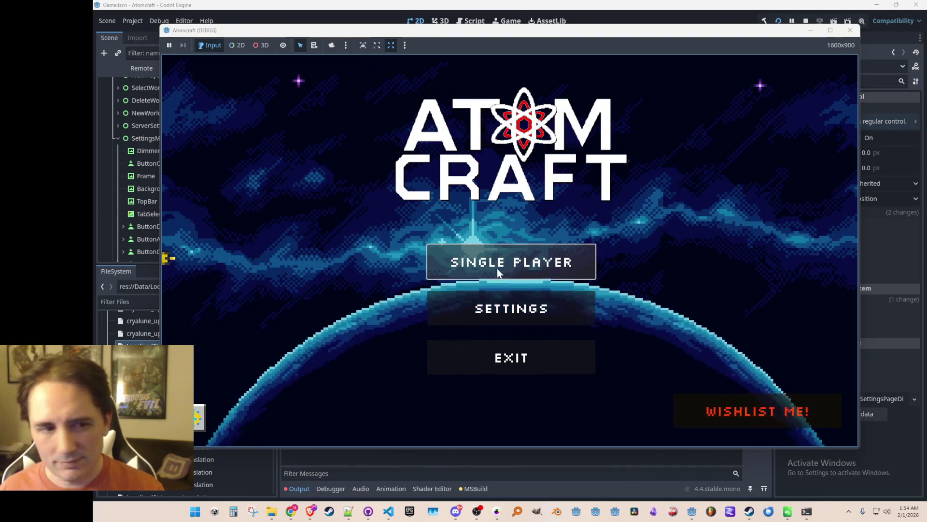
- Choose Single Player, pick an existing profile, and load the Enchanted Odyssey world
left_click(498, 260)
scroll(492, 216, "down", 3)
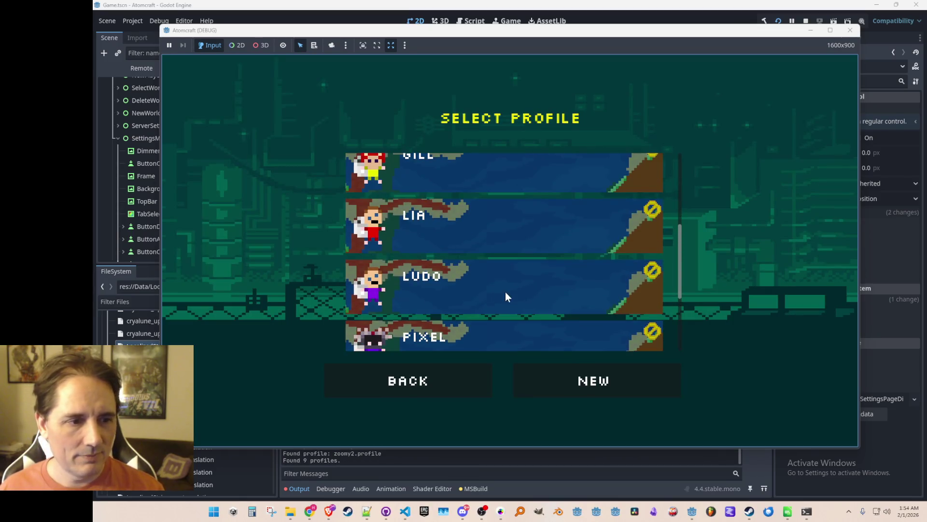
left_click(505, 291)
left_click(527, 258)
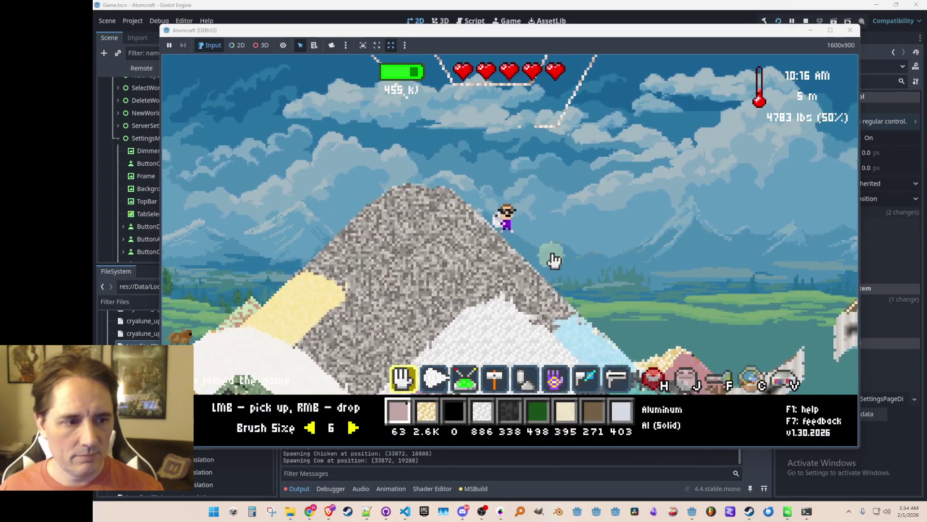
- Pick up the limestone gravel mountain and run 'give Pentlandite Powder' twice in the console
scroll(440, 265, "up", 3)
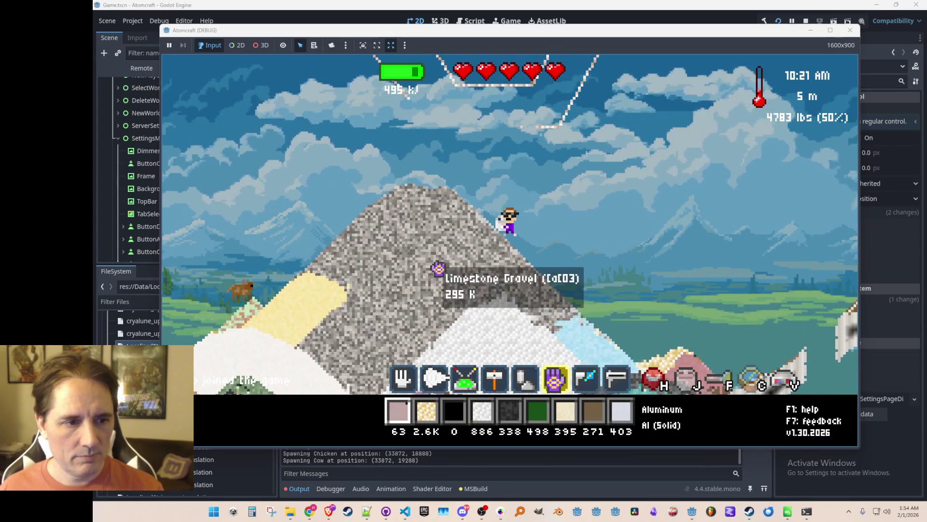
left_click(439, 266)
key("Return")
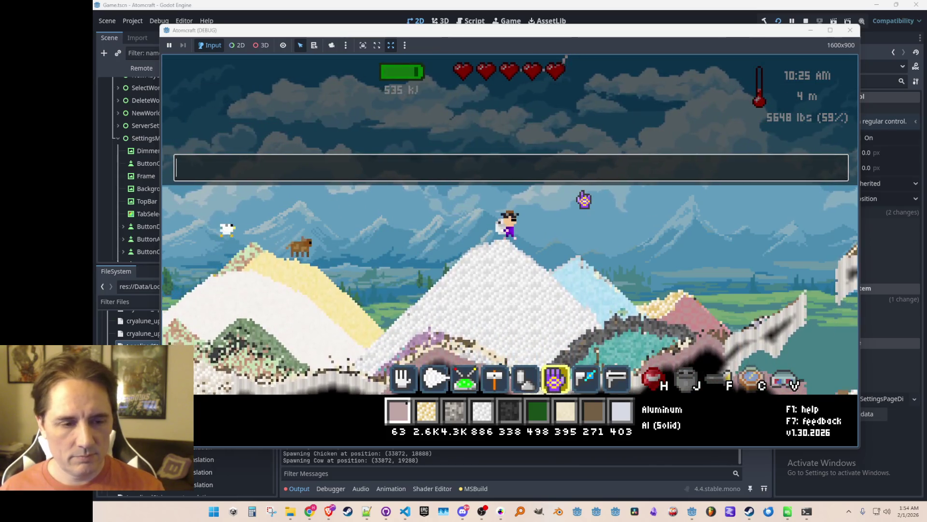
type("give Pentland")
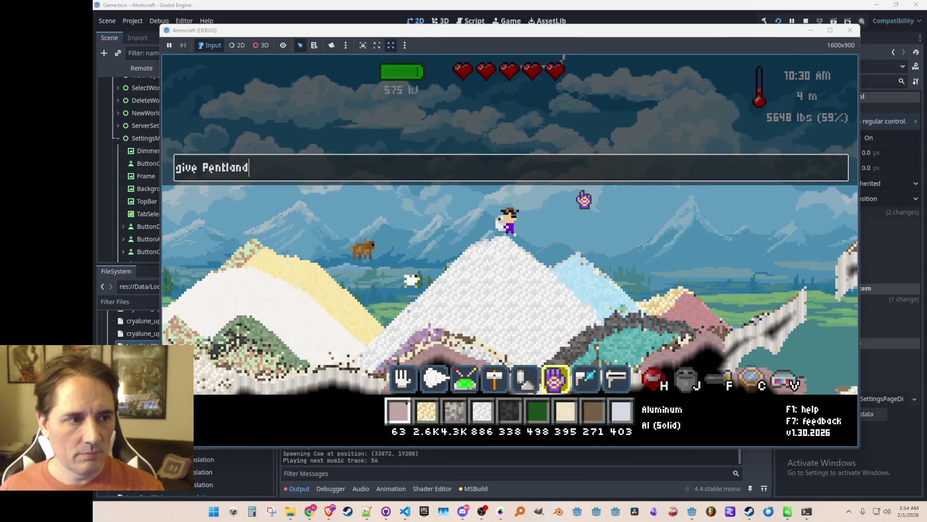
type("ite Powder")
key("Return")
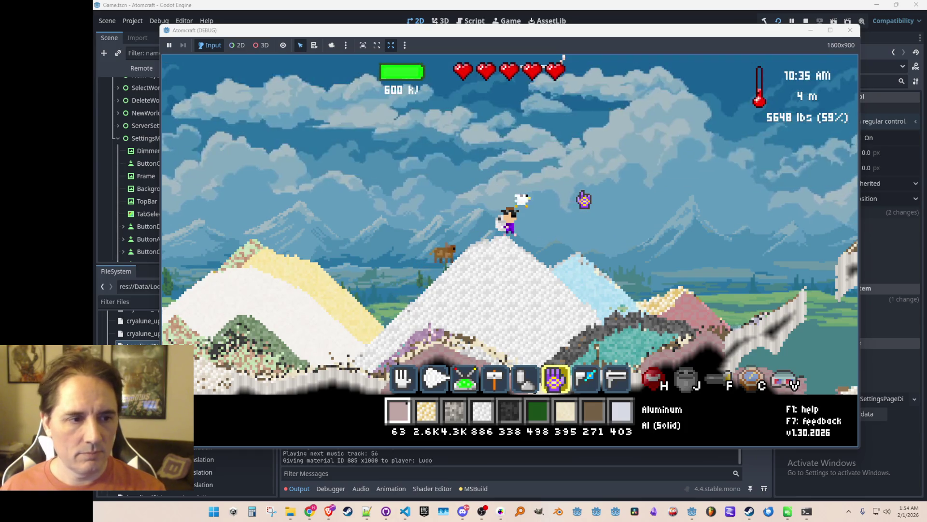
key("Return")
type("give Pe")
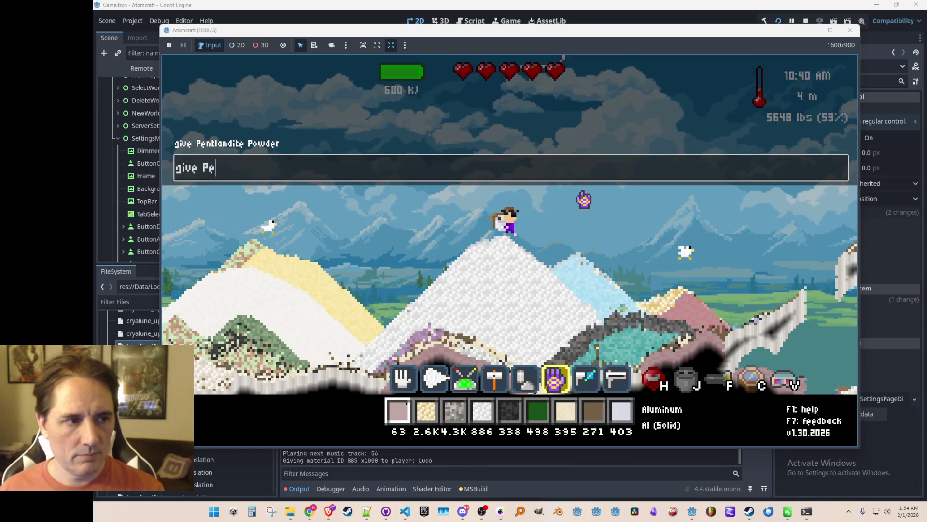
type("ntlandite Powder")
key("Return")
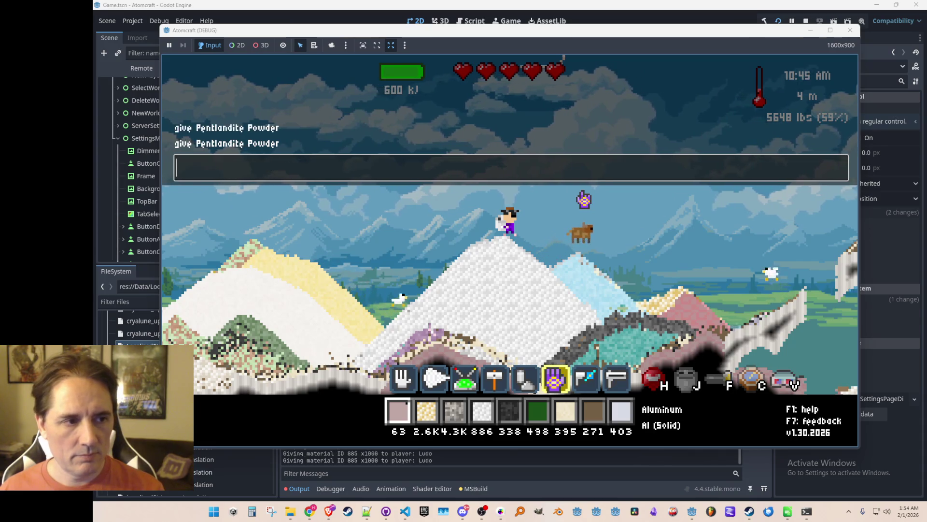
- Pour copper onto the hill, issue more give Pentlandite Powder commands, and pick up the copper
mouse_move(400, 217)
left_mouse_down()
mouse_move(396, 241)
mouse_move(404, 253)
mouse_move(412, 249)
left_mouse_up()
key("Return")
type("give Pent")
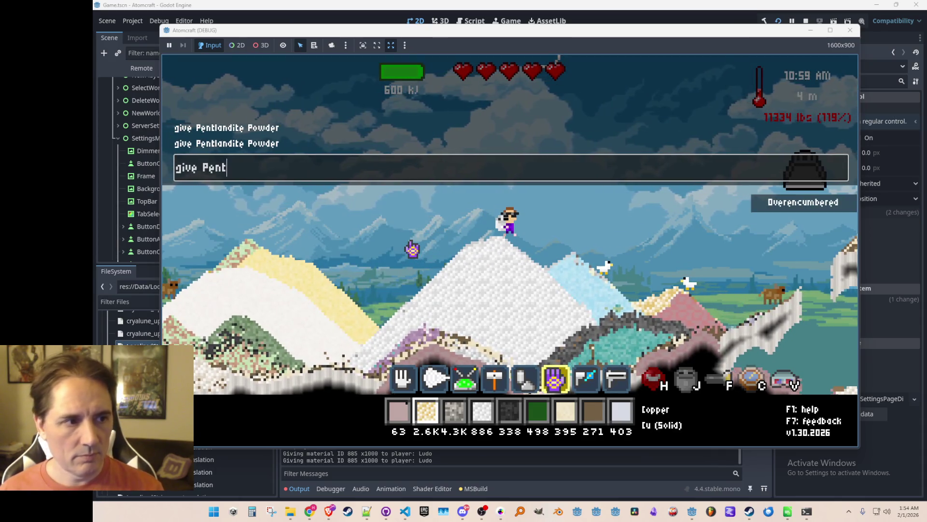
type("landiow")
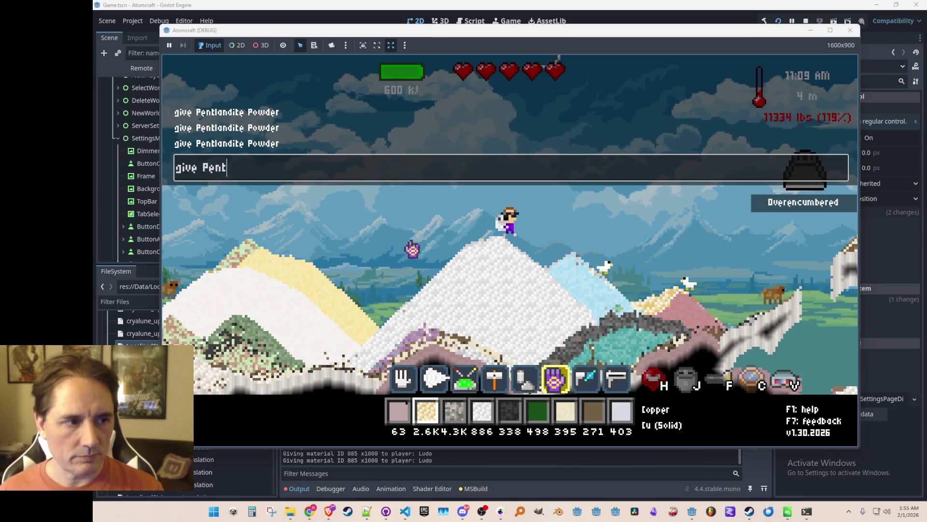
type("ite Powder")
key("Return")
type("give Pentland")
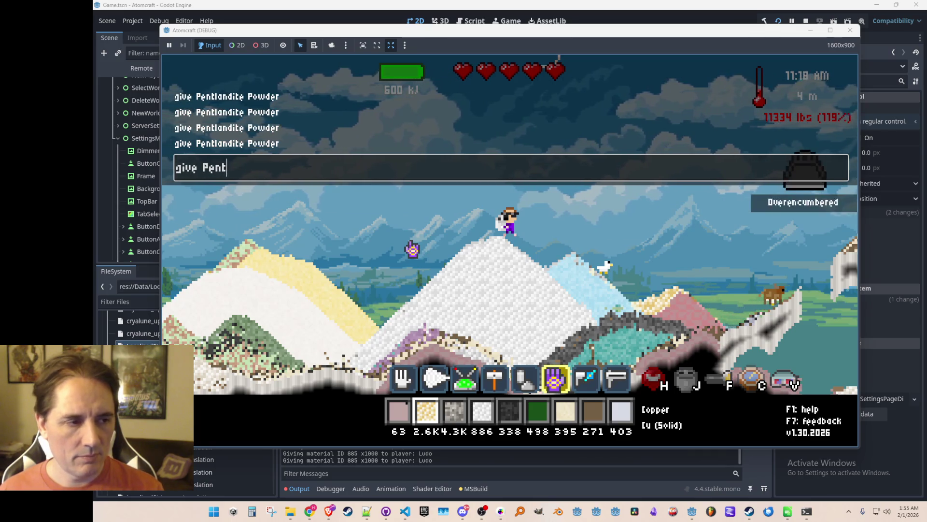
type("ite Powder")
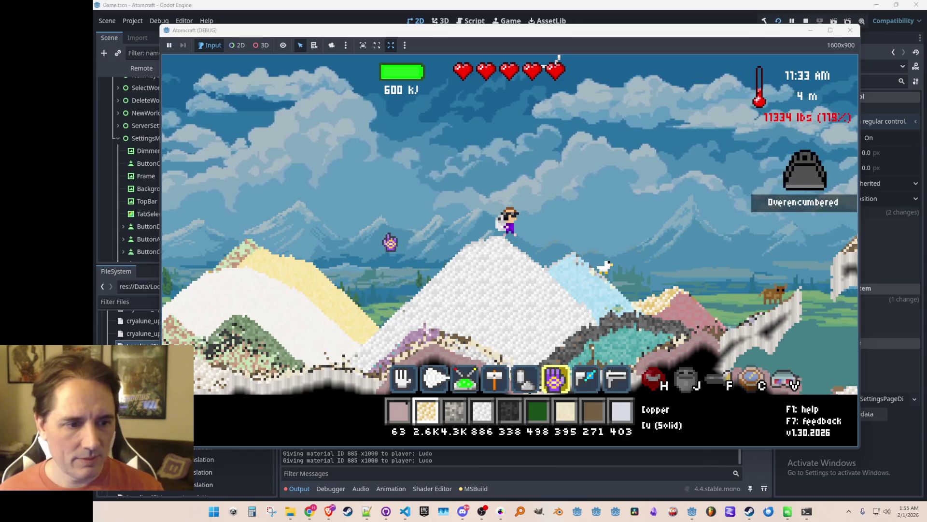
middle_click(402, 259)
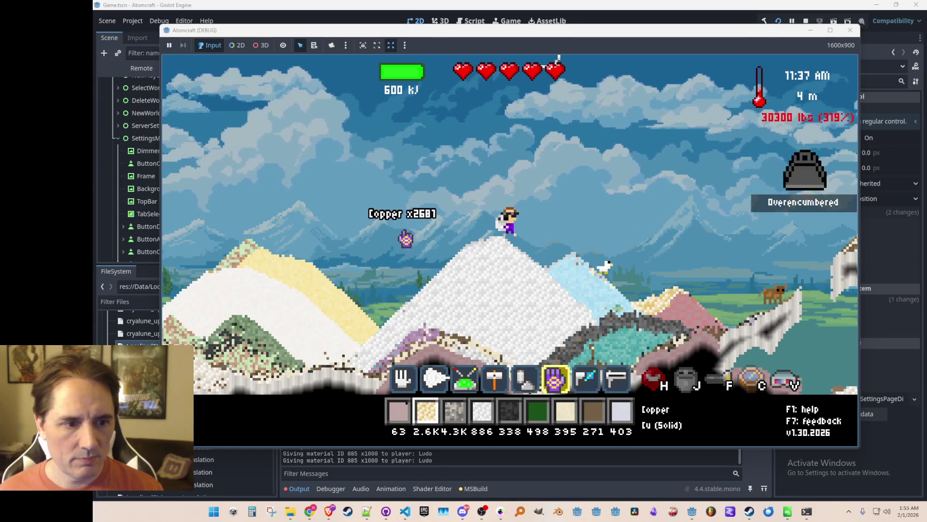
key("Return")
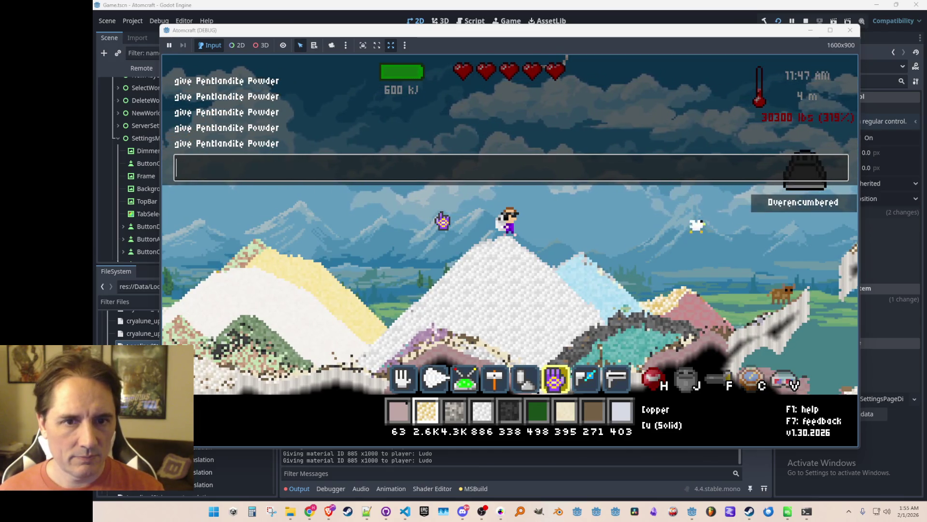
left_click(408, 264)
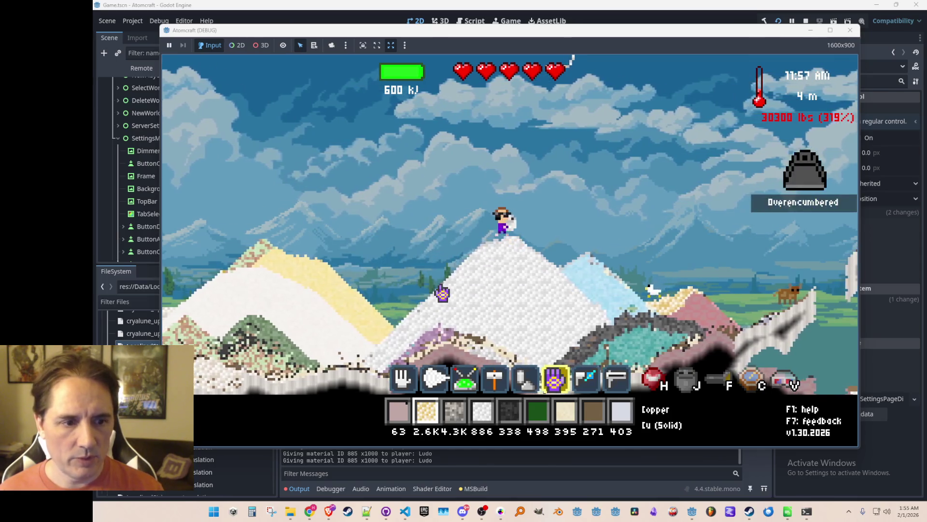
- Give more Pentlandite, move gravel and copper around, then open the inventory filtered to 'pentla'
key("grave")
type("give Pentlandite")
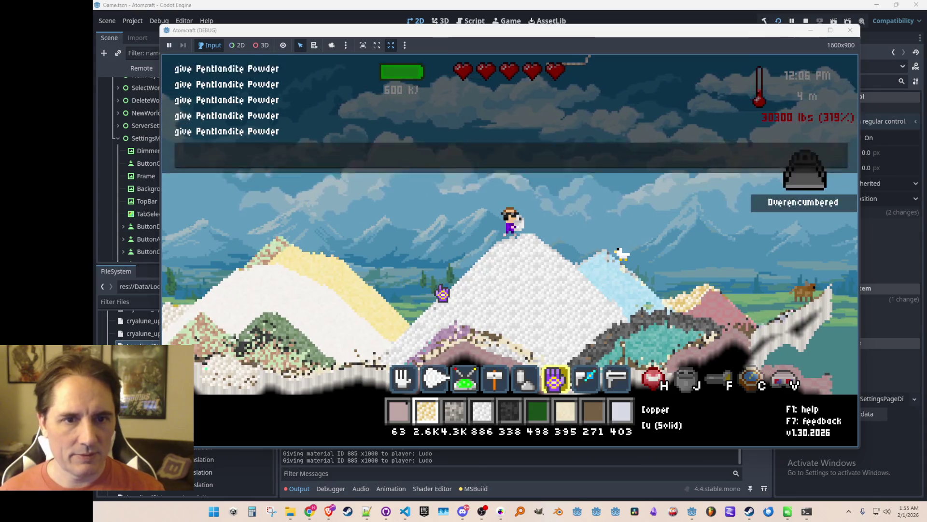
key("grave")
left_click(404, 259)
key("d")
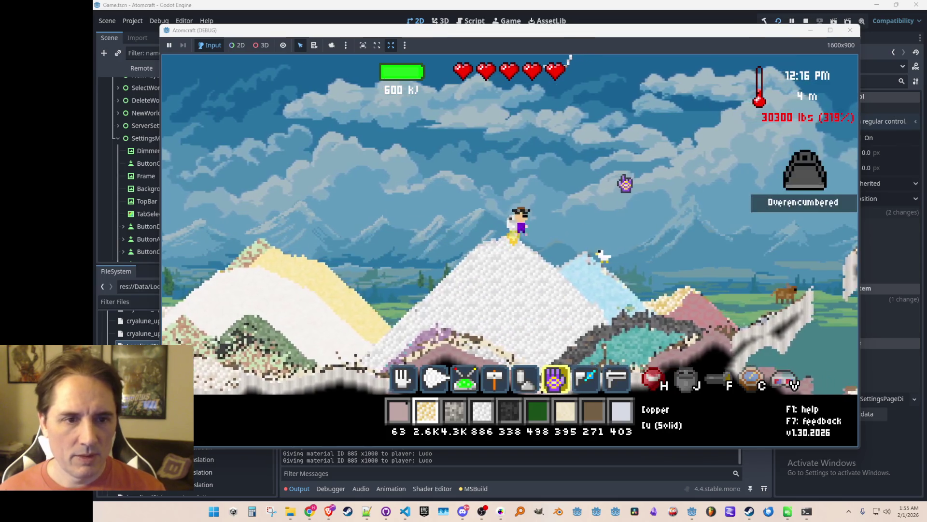
key("3")
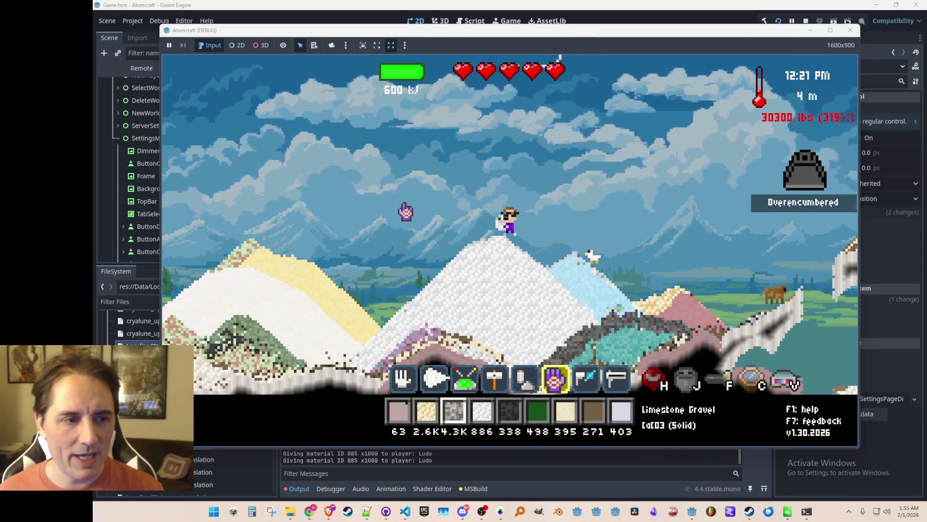
right_click(404, 201)
left_click(415, 284)
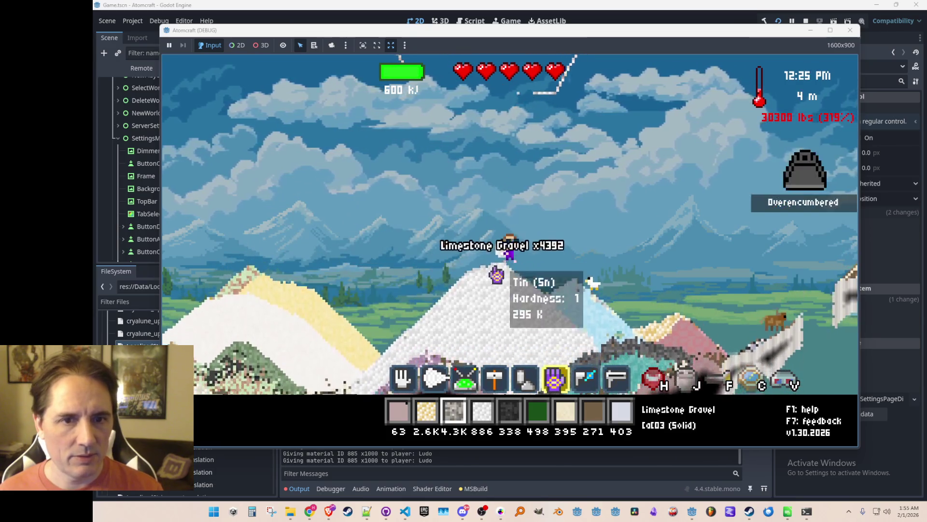
type("i")
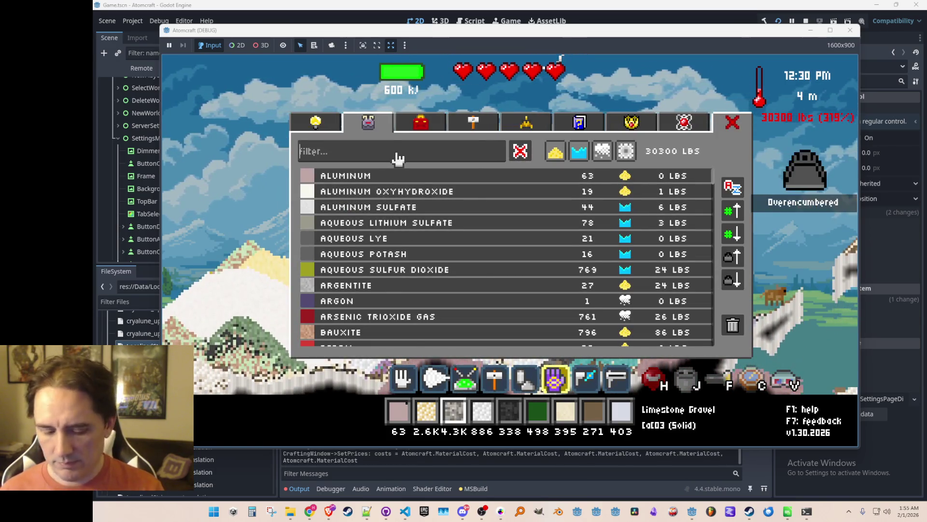
type("pentla")
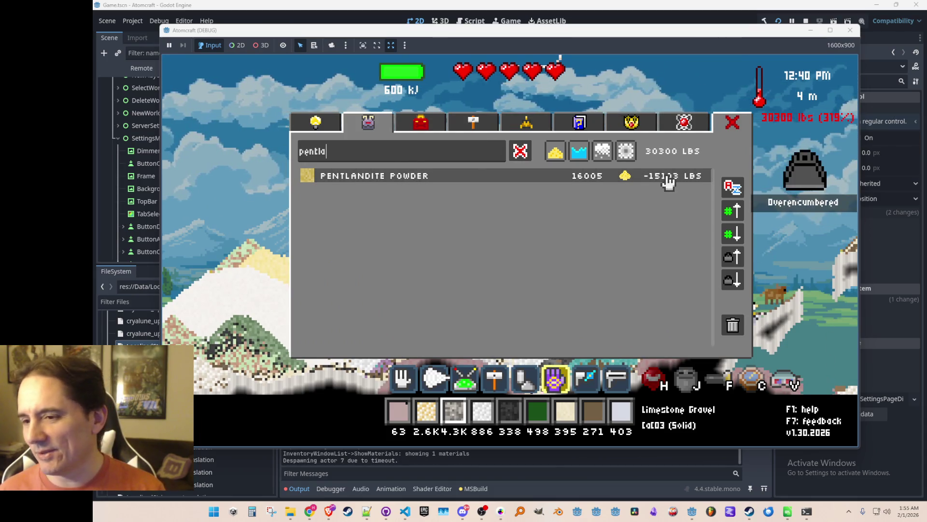
- Put Pentlandite Powder in the hotbar, drop a huge block, and scoop much of it back up
left_click(437, 185)
key("i")
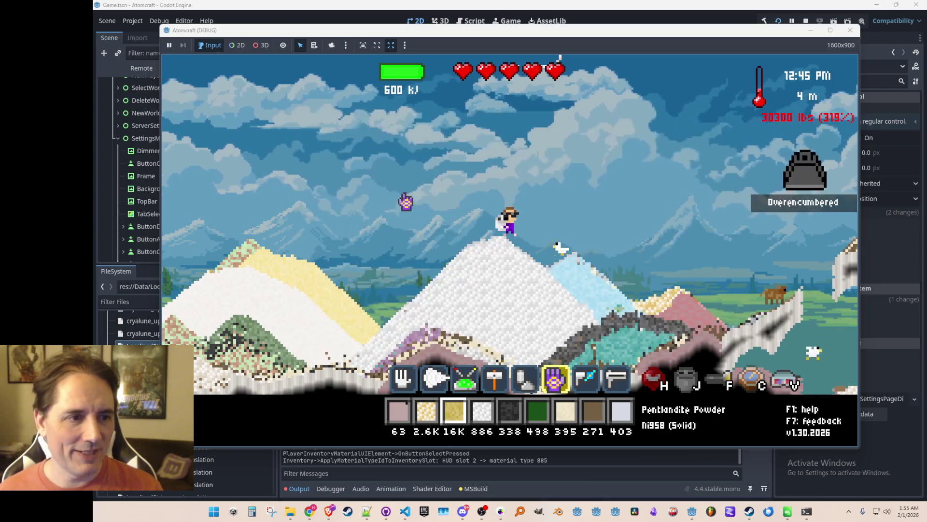
right_click(410, 198)
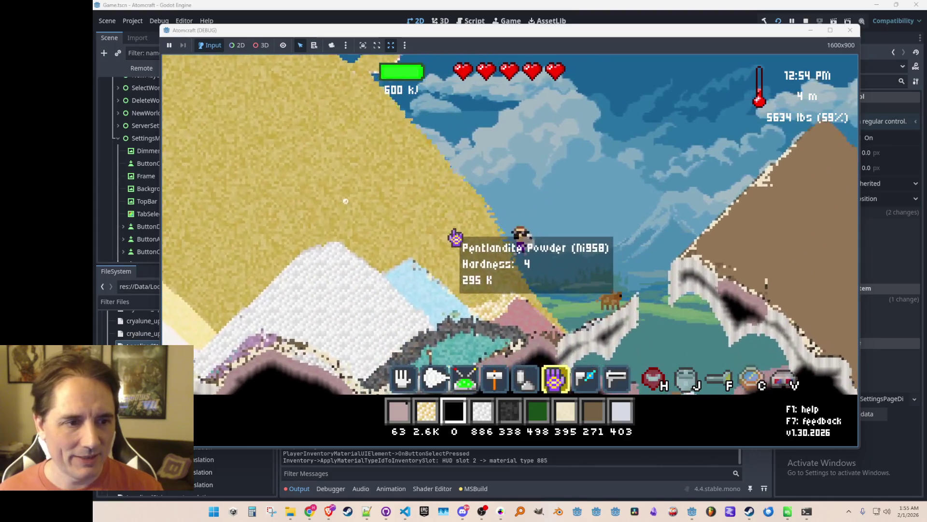
key("1")
mouse_move(416, 193)
left_mouse_down()
mouse_move(308, 164)
mouse_move(325, 182)
mouse_move(242, 202)
mouse_move(330, 178)
mouse_move(276, 203)
left_mouse_up()
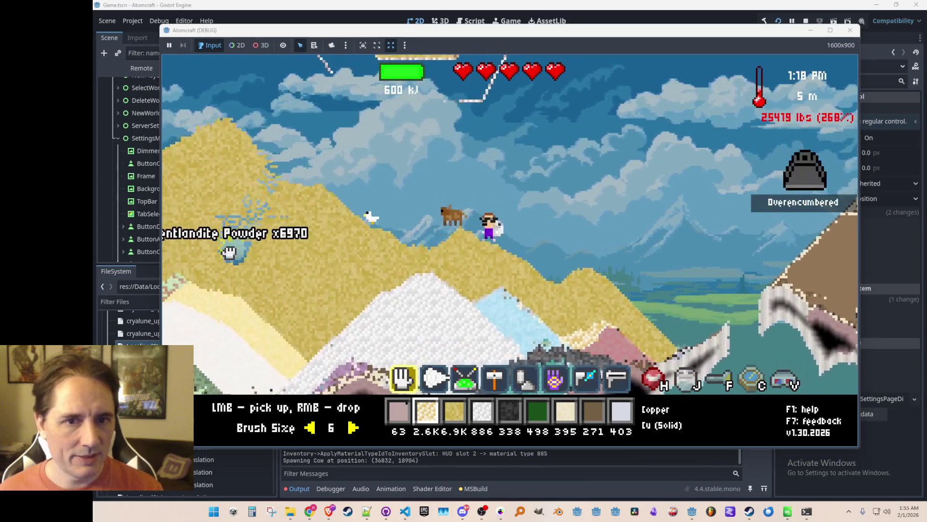
mouse_move(211, 223)
left_mouse_down()
mouse_move(304, 290)
mouse_move(372, 306)
mouse_move(555, 256)
mouse_move(613, 213)
mouse_move(497, 182)
mouse_move(618, 145)
mouse_move(604, 186)
left_mouse_up()
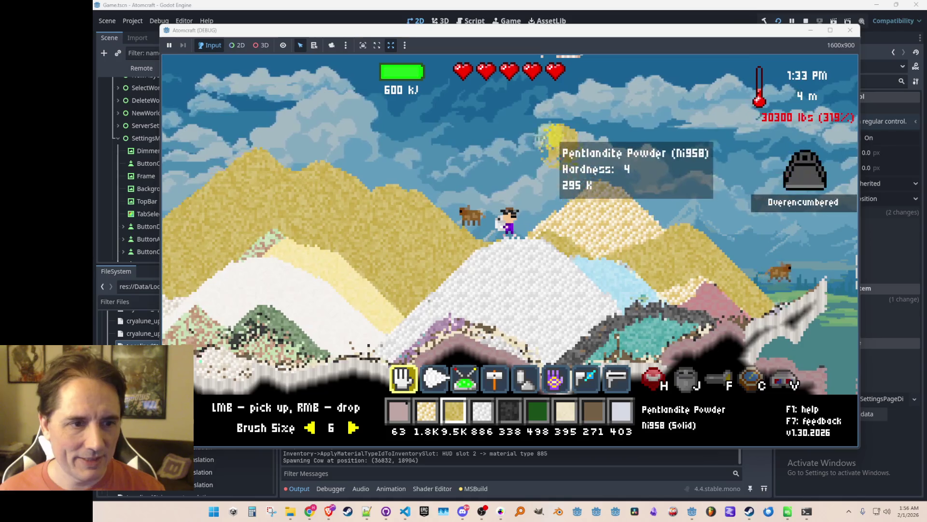
right_click(435, 140)
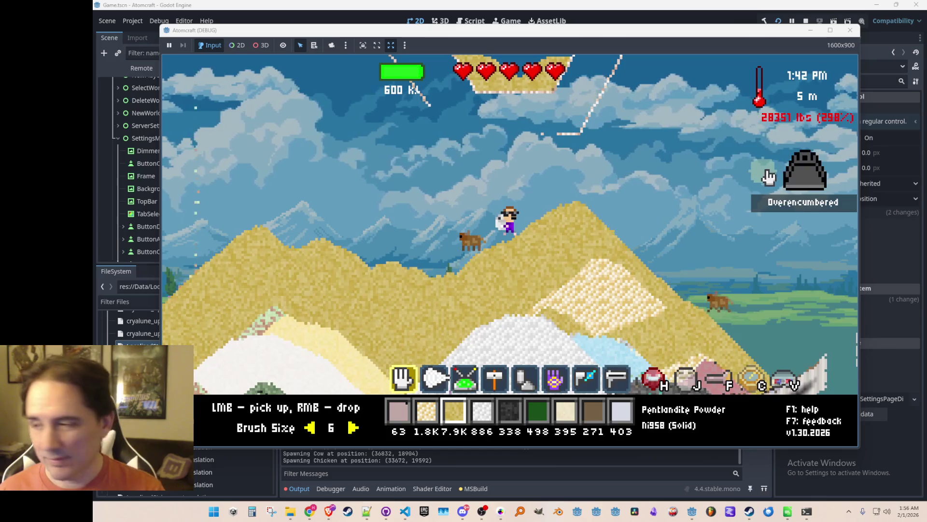
- With the grabbing tool, dump and collect the whole Pentlandite pile, then view it in the inventory at -15367 lbs
mouse_move(478, 262)
key("2")
key("7")
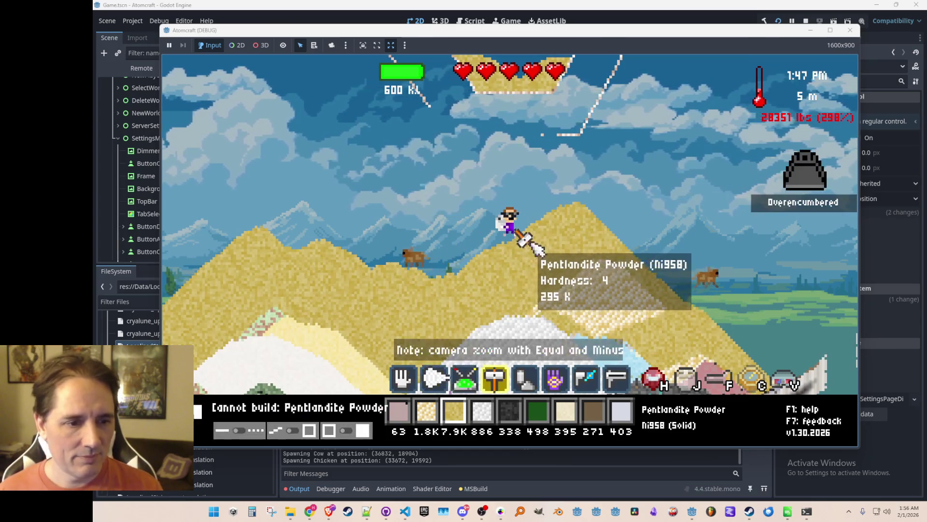
left_click(483, 245)
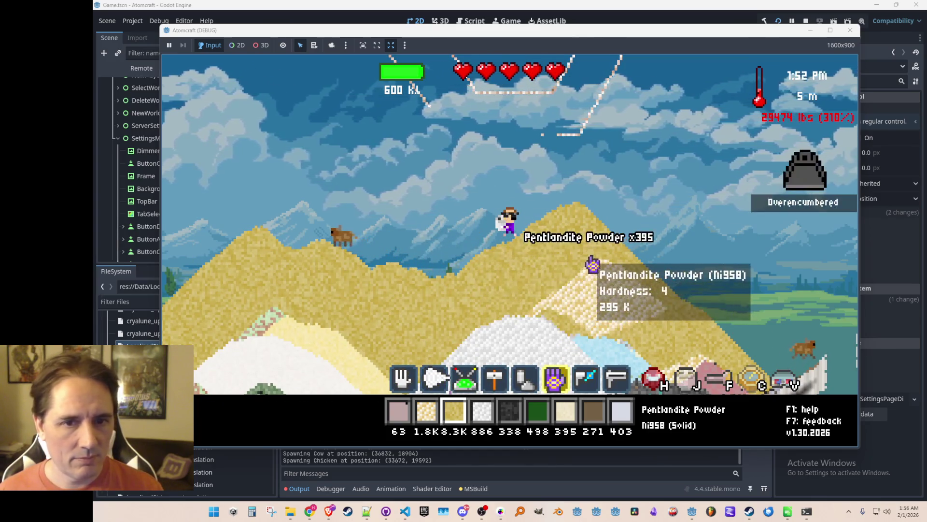
right_click(487, 264)
key("d")
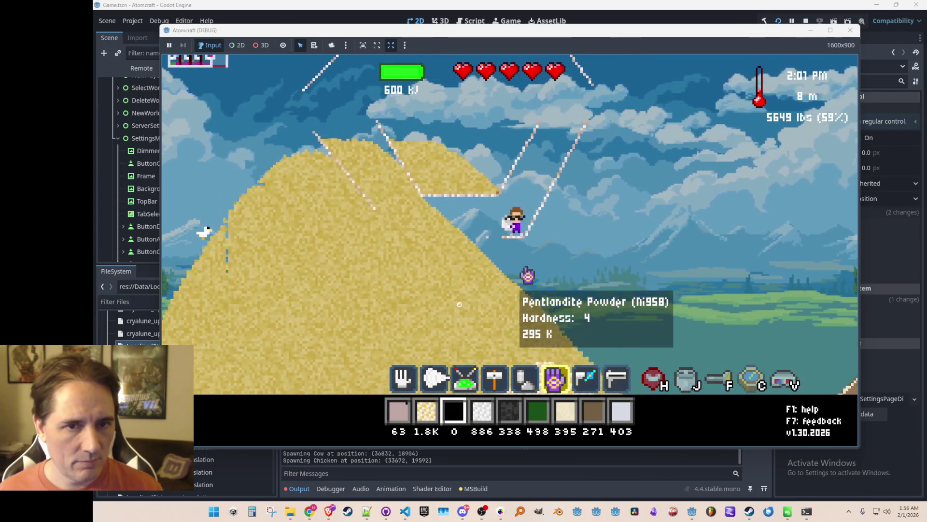
key("i")
key("i")
mouse_move(534, 221)
left_mouse_down()
mouse_move(428, 238)
mouse_move(445, 193)
left_mouse_up()
key("i")
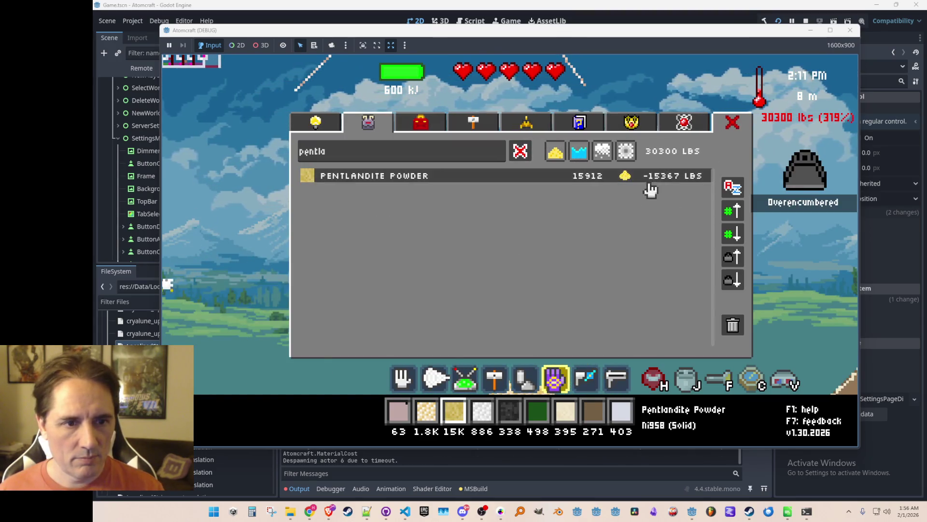
- Drop all carried Pentlandite Powder on the ground, fly around, then open Settings from the pause menu
key("i")
right_click(425, 228)
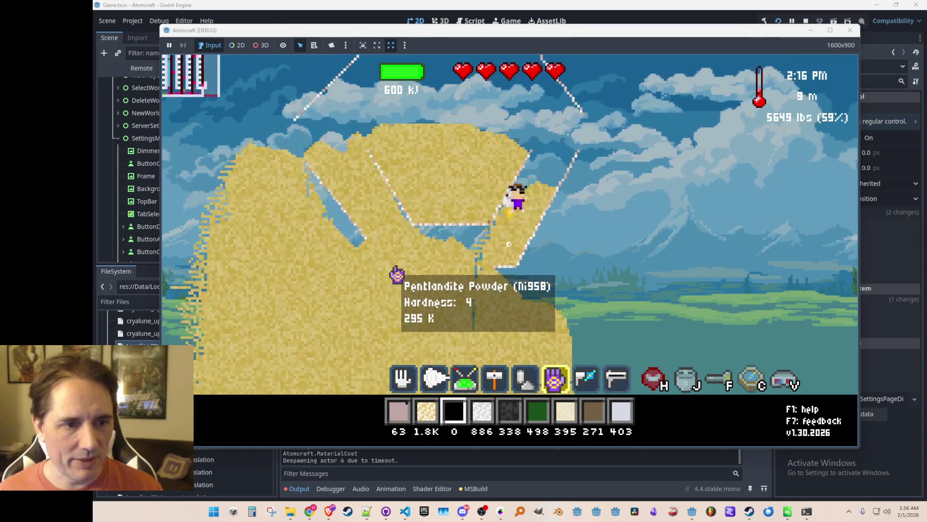
key("space")
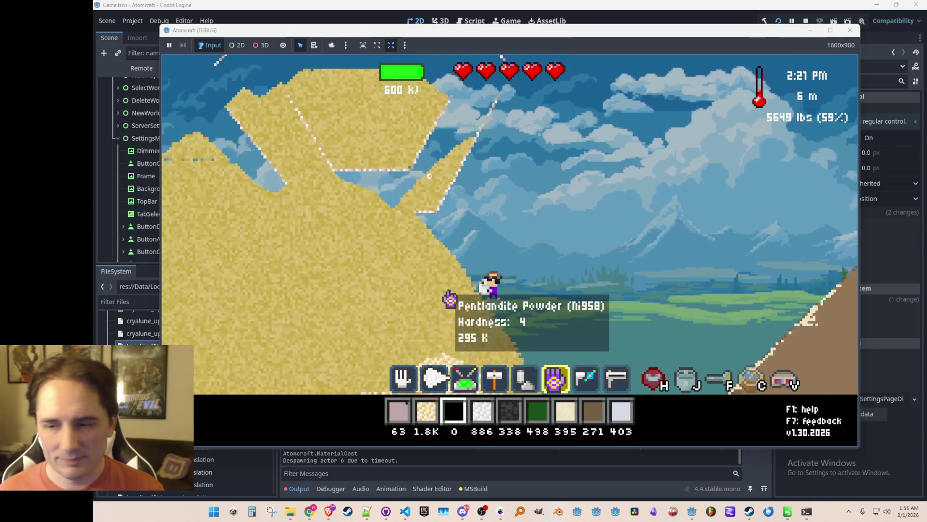
key("d")
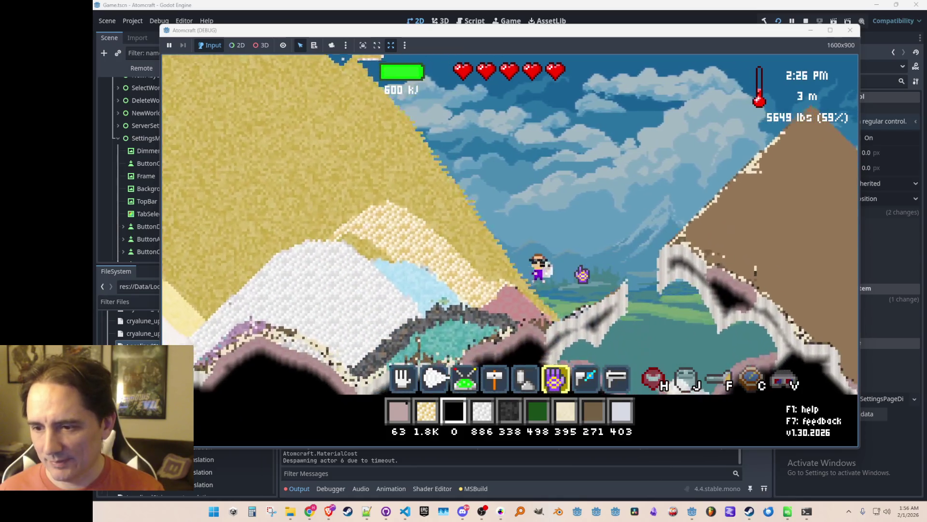
key("space")
key("a")
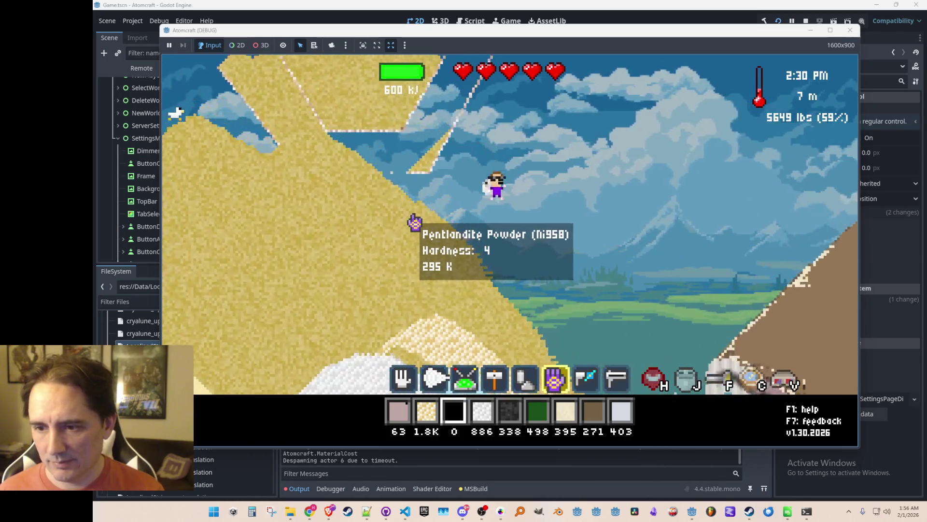
key("Escape")
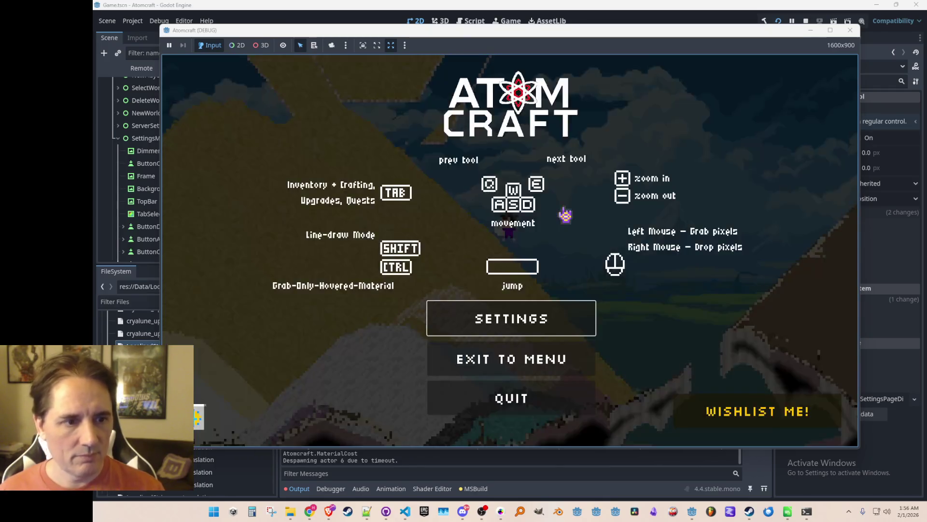
left_click(514, 318)
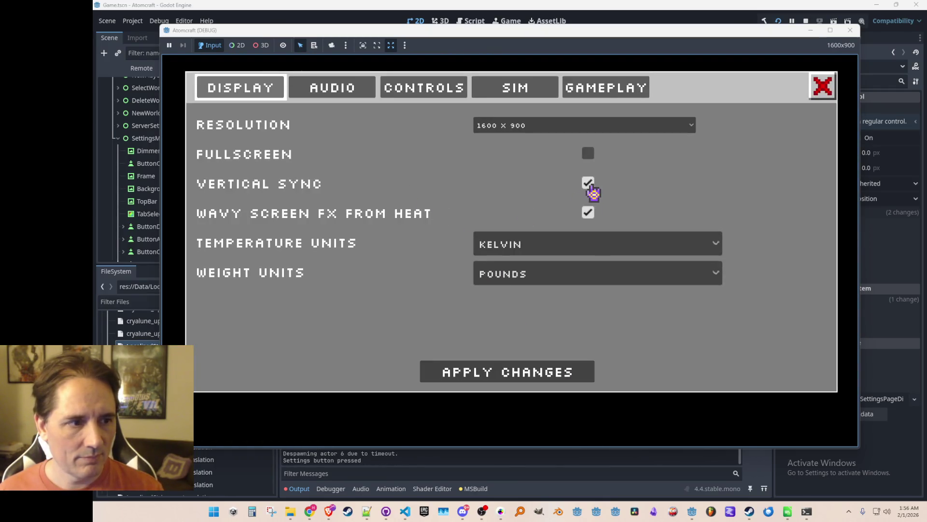
- Close Settings, fly over to the slope, and pick up another batch of Pentlandite Powder
left_click(548, 373)
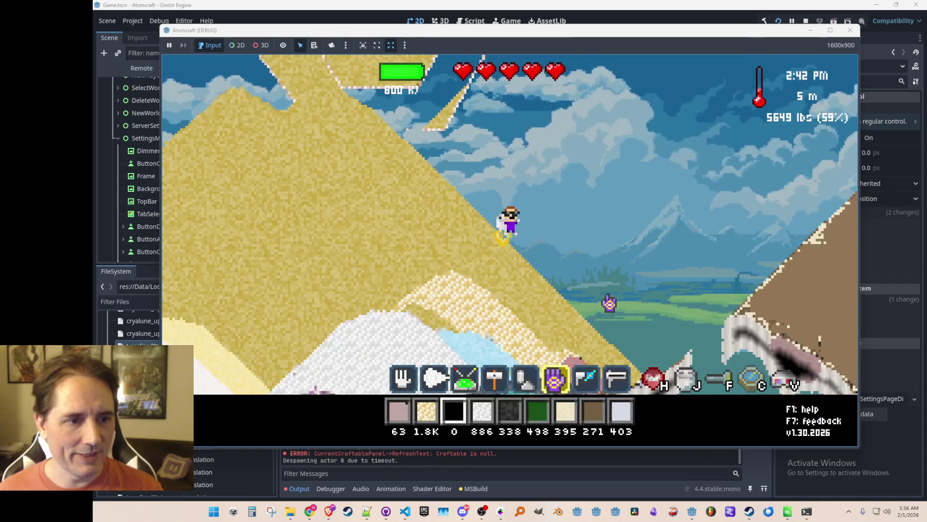
key("w")
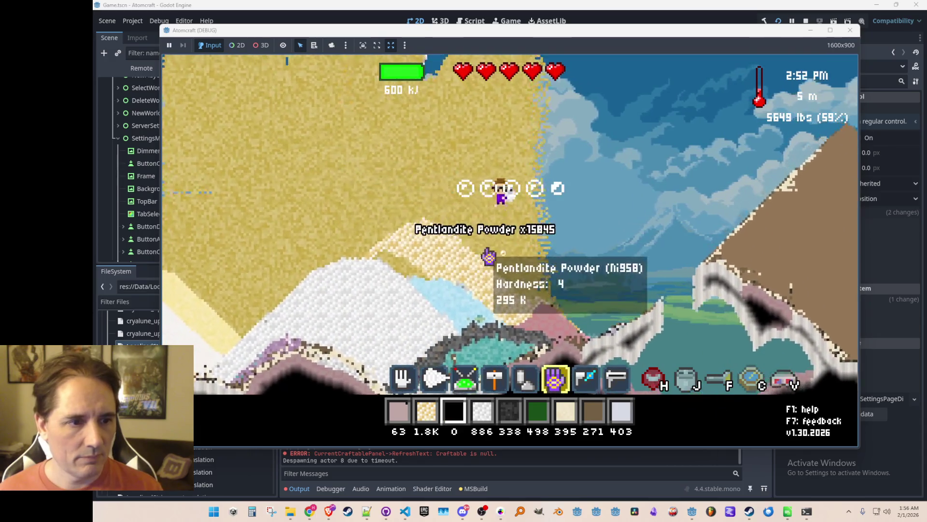
key("w")
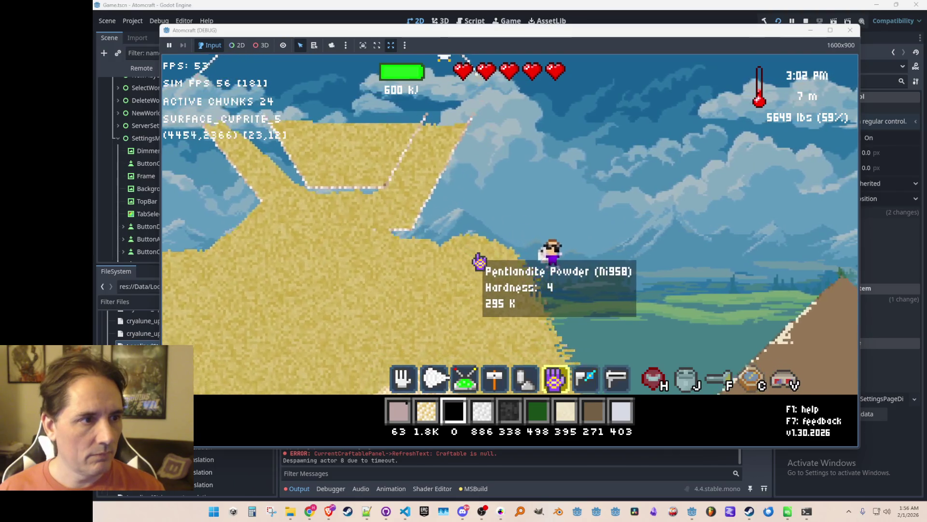
key("d")
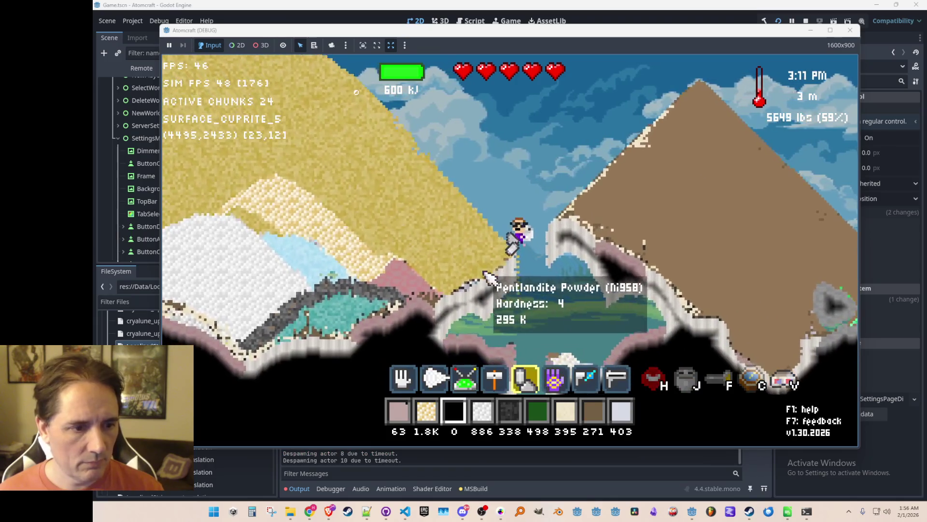
scroll(520, 300, "up", 5)
mouse_move(521, 300)
left_mouse_down()
mouse_move(490, 244)
mouse_move(476, 244)
mouse_move(437, 164)
mouse_move(494, 239)
left_mouse_up()
left_click_drag(395, 128, 302, 144)
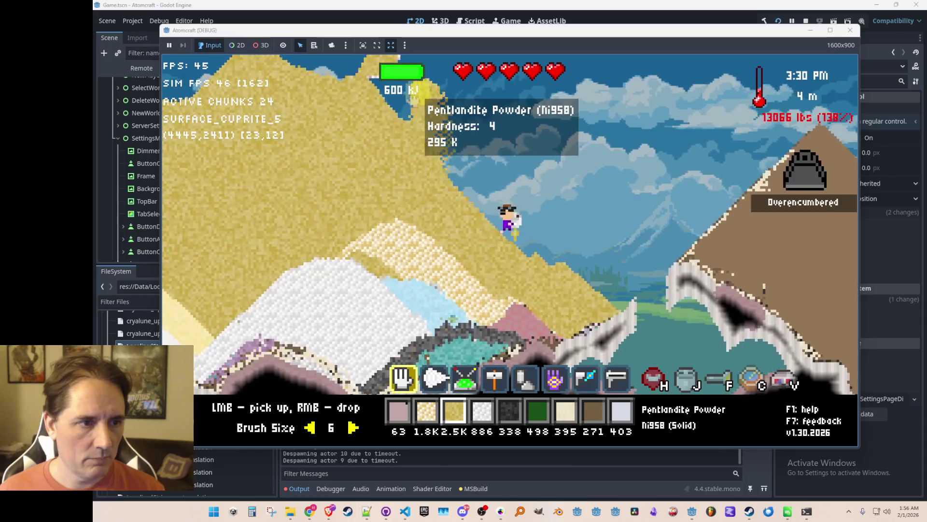
- Drop the carried powder until the Pentlandite slot is empty (5649 lbs, 59%), then pause
right_click(271, 73)
right_click(198, 63)
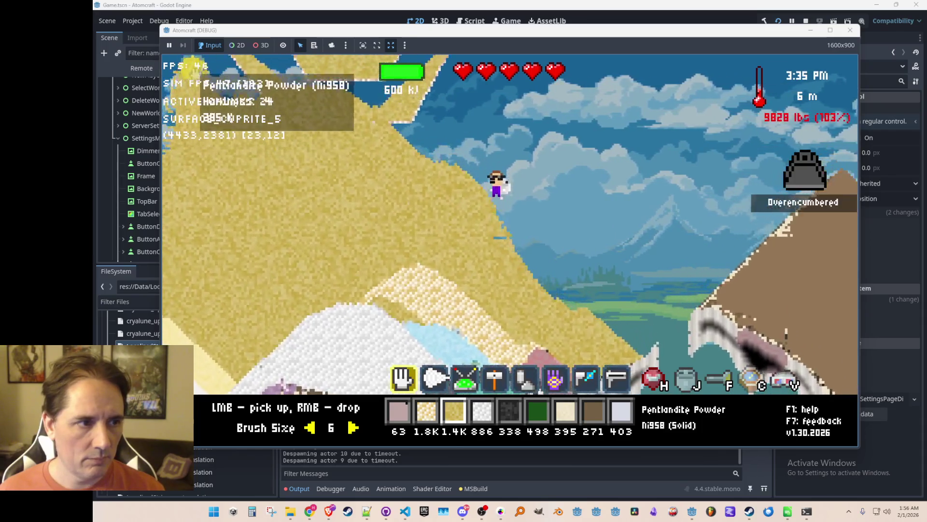
right_click(198, 82)
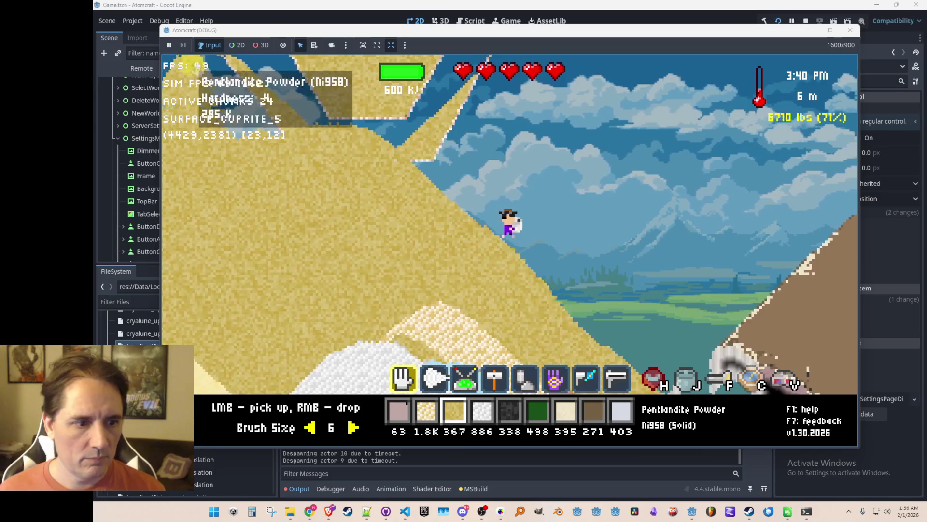
key("w")
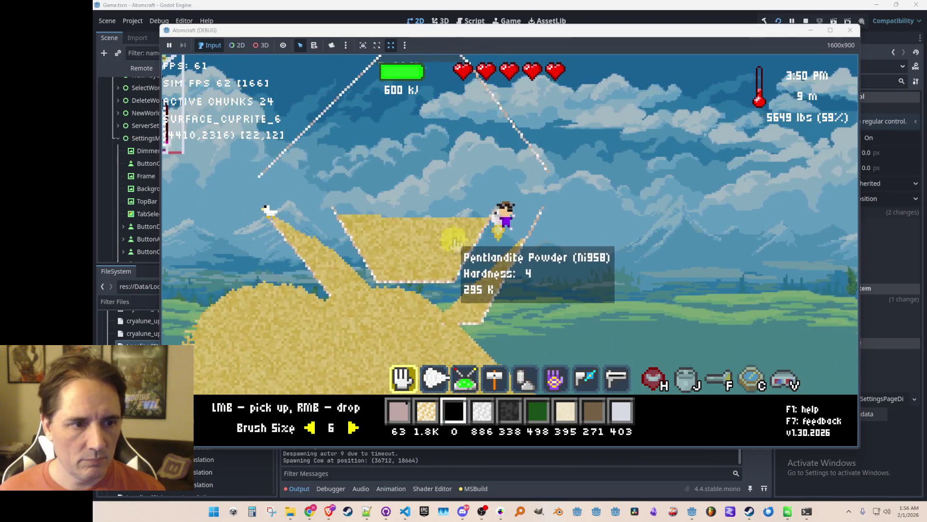
key("Escape")
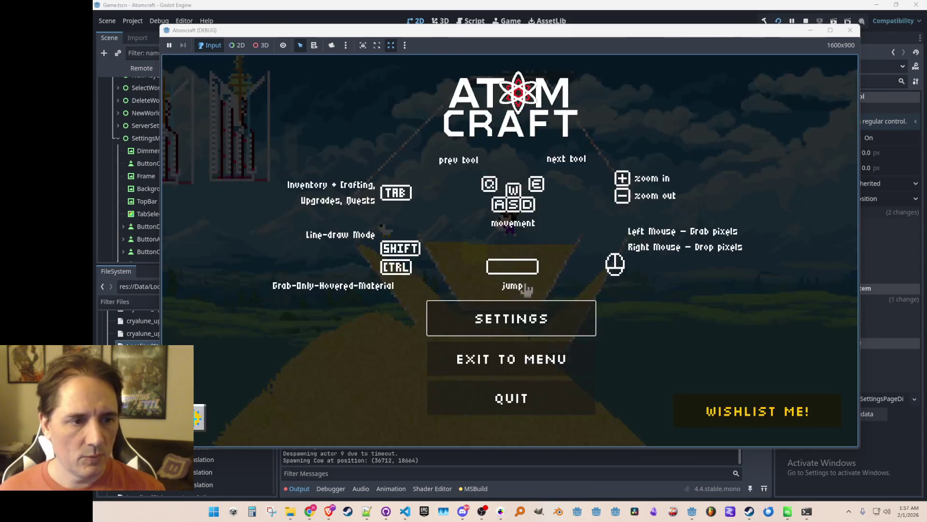
- Open and close Settings, resume the game, and fly the character around
left_click(511, 318)
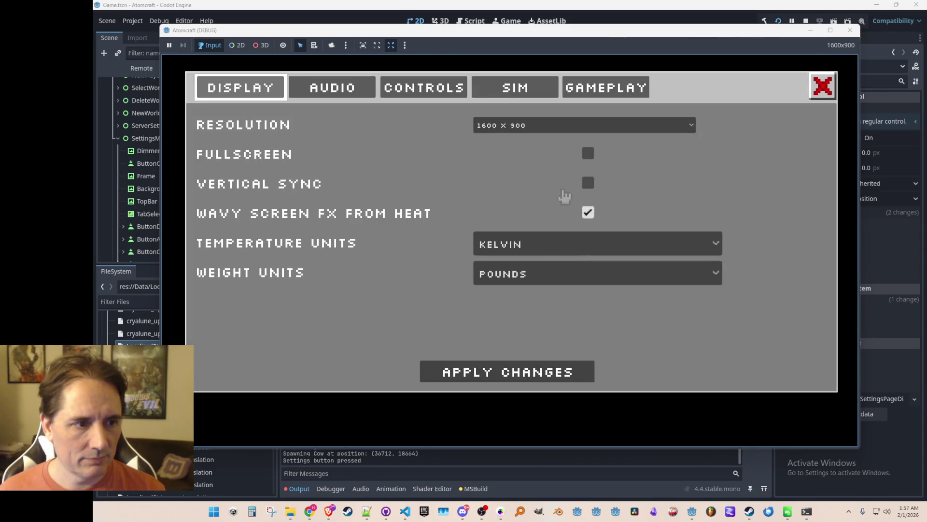
left_click(518, 375)
key("Escape")
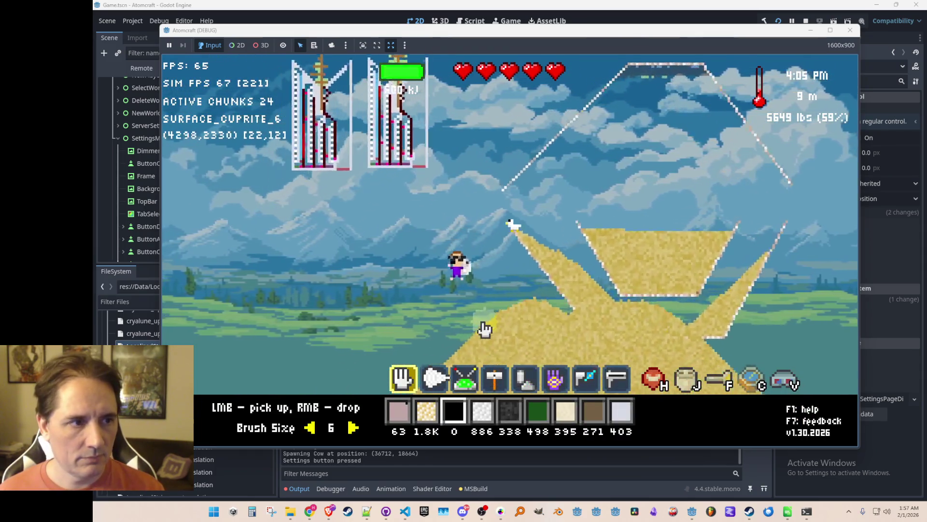
key("a")
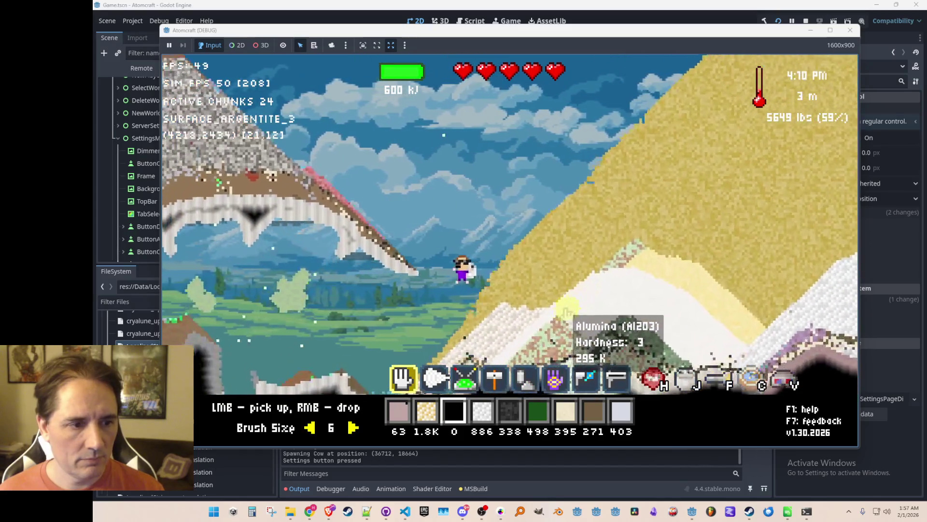
key("d")
key("w")
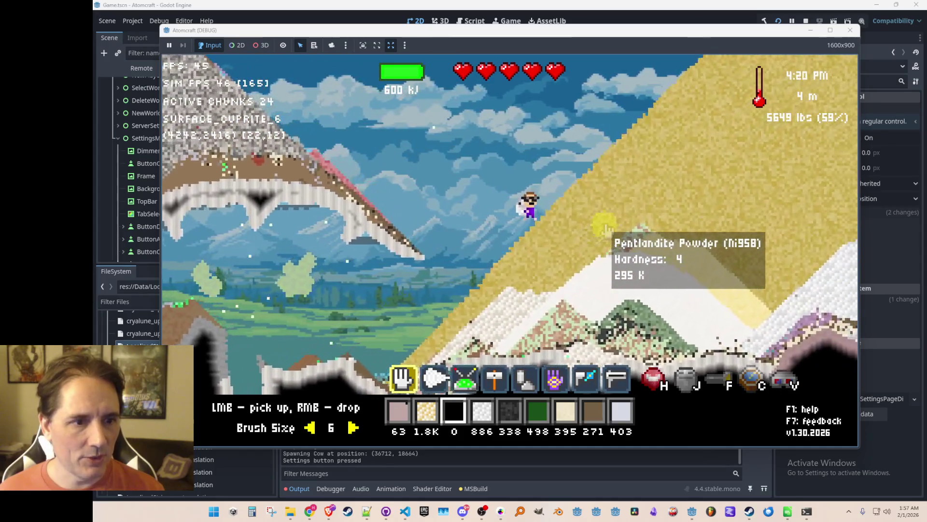
- Fly up and across the terrain, then stop the debug run with F8
key("d")
key("w")
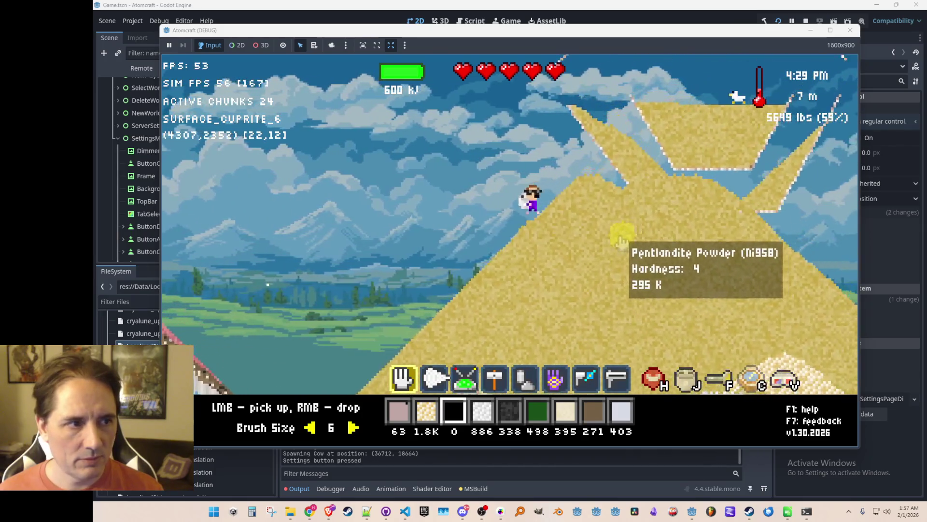
key("w")
key("d")
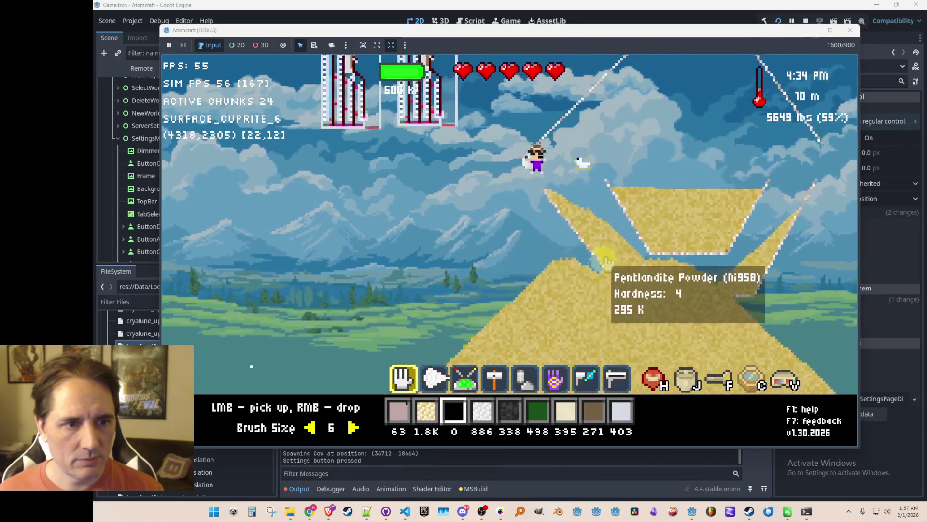
key("d")
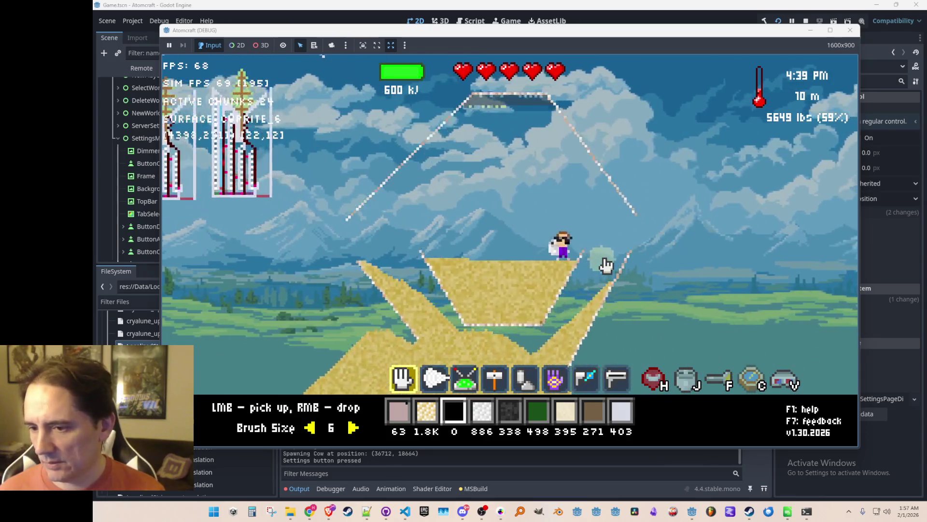
key("w")
key("a")
key("w")
key("a")
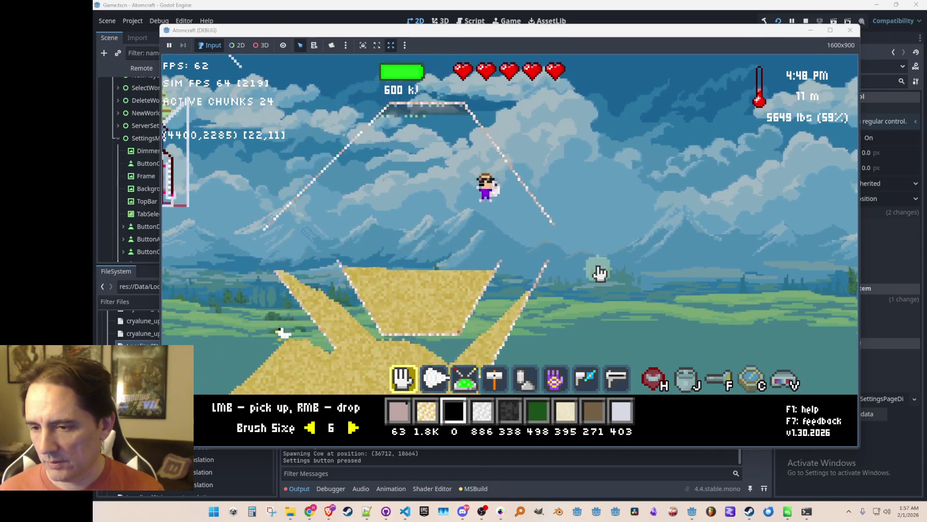
mouse_move(535, 256)
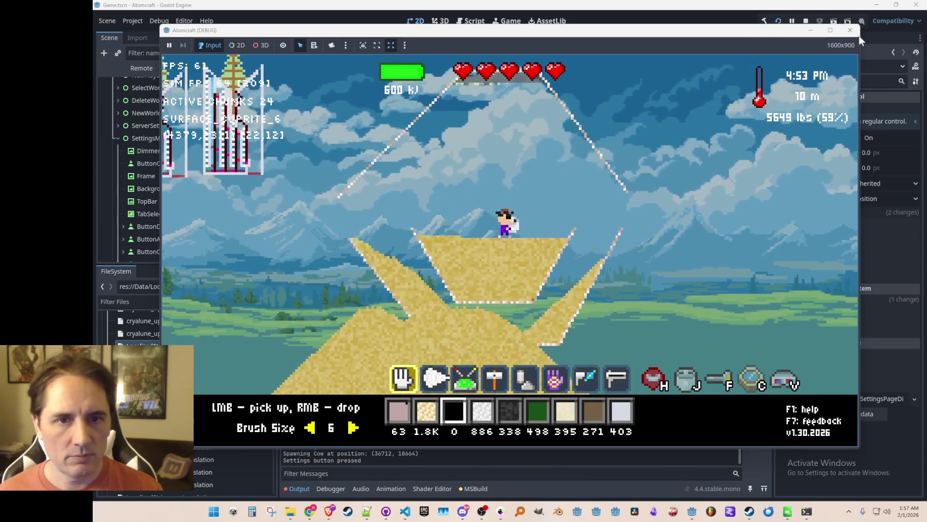
key("F8")
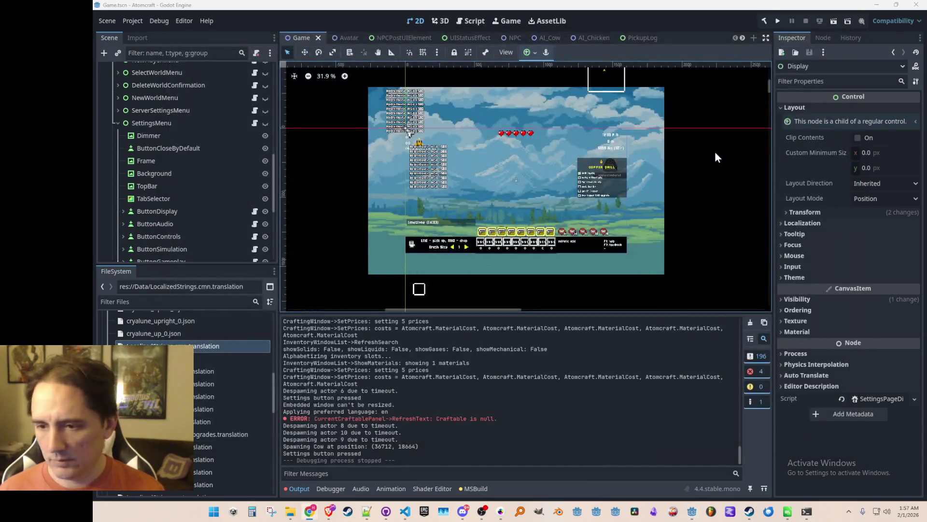
- Return to SimPlayerSnapshot.cs in VS Code and jump to the Weight constructor's definition with F12
scroll(596, 181, "up", 1)
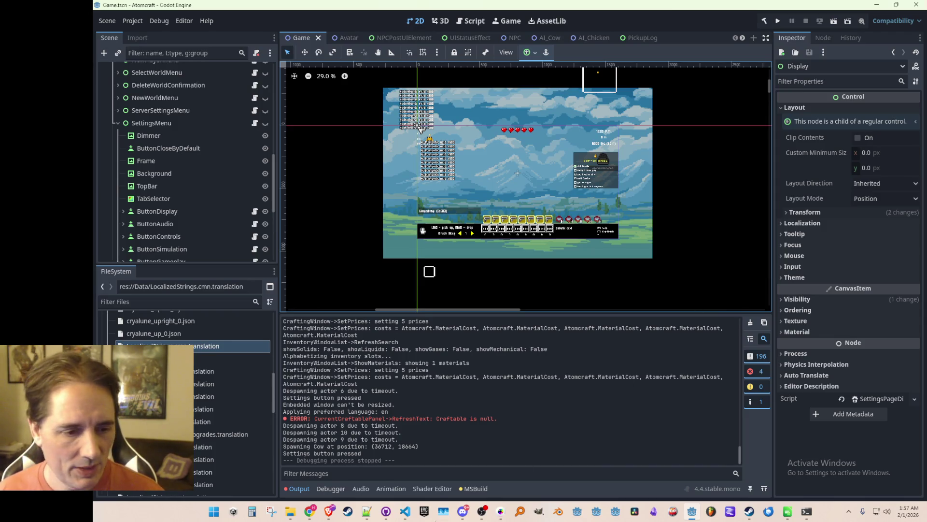
left_click(405, 513)
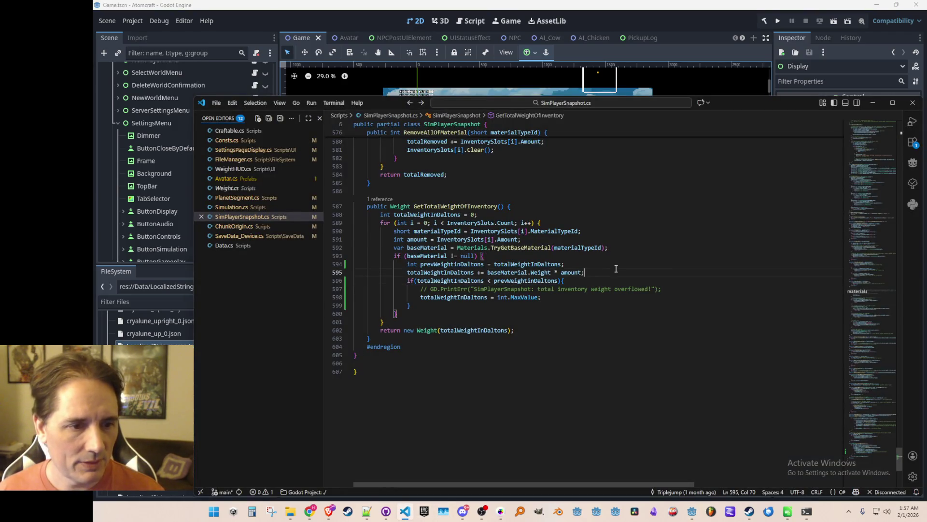
scroll(632, 265, "up", 1)
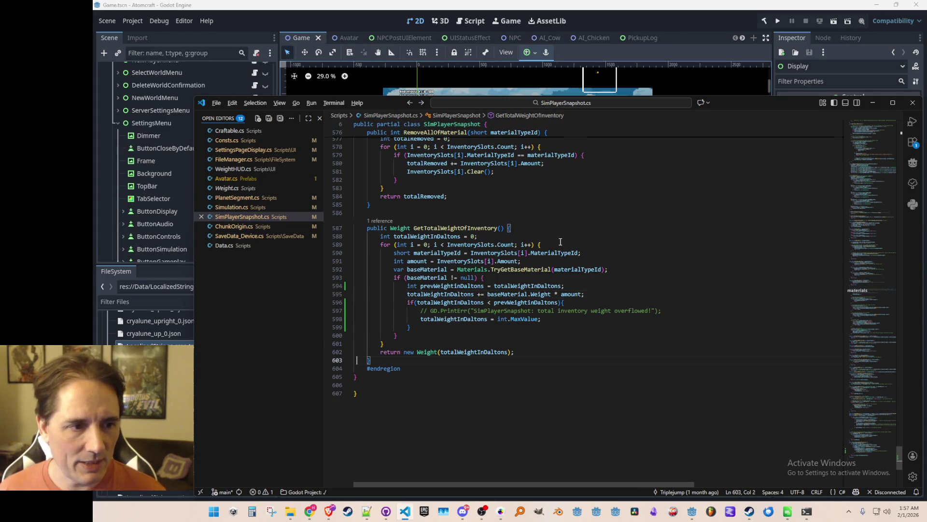
key("F12")
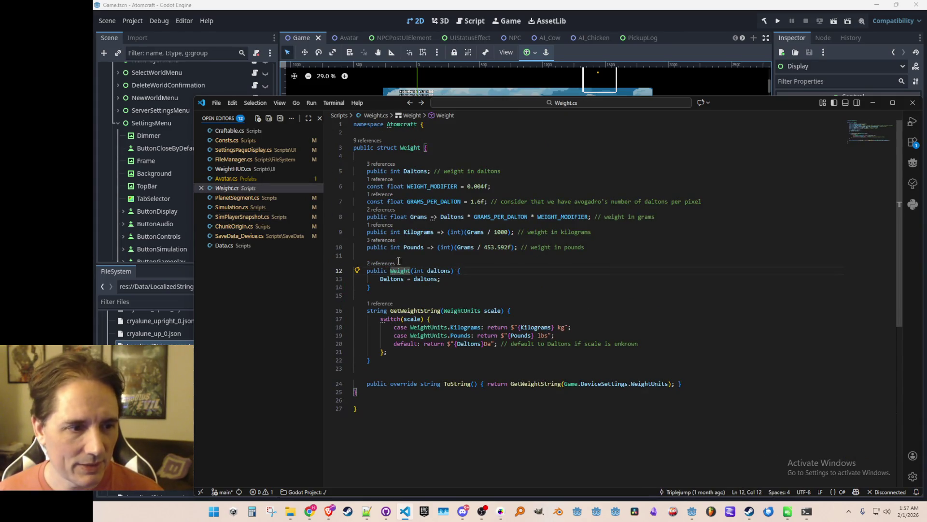
- Find Weight constructor references and open the call in PlayerInventoryMaterialUIElement.cs after weightOfStackInDaltons
key("shift+F12")
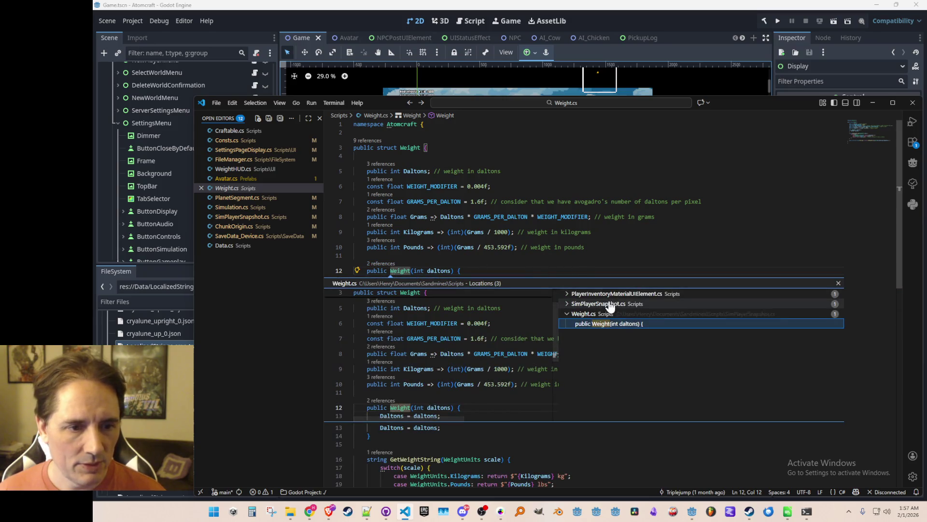
double_click(611, 304)
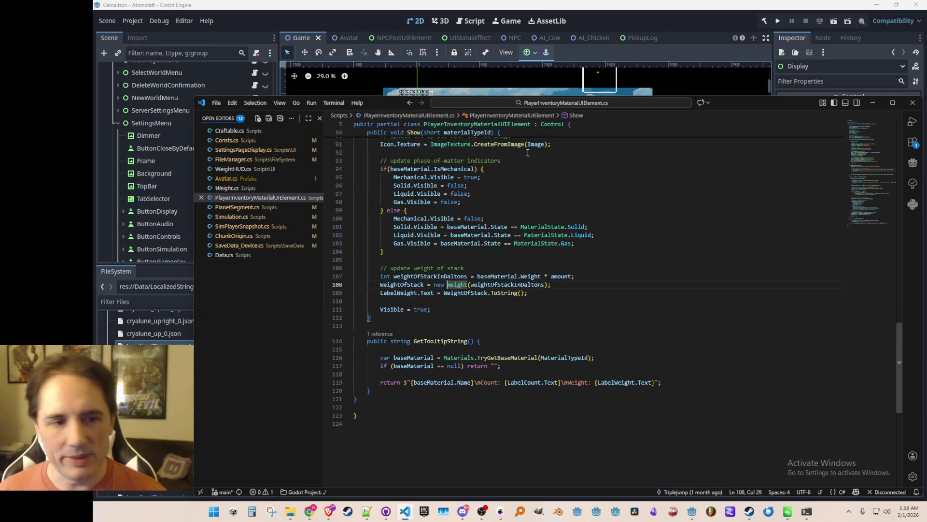
scroll(594, 304, "down", 1)
scroll(601, 311, "up", 1)
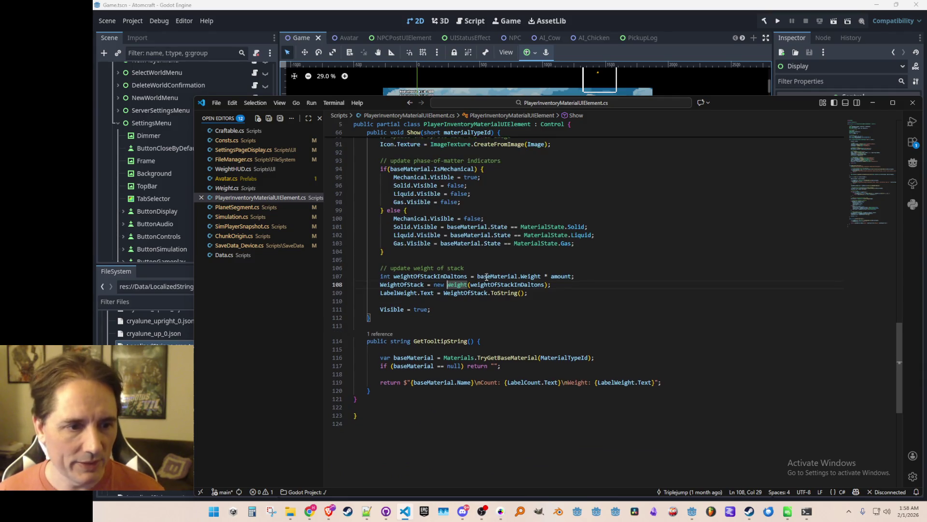
double_click(446, 277)
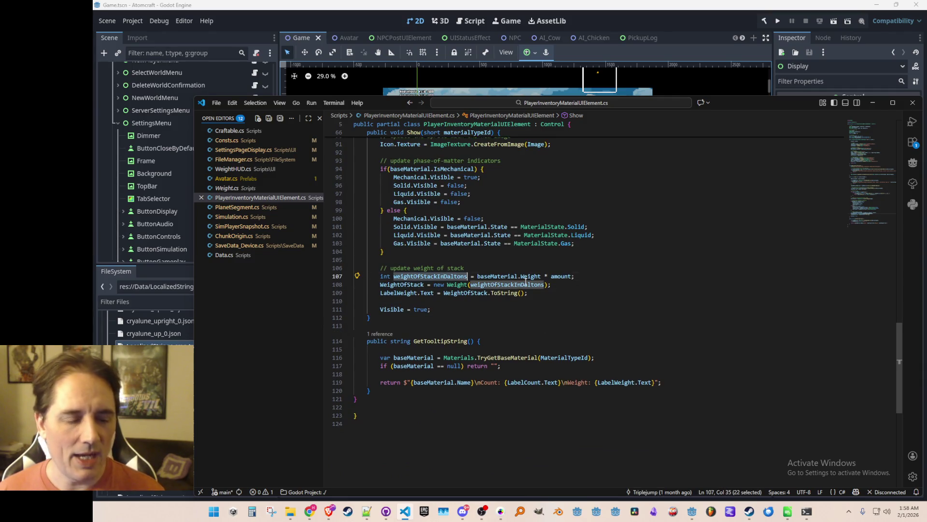
key("End")
key("Return")
key("Tab")
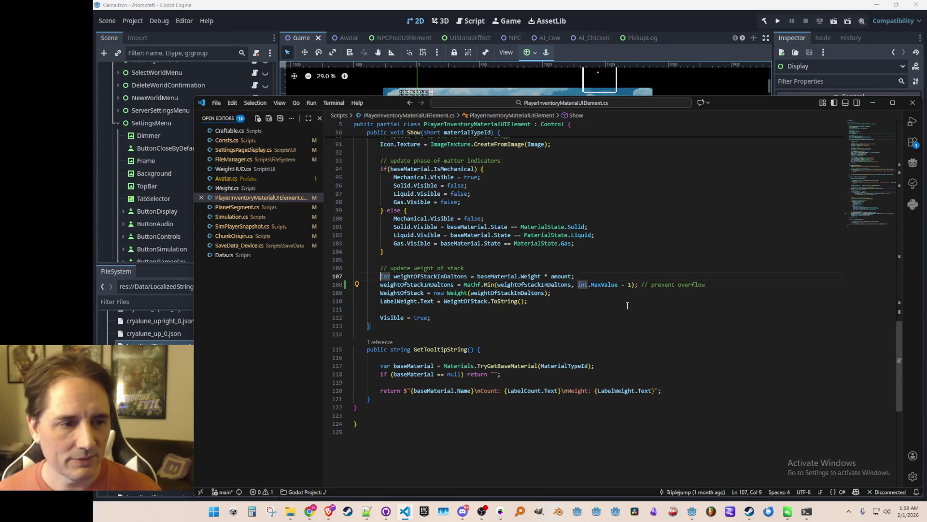
- Add an if(weightOfStackInDaltons < 0) block setting it to int.MaxValue, and save
key("ctrl+shift+Return")
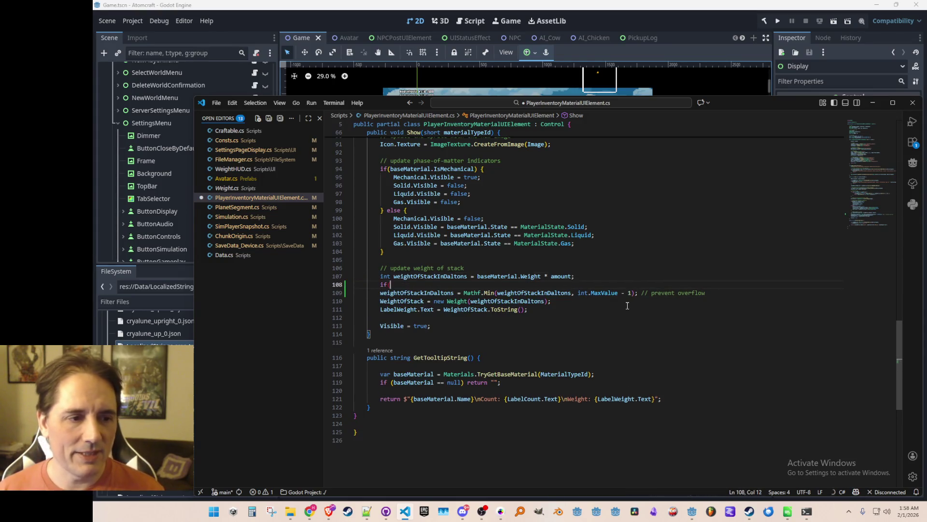
key("Tab")
key("Tab")
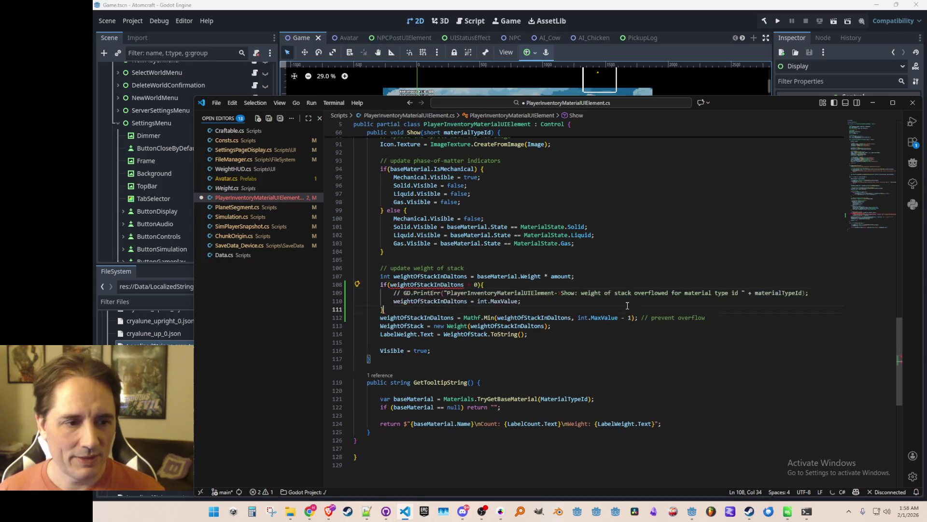
key("Down")
key("ctrl+shift+k")
key("Up")
key("Up")
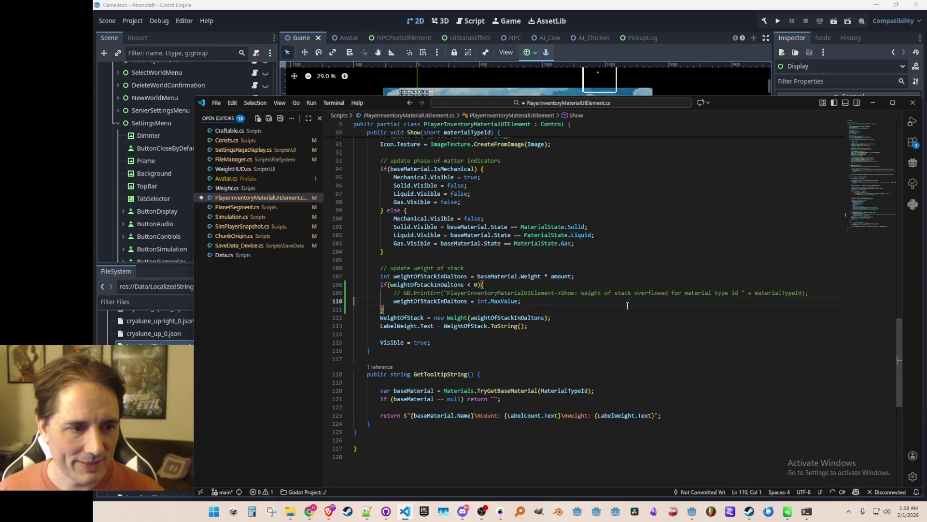
key("ctrl+s")
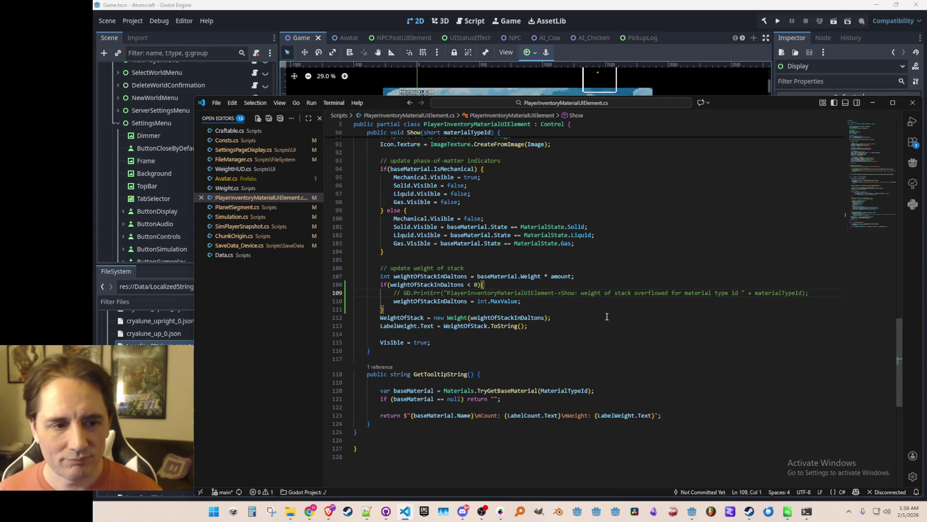
left_click(697, 21)
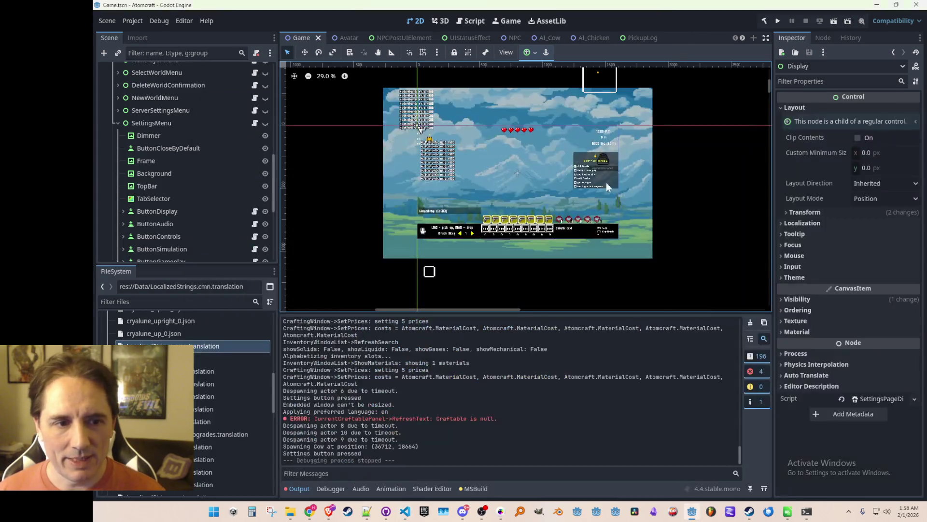
- Save the code and run the Atomcraft project from Godot to test the change
key("ctrl+s")
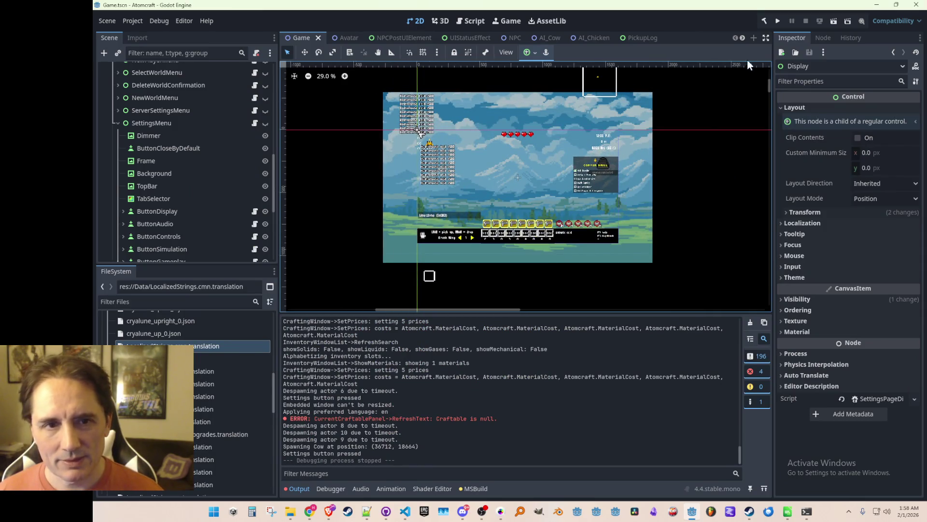
left_click(780, 19)
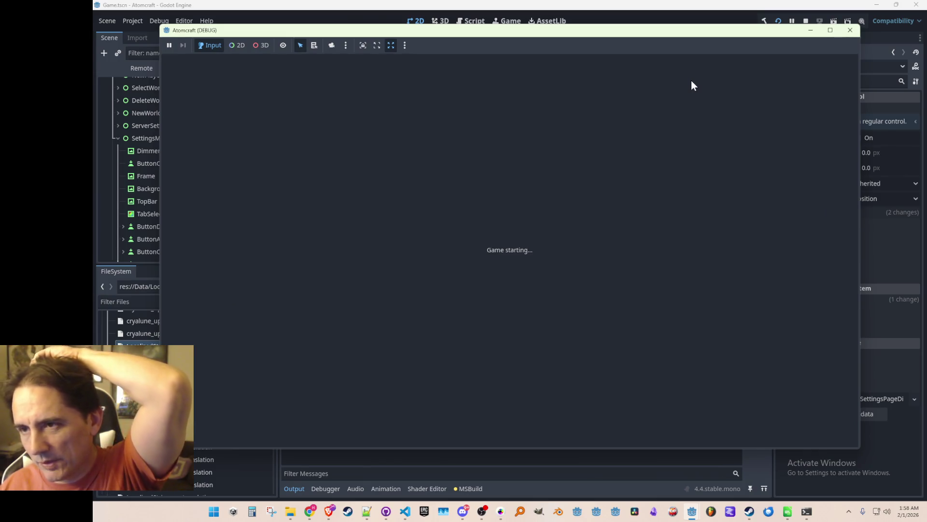
left_click(405, 512)
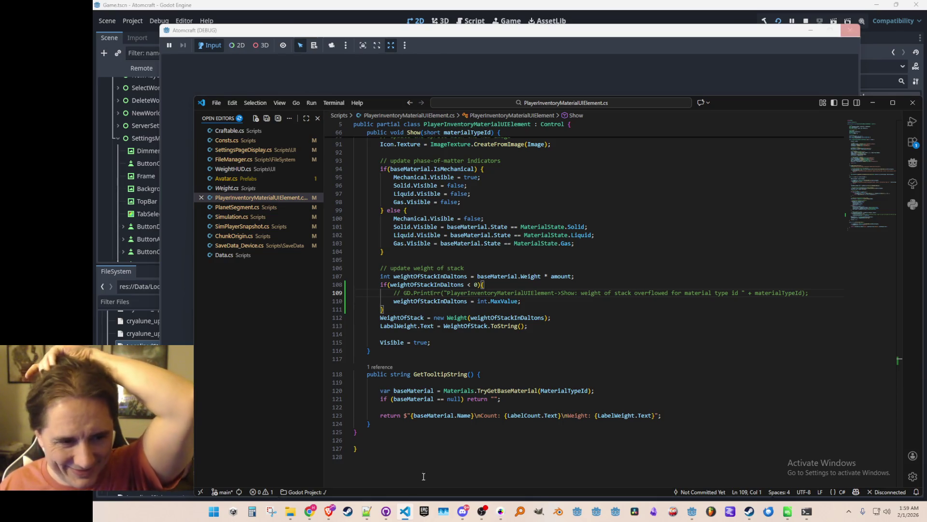
- Insert a blank line below the stack weight calculation, then stop the game run
left_click(399, 325)
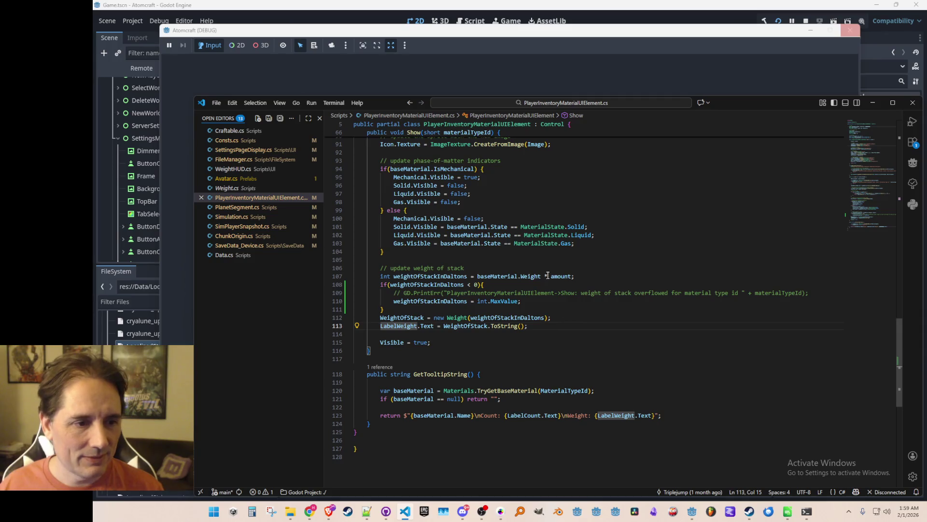
left_click(585, 269)
key("F5")
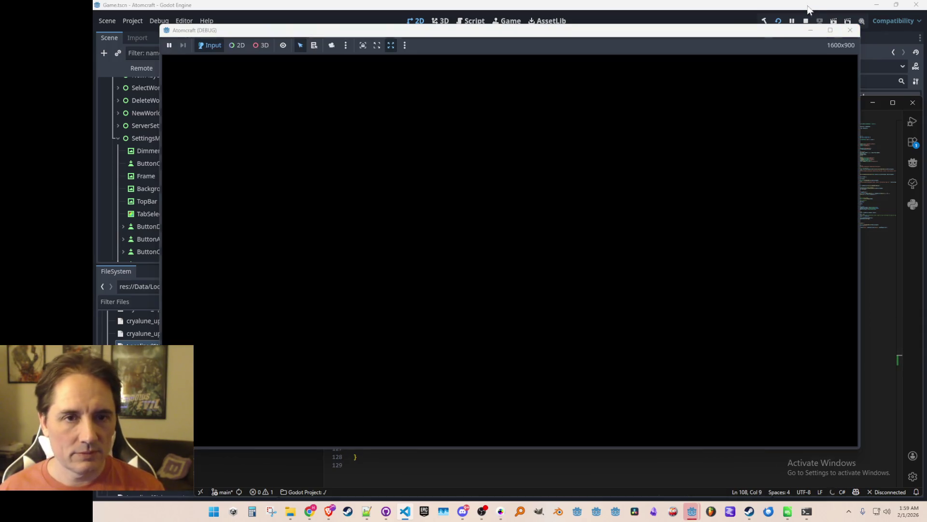
left_click(805, 19)
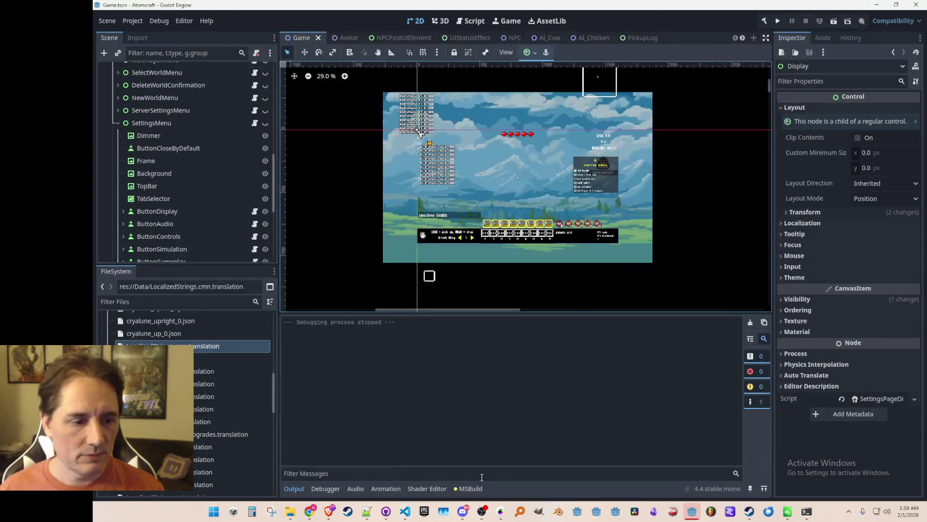
left_click(403, 516)
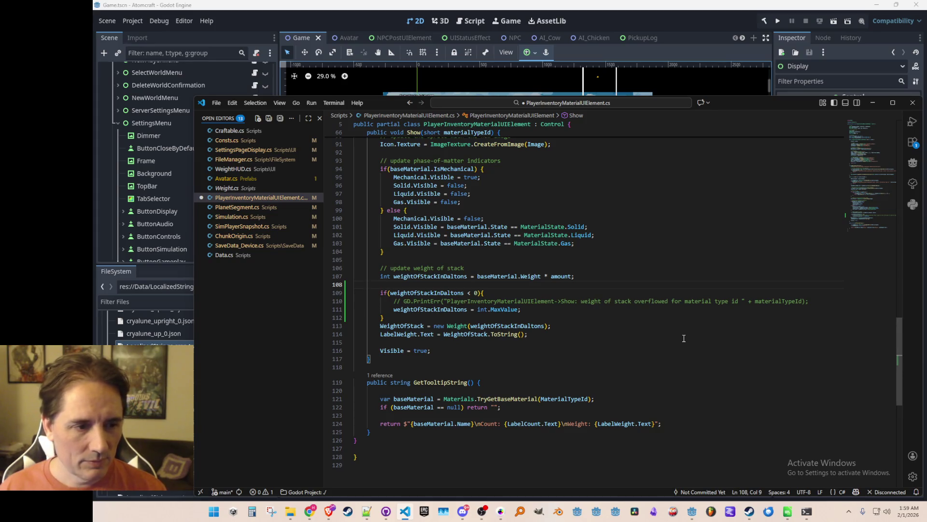
- Declare 'bool overflow = false;' and set overflow to true inside the if block
type("bool ")
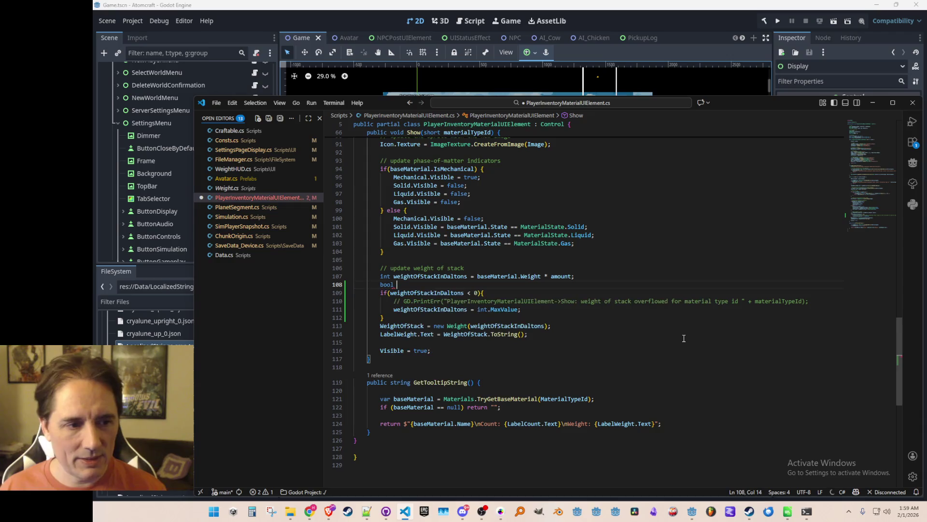
type("overflow")
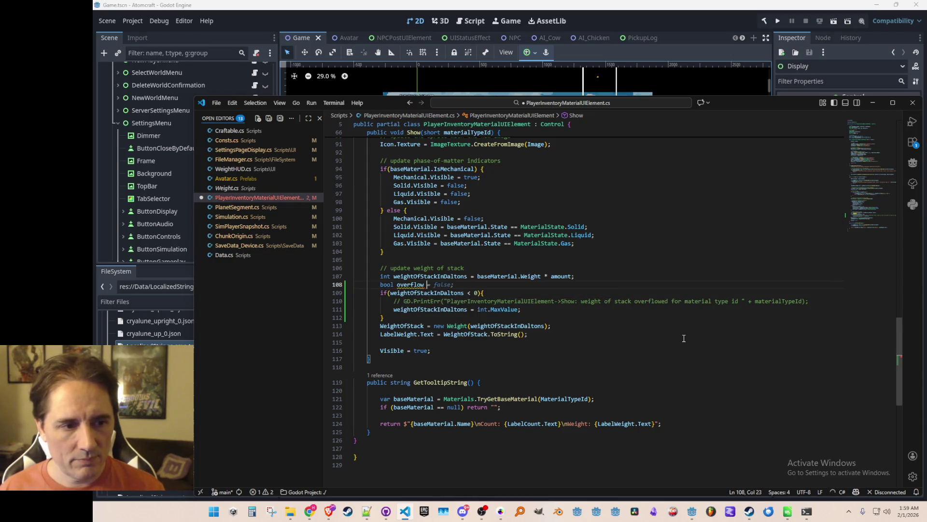
key("Home")
key("ctrl+Right")
key("ctrl+Right")
key("ctrl+shift+Left")
key("ctrl+c")
key("Down")
key("Down")
key("Down")
key("End")
key("Return")
key("ctrl+v")
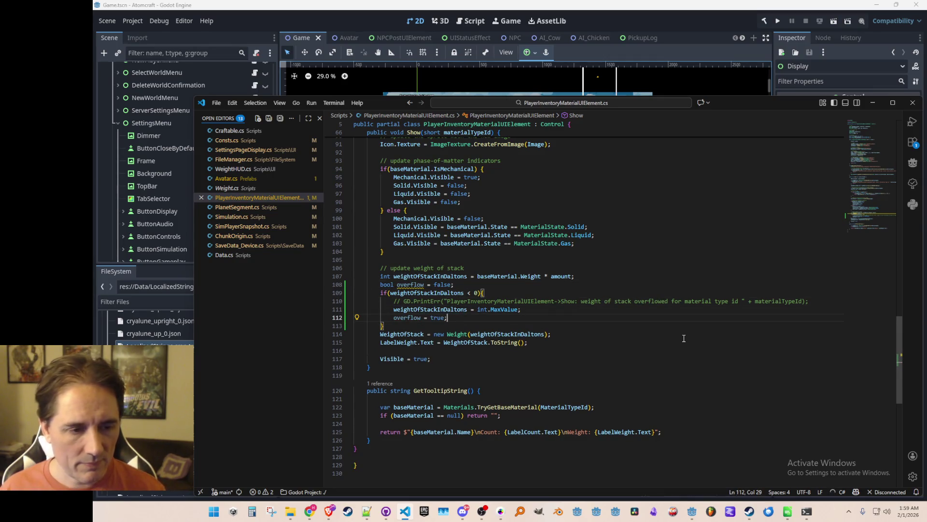
- Add 'LabelWeight.Modulate = overflow ? Colors.Red : Colors.White;' after the label text, save, and rerun
key("Down")
key("Down")
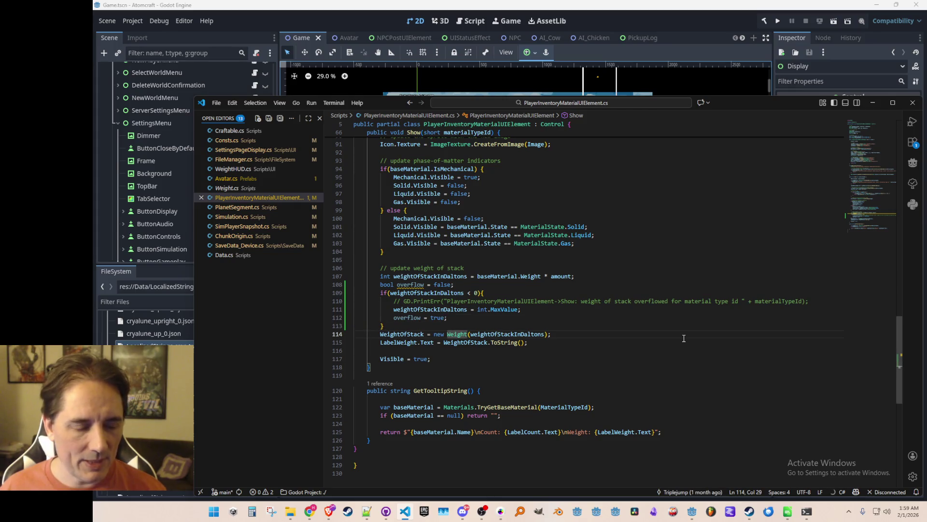
key("Down")
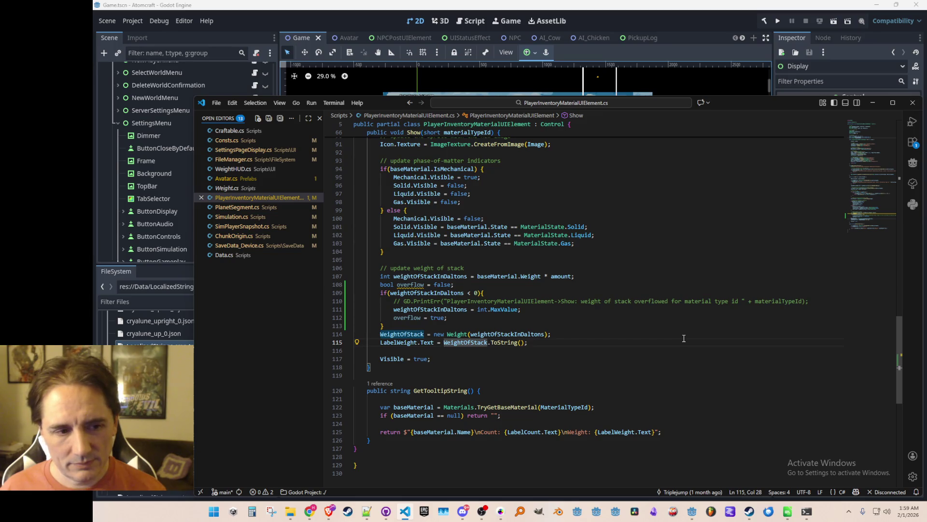
key("End")
key("Return")
type("LabelW")
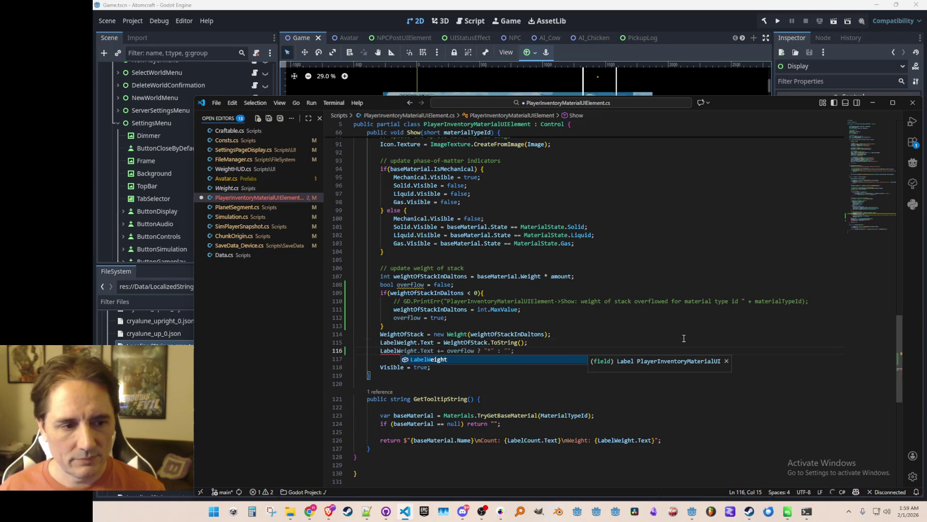
key("Tab")
type("Mod")
key("Tab")
key("Tab")
key("ctrl+s")
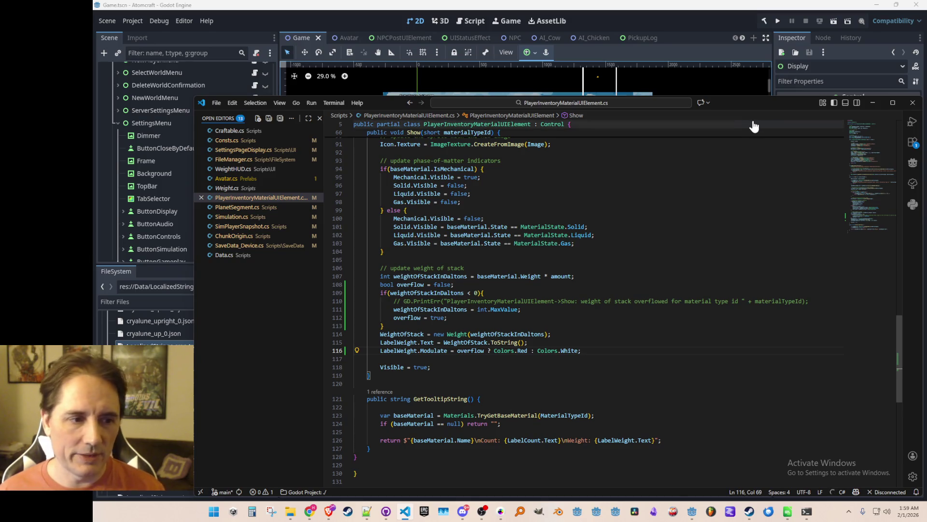
left_click(777, 21)
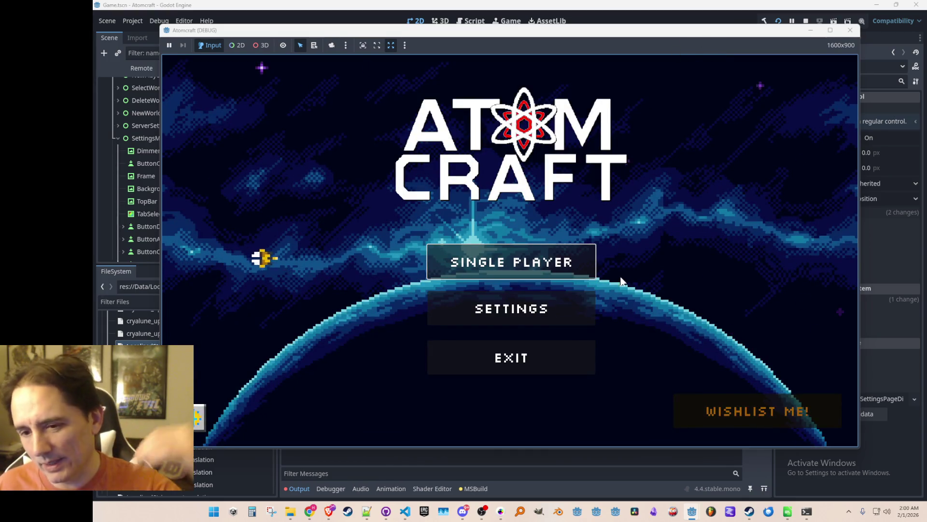
- Start single player with a profile and world, then collect the funnel sand into the inventory
left_click(507, 285)
scroll(500, 247, "down", 5)
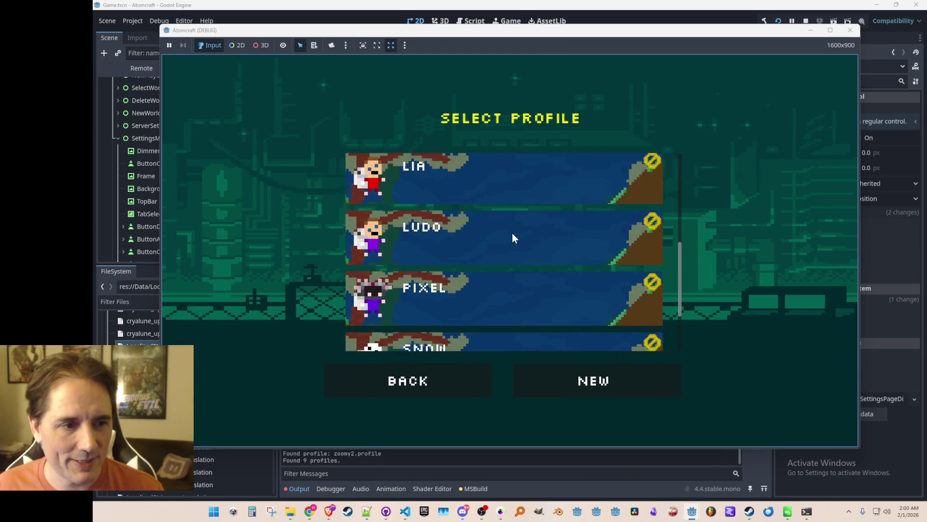
left_click(512, 234)
left_click(516, 235)
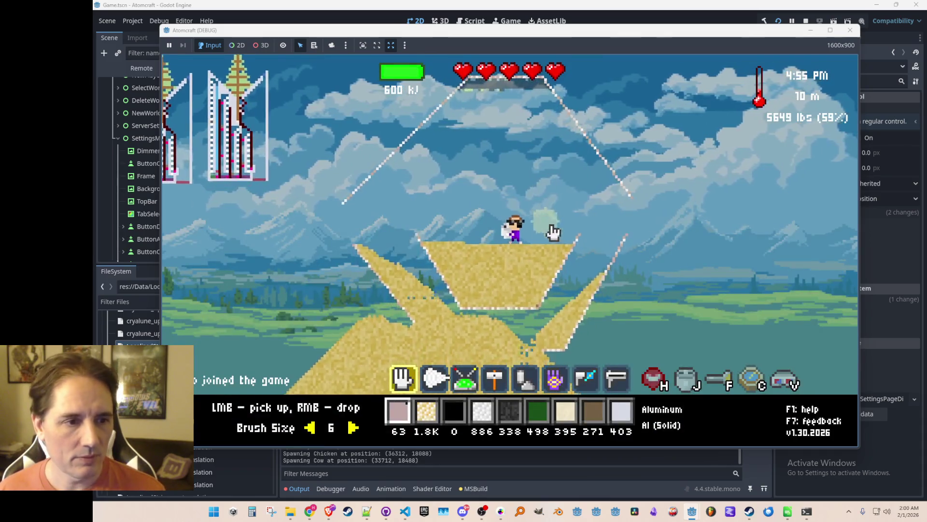
scroll(522, 309, "down", 5)
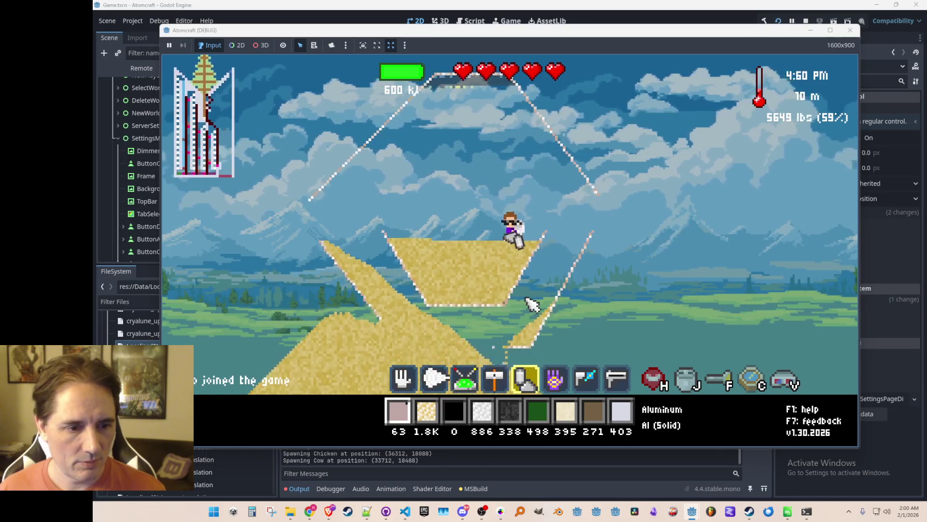
mouse_move(491, 284)
left_mouse_down()
mouse_move(435, 269)
mouse_move(332, 335)
mouse_move(330, 317)
left_mouse_up()
- Sort the inventory by weight, heaviest first, and scroll through the list to inspect stacks
key("i")
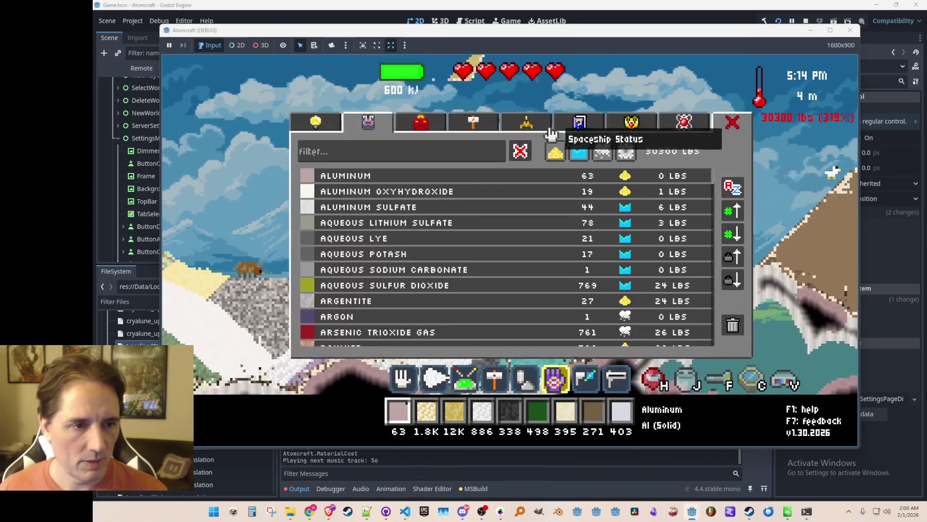
scroll(593, 217, "down", 3)
scroll(593, 218, "up", 3)
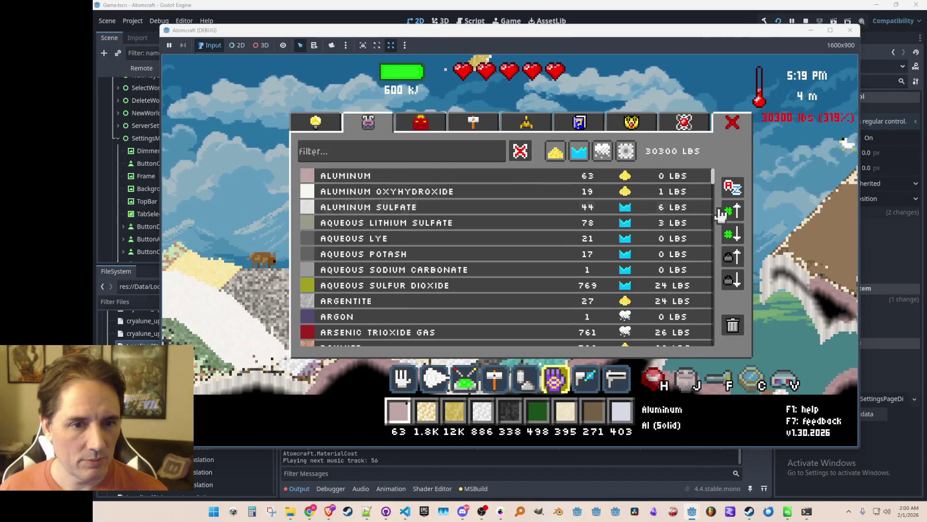
left_click(733, 278)
scroll(710, 222, "down", 5)
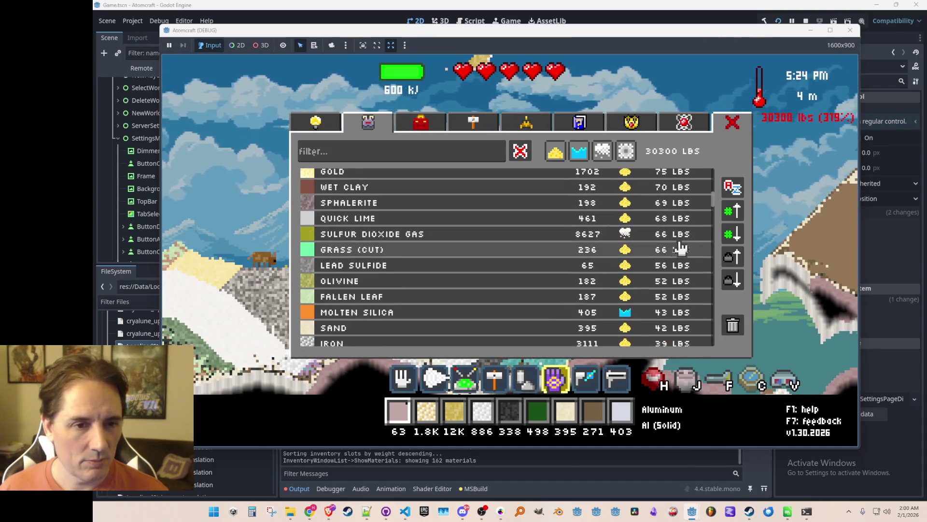
left_click_drag(717, 208, 721, 356)
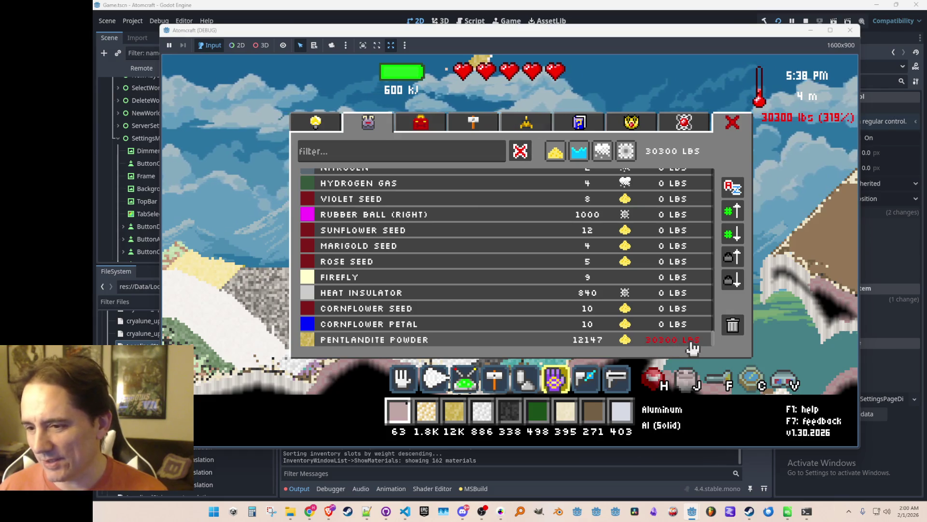
left_click_drag(714, 338, 727, 178)
- Close the inventory, dump all the Pentlandite Powder into the world, and stop the game
left_click(733, 123)
left_click(799, 155)
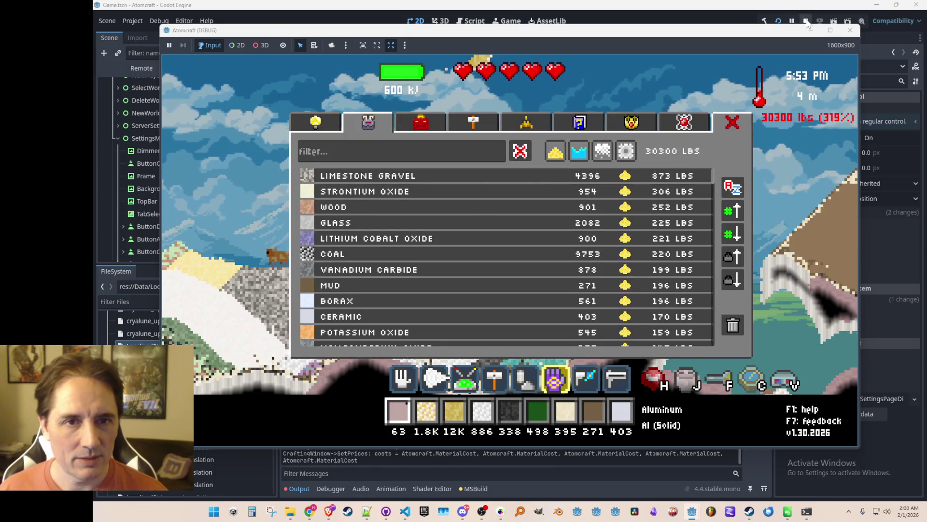
key("Escape")
scroll(380, 150, "up", 7)
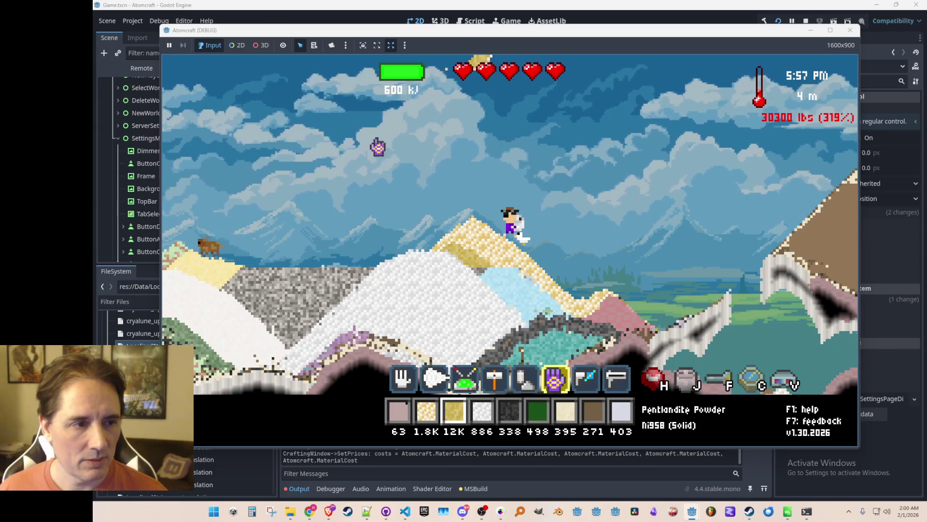
left_click(329, 143)
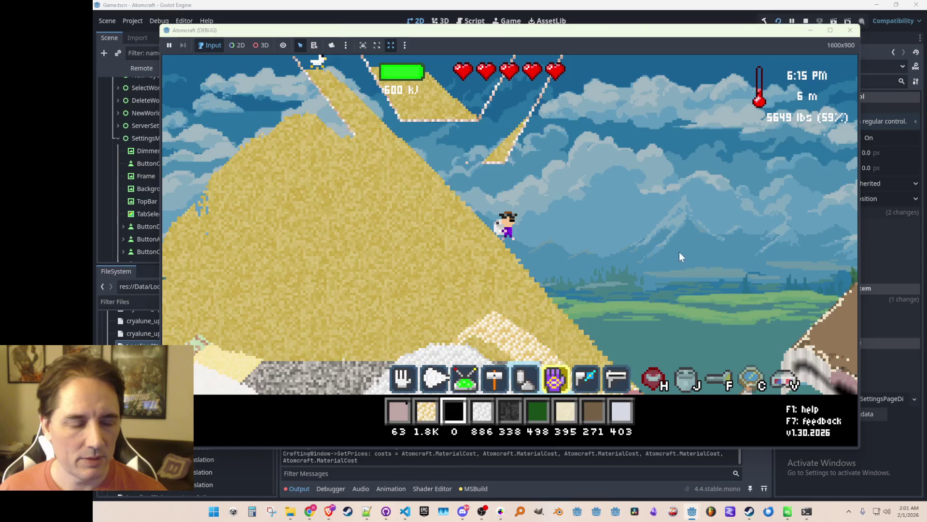
key("F8")
key("alt+Tab")
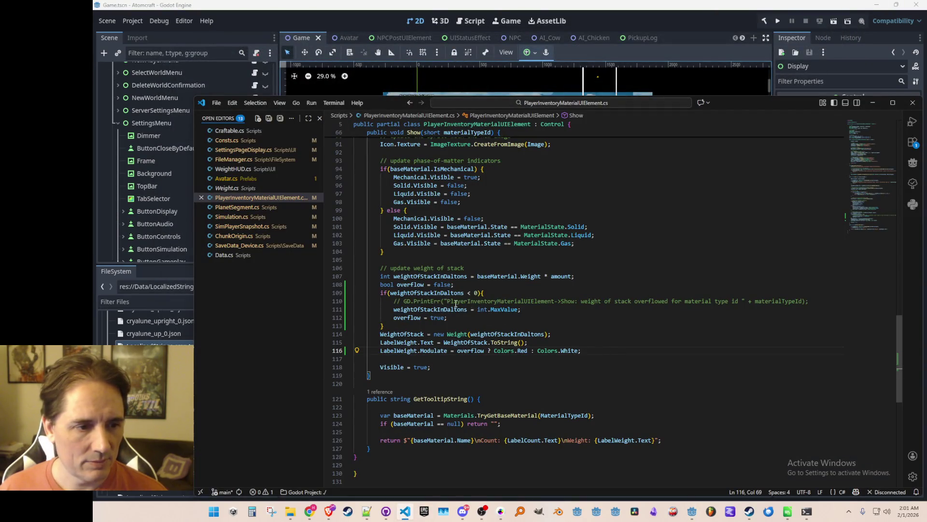
- Change the overflow clamp on line 111 to int.MaxValue - 1, save, and rerun the project
left_click(520, 309)
key("Right")
key("ctrl+s")
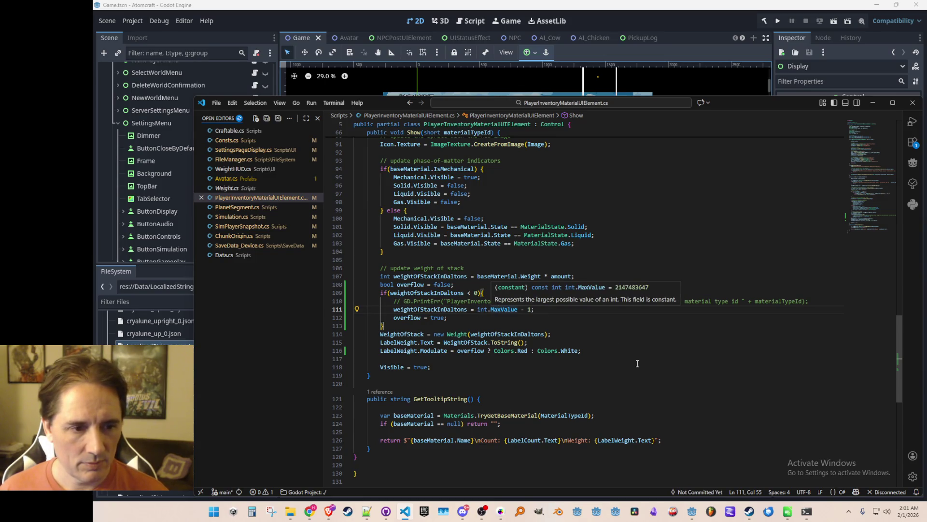
left_click(640, 345)
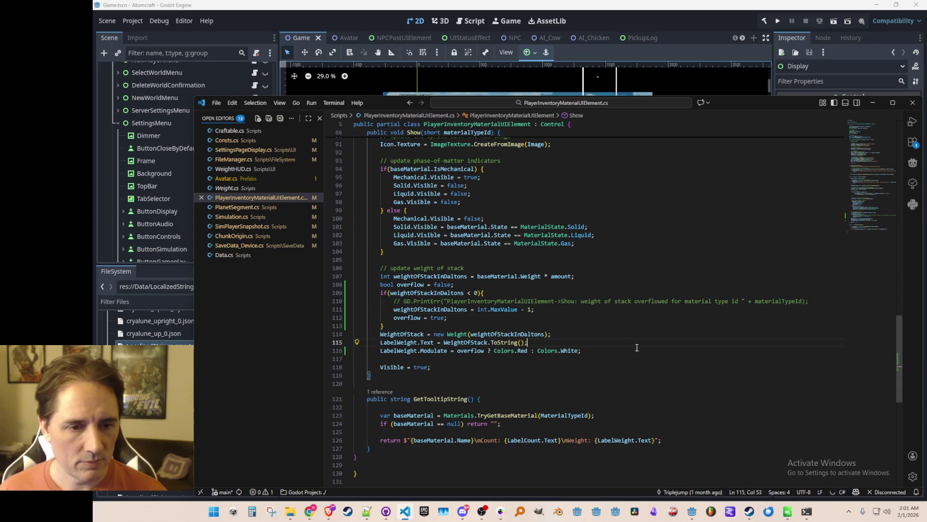
left_click(760, 23)
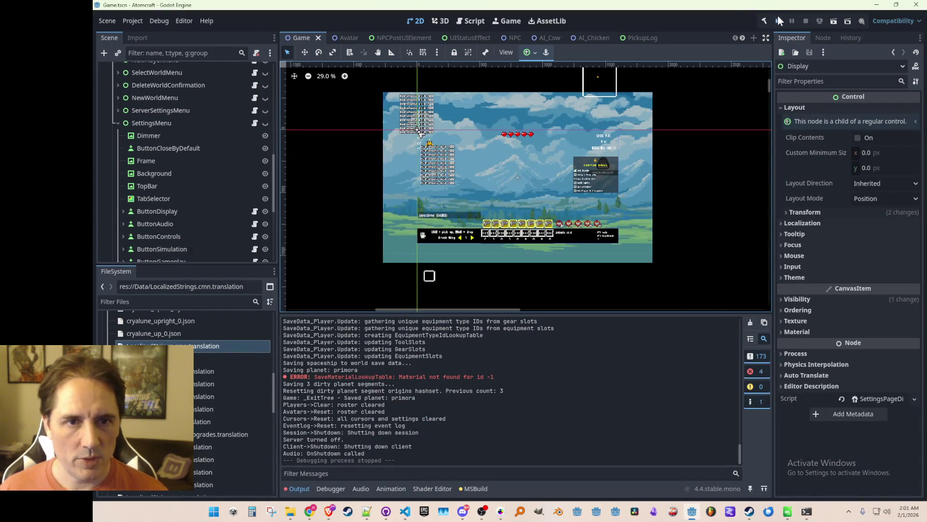
left_click(778, 18)
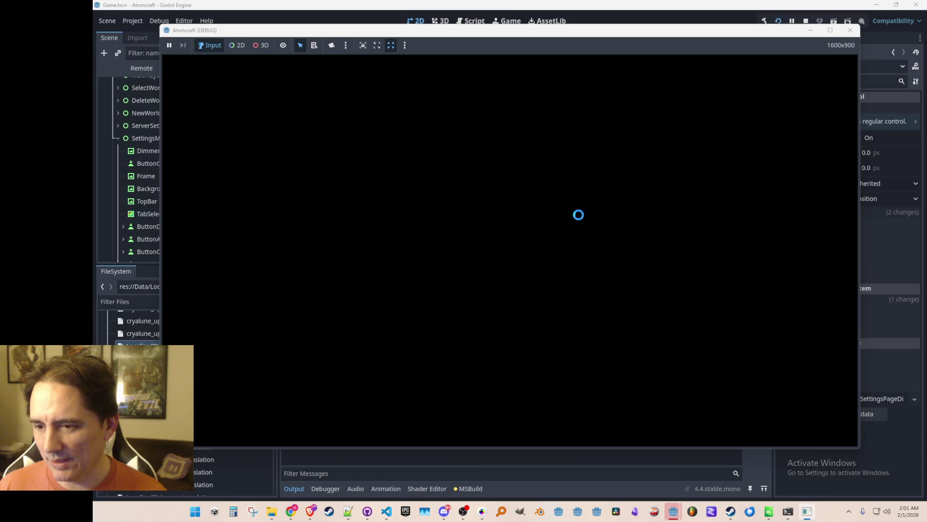
- Start a single-player game with a profile in the Enchanted Odyssey world
left_click(528, 262)
scroll(483, 275, "down", 5)
left_click(537, 253)
left_click(538, 257)
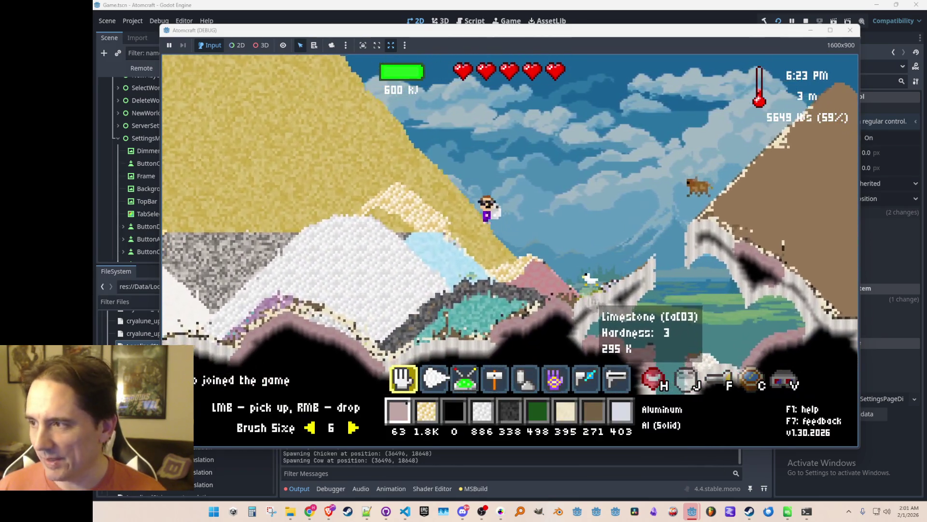
- With the terrain pickup tool, gather copper, tin, dirt, then Pentlandite Powder to overload the inventory
key("w")
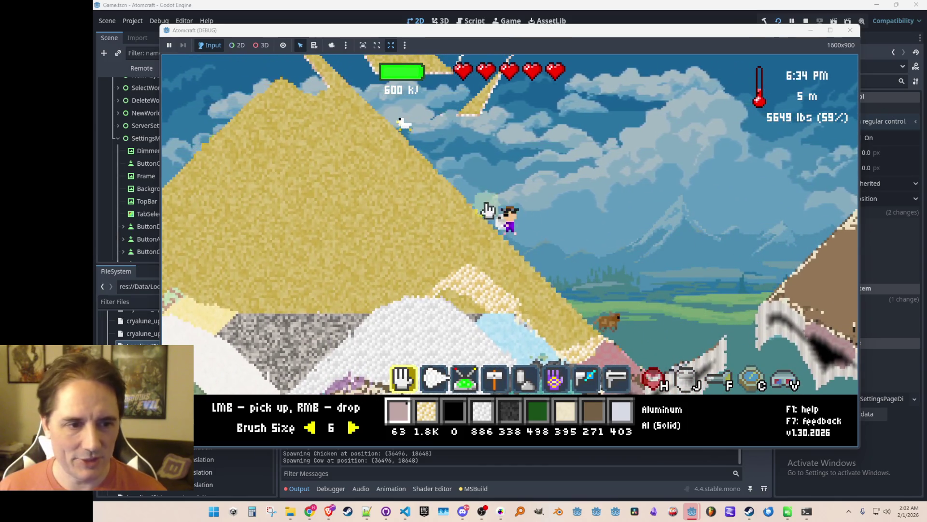
key("8")
key("6")
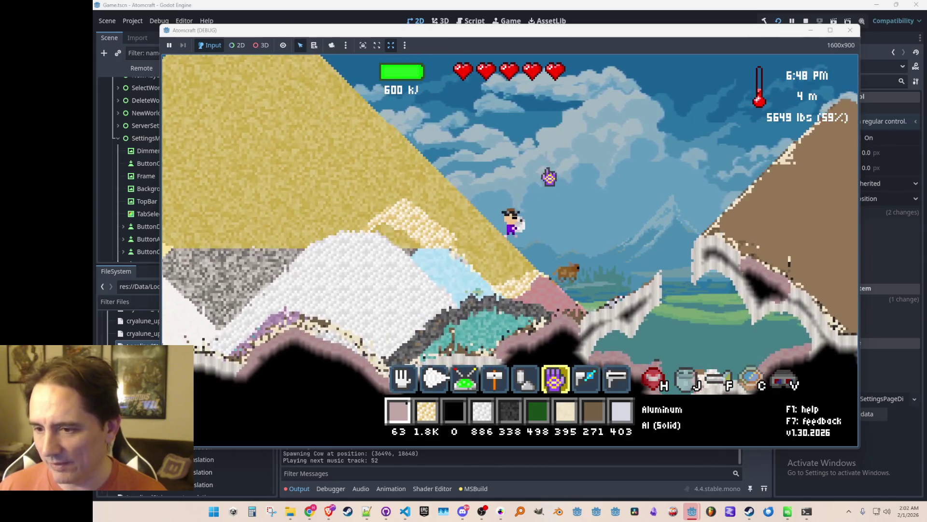
scroll(569, 169, "down", 1)
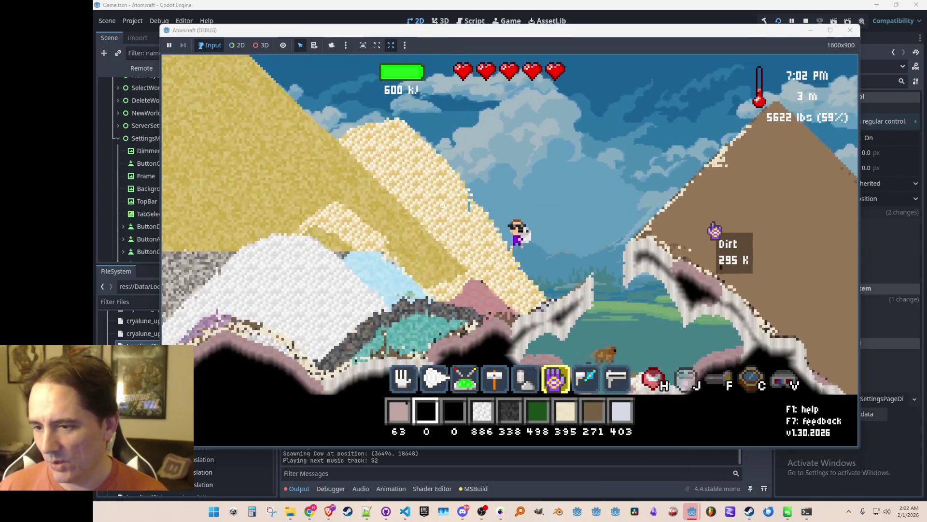
left_click_drag(348, 226, 365, 235)
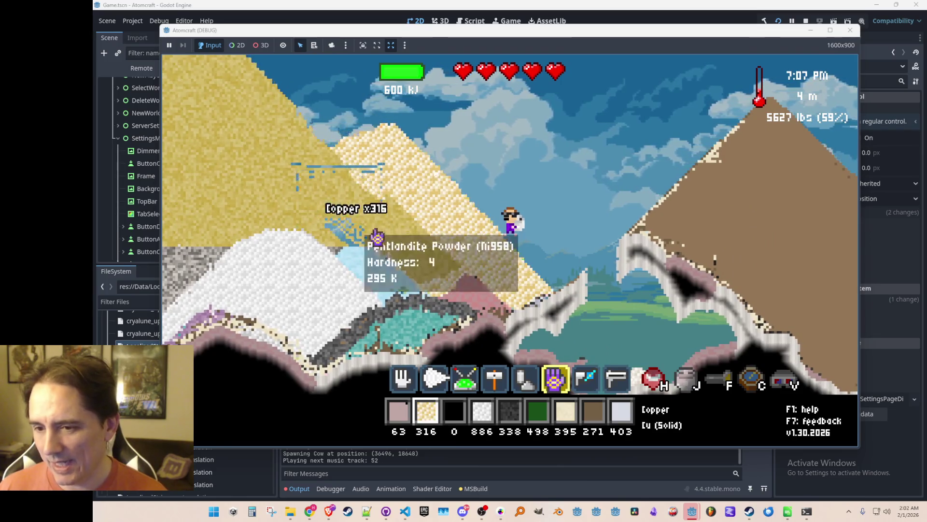
left_click_drag(425, 210, 462, 311)
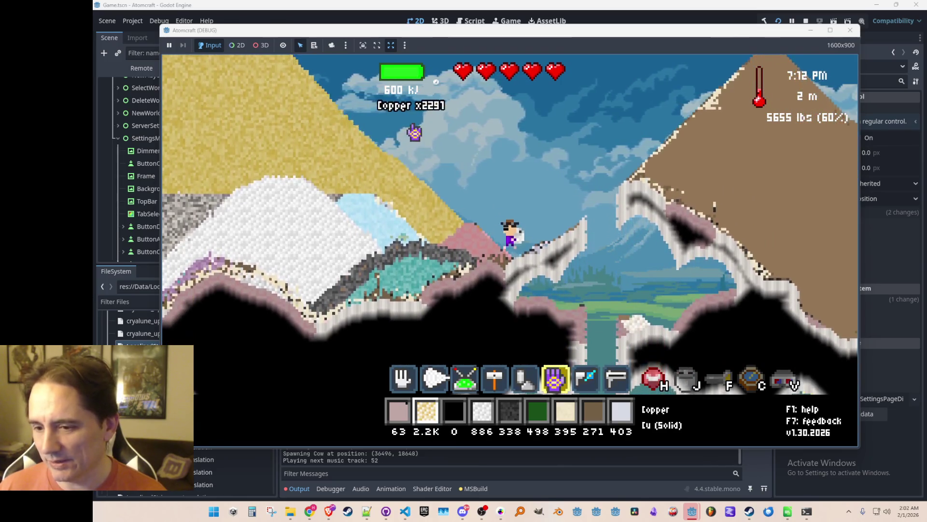
left_click(421, 116)
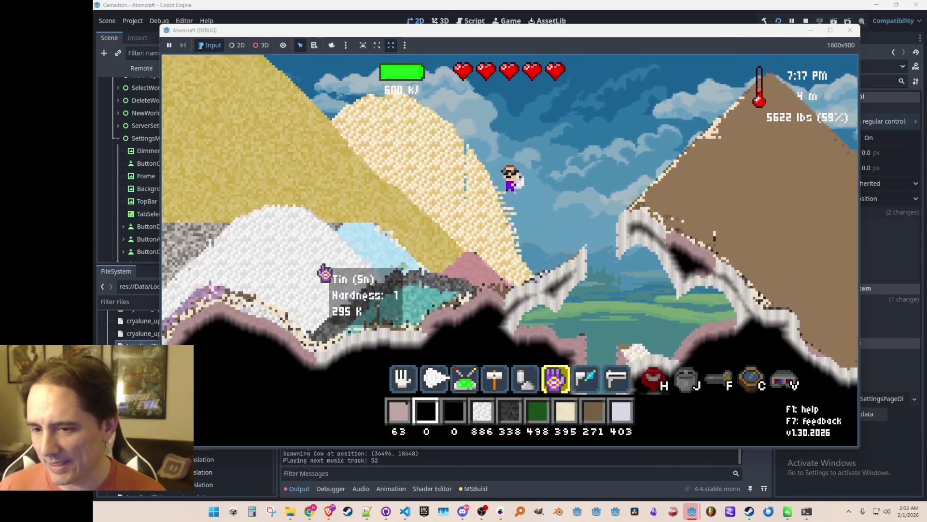
left_click_drag(324, 270, 375, 325)
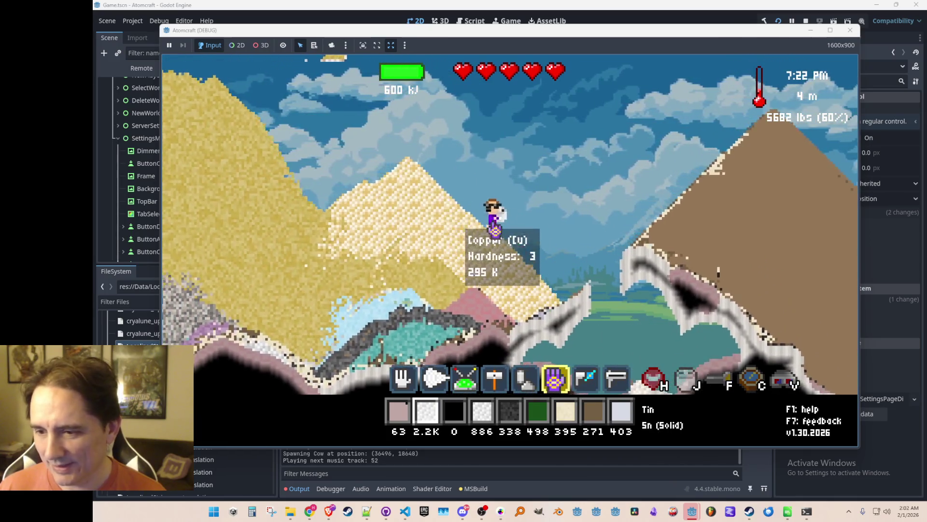
left_click(766, 248)
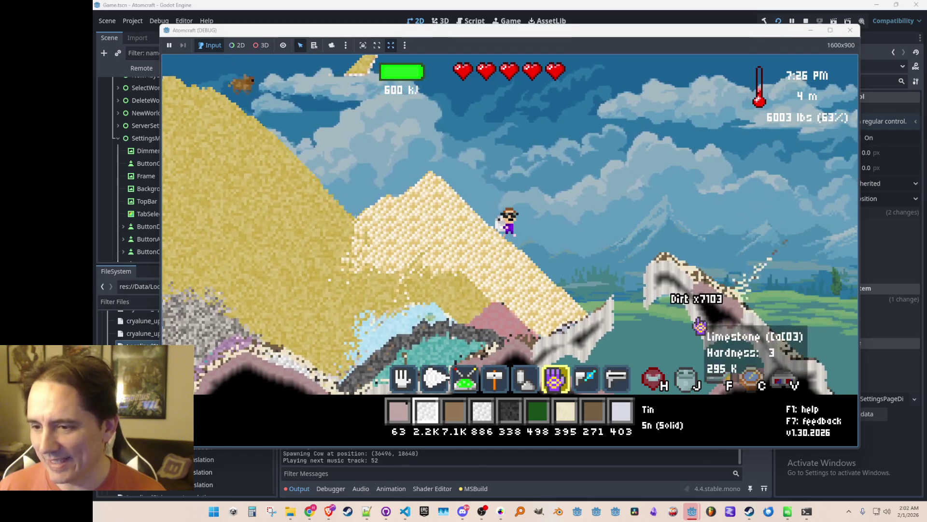
scroll(732, 270, "down", 1)
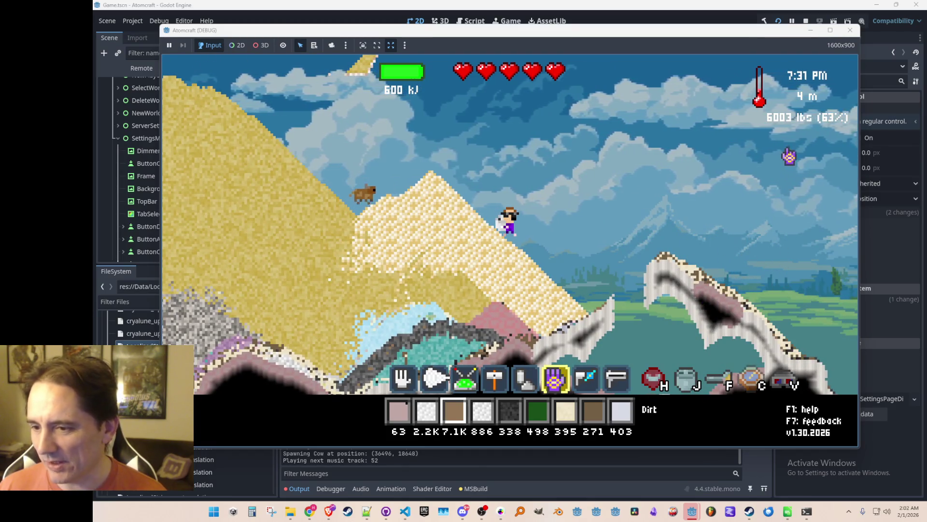
left_click(772, 232)
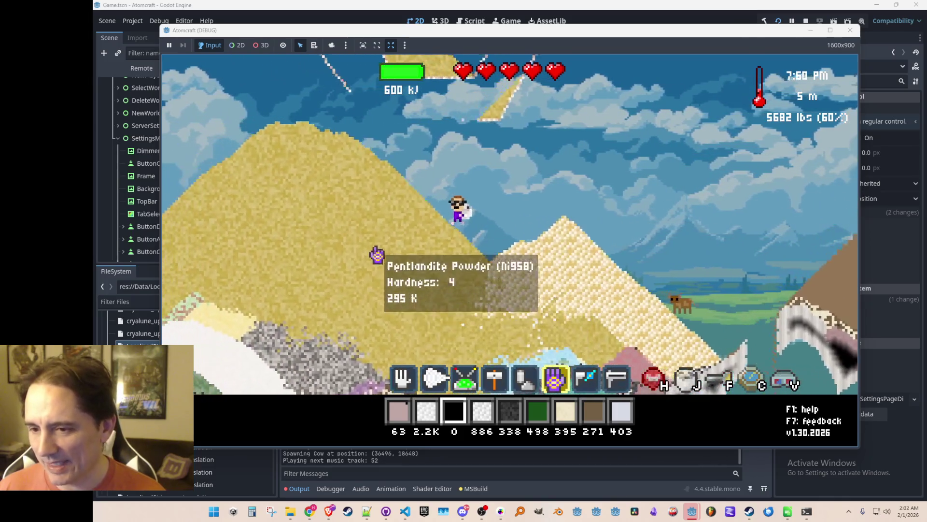
mouse_move(356, 244)
left_mouse_down()
mouse_move(369, 252)
mouse_move(659, 201)
mouse_move(770, 138)
left_mouse_up()
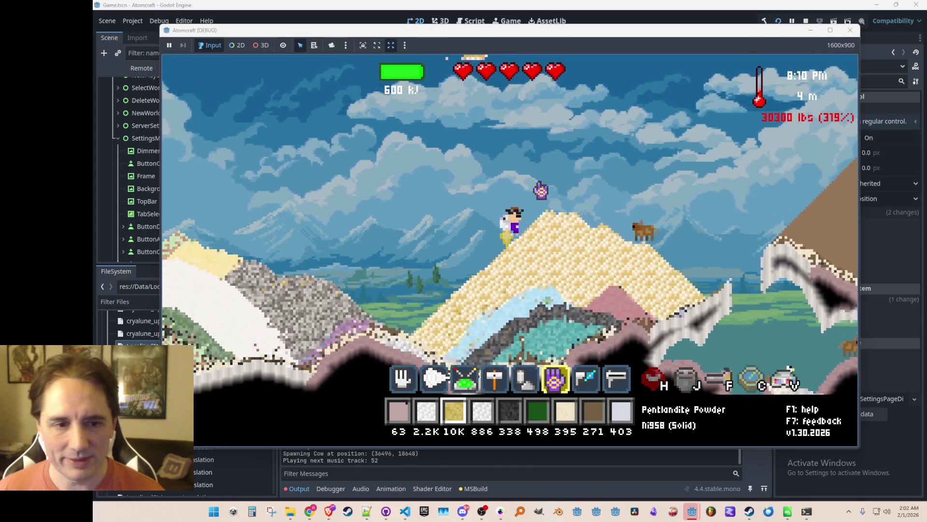
- Sort the inventory by weight descending, dump the Pentlandite Powder, and stop the game
key("i")
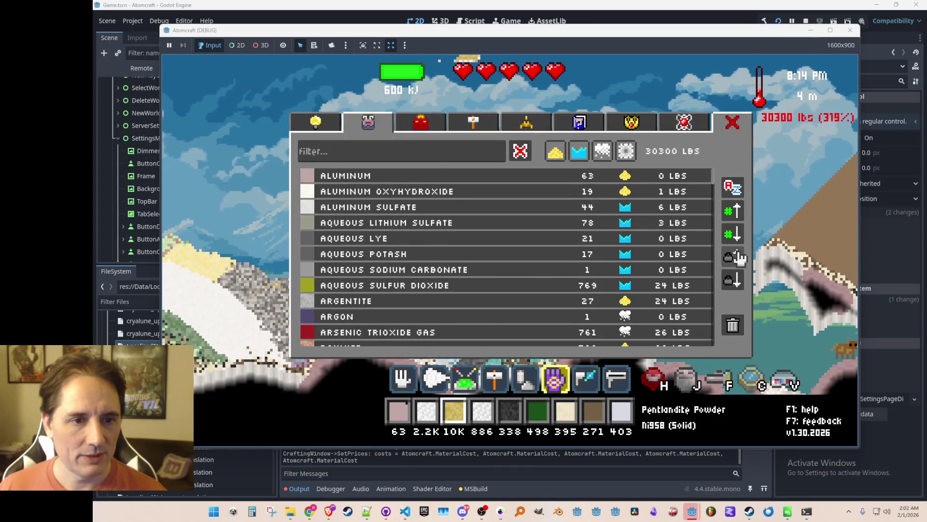
left_click(732, 257)
scroll(659, 259, "down", 5)
mouse_move(712, 207)
left_mouse_down()
mouse_move(714, 344)
mouse_move(715, 176)
left_mouse_up()
key("Escape")
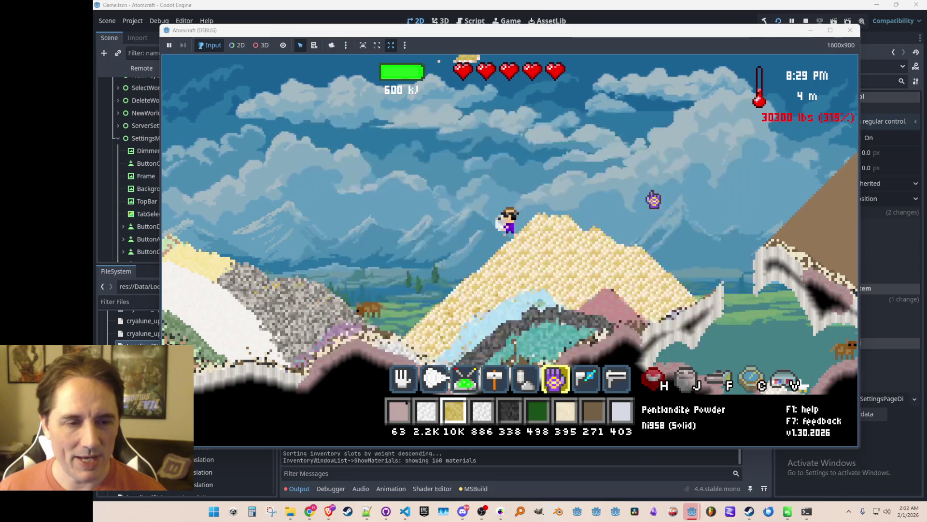
left_click(360, 179)
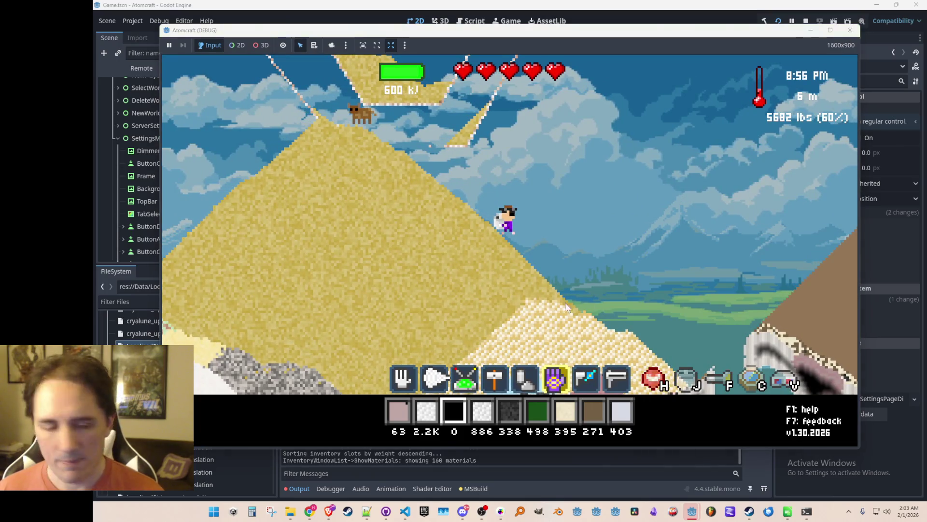
key("F8")
left_click(404, 511)
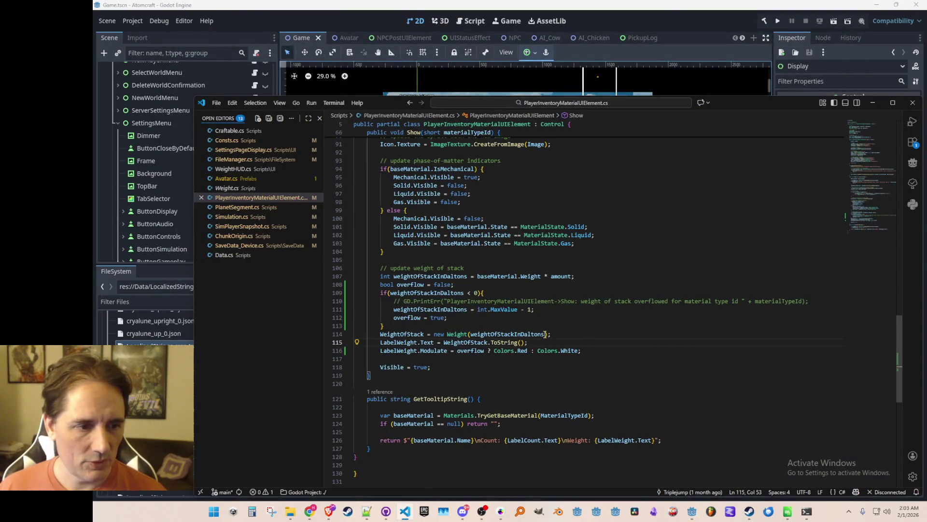
double_click(424, 309)
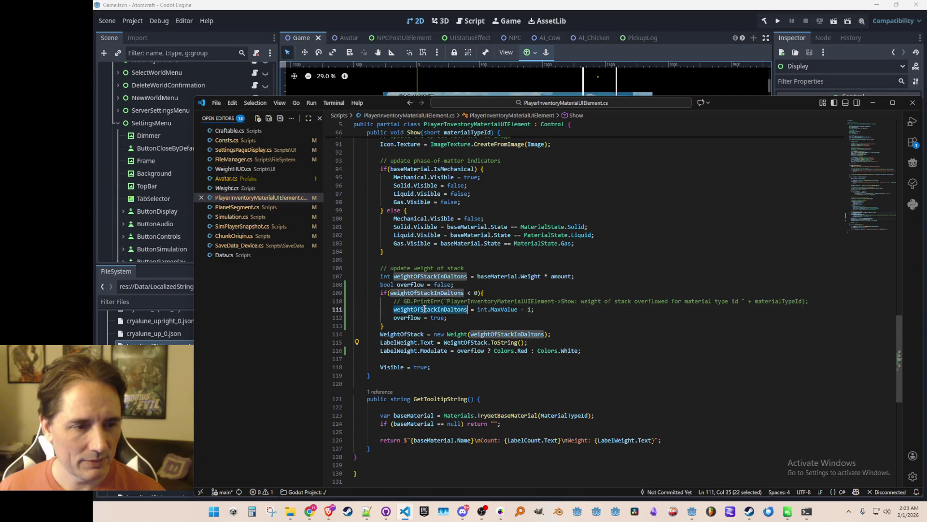
left_click(472, 357)
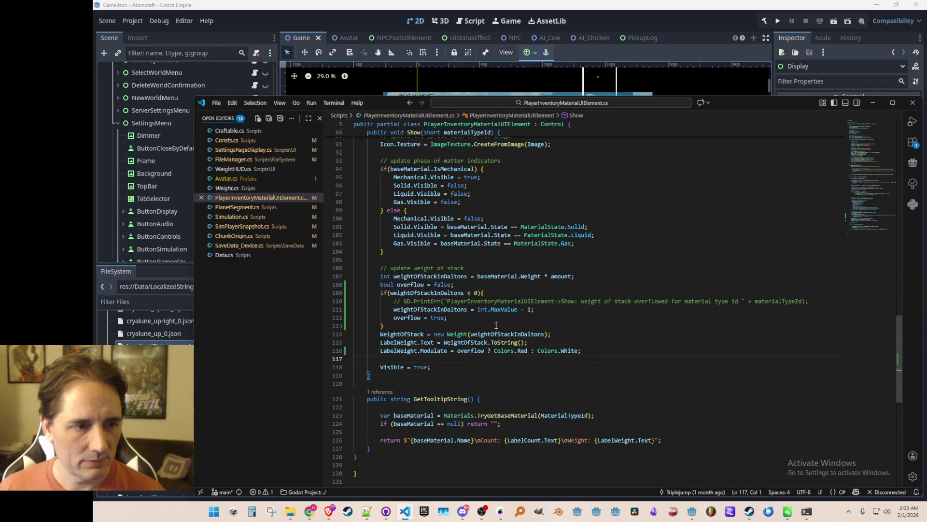
scroll(496, 325, "up", 9)
scroll(501, 326, "down", 6)
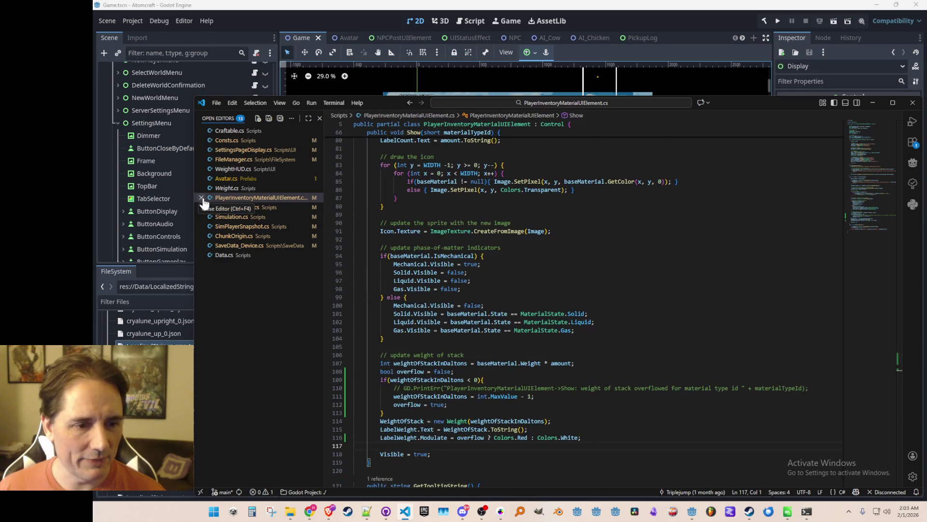
scroll(526, 355, "down", 5)
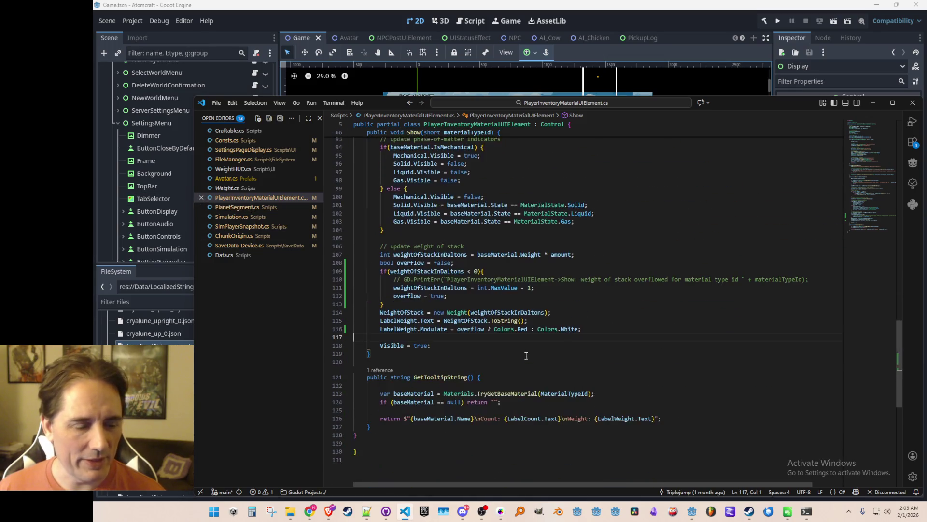
left_click(436, 239)
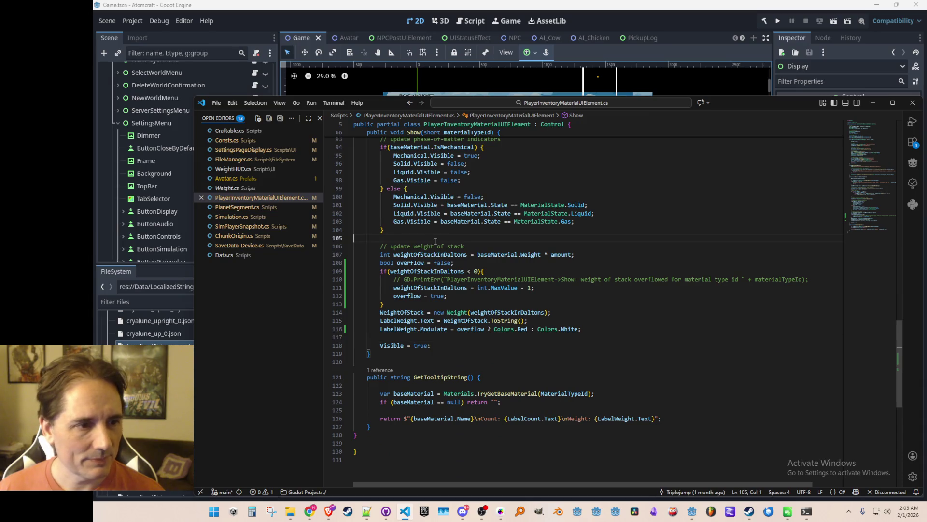
left_click(201, 198)
left_click(494, 255)
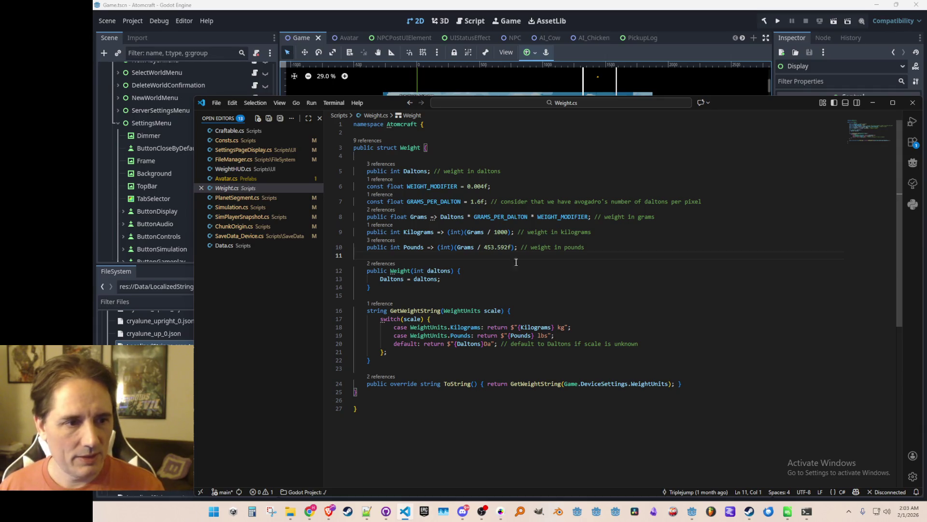
left_click(533, 171)
key("ctrl+p")
type("Inventory")
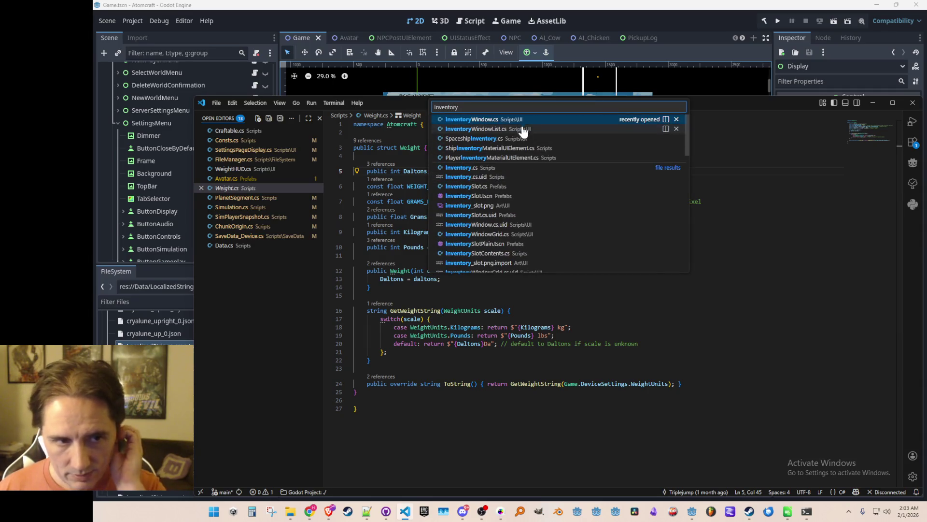
left_click(524, 124)
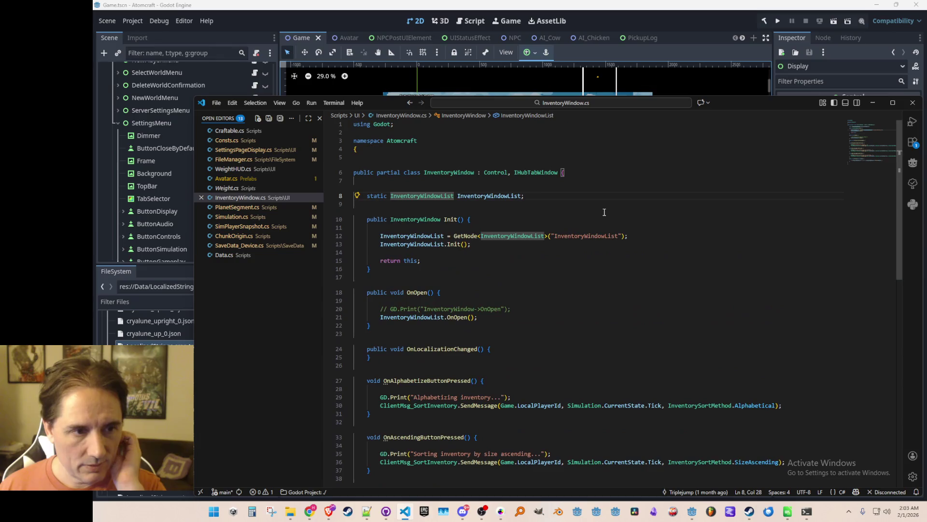
right_click(443, 195)
left_click(465, 203)
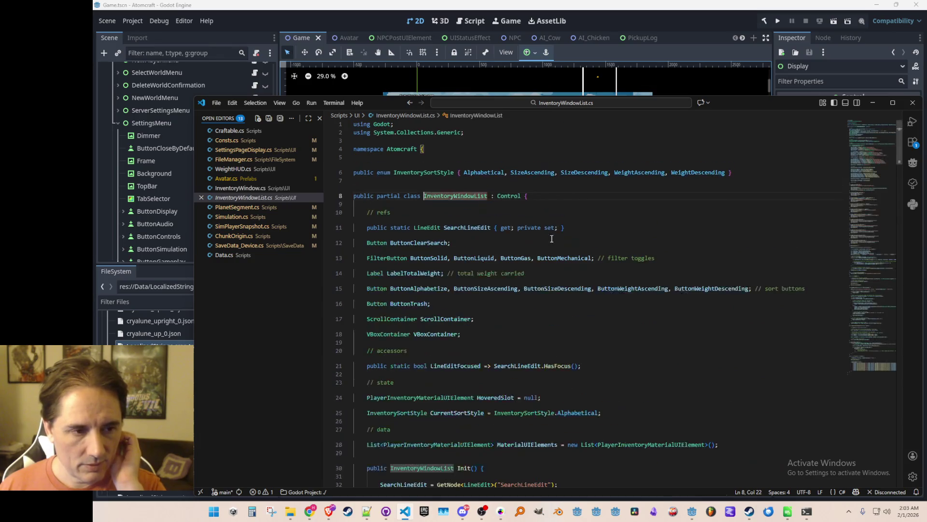
scroll(454, 237, "down", 3)
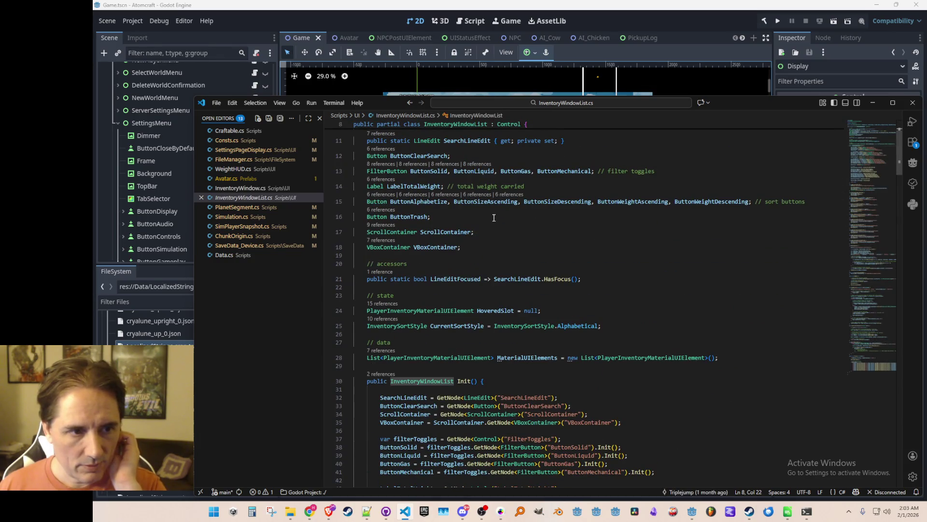
double_click(650, 201)
key("ctrl+f")
key("Return")
key("Escape")
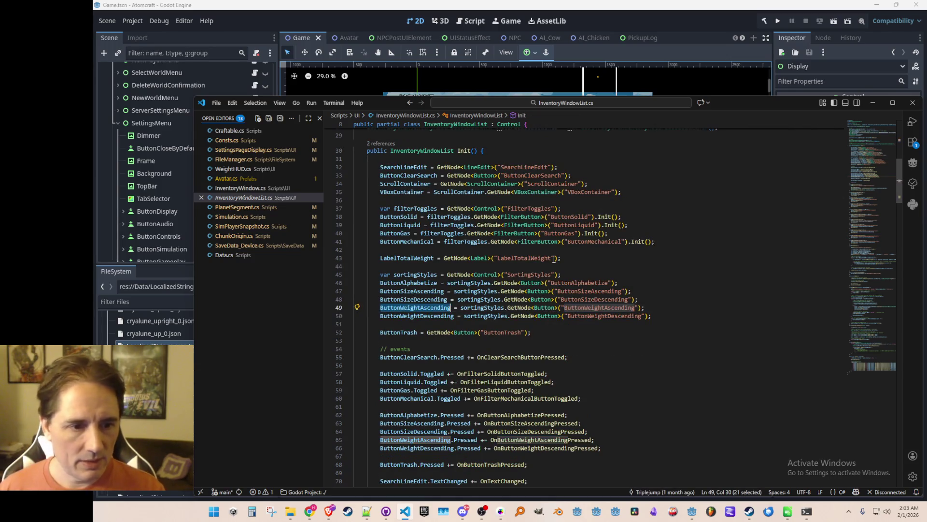
scroll(584, 301, "down", 6)
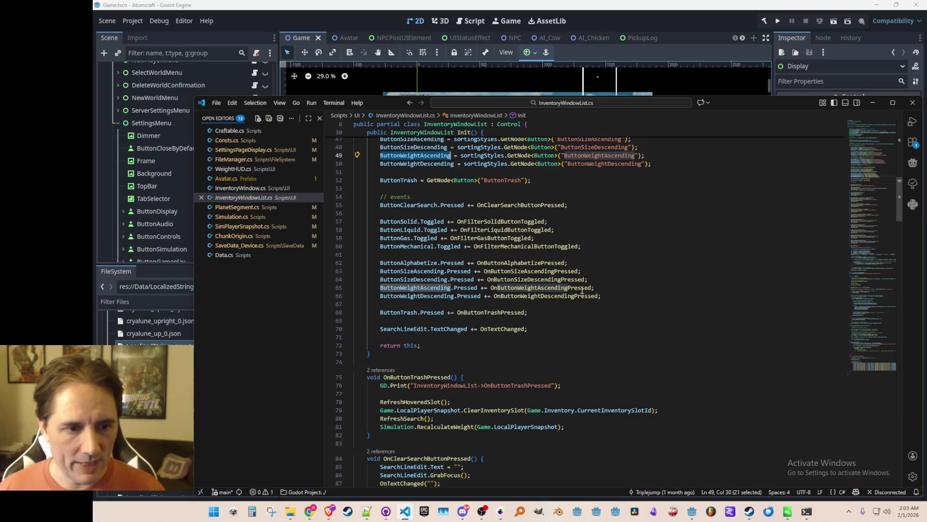
left_click(582, 290)
key("F12")
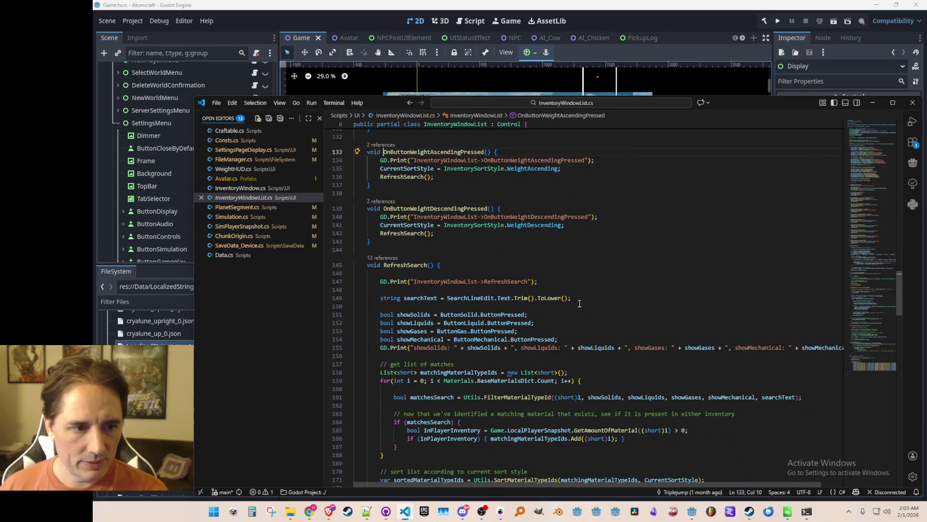
scroll(579, 304, "down", 3)
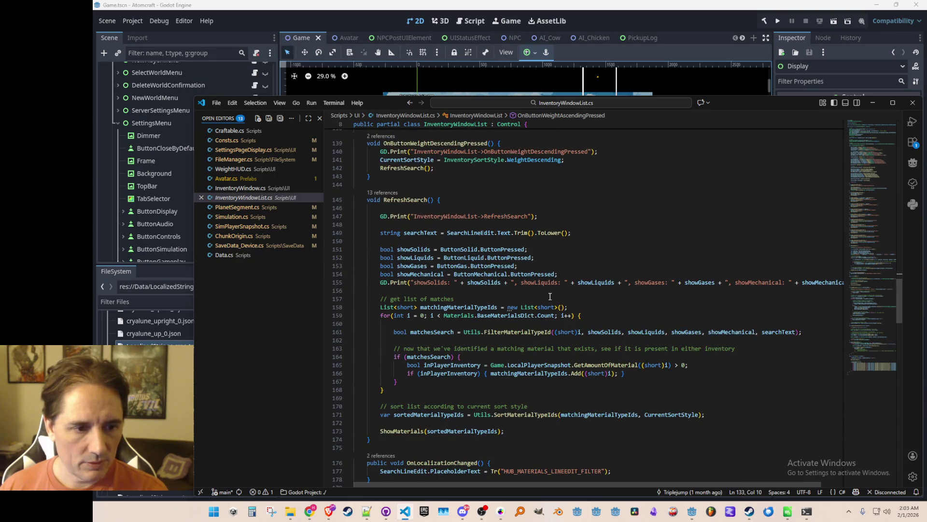
scroll(551, 297, "down", 4)
scroll(553, 295, "down", 4)
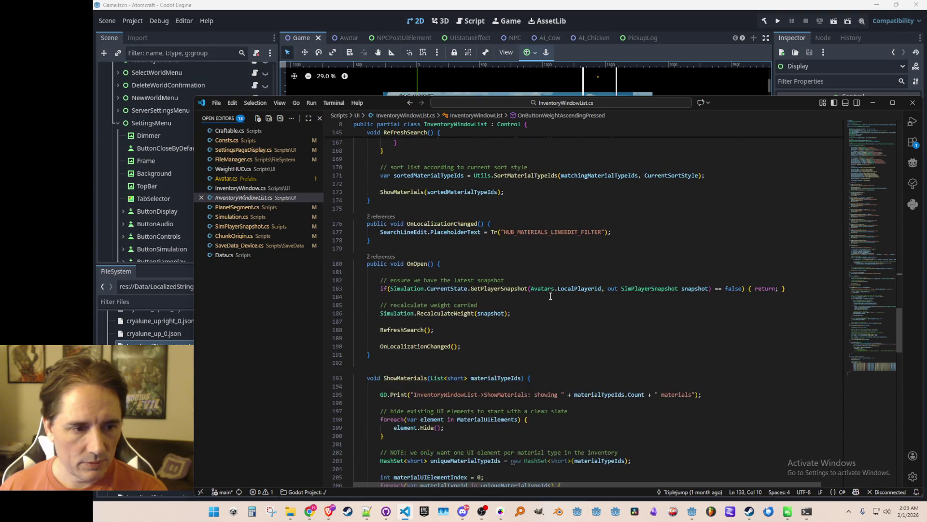
scroll(554, 294, "down", 8)
scroll(554, 295, "down", 3)
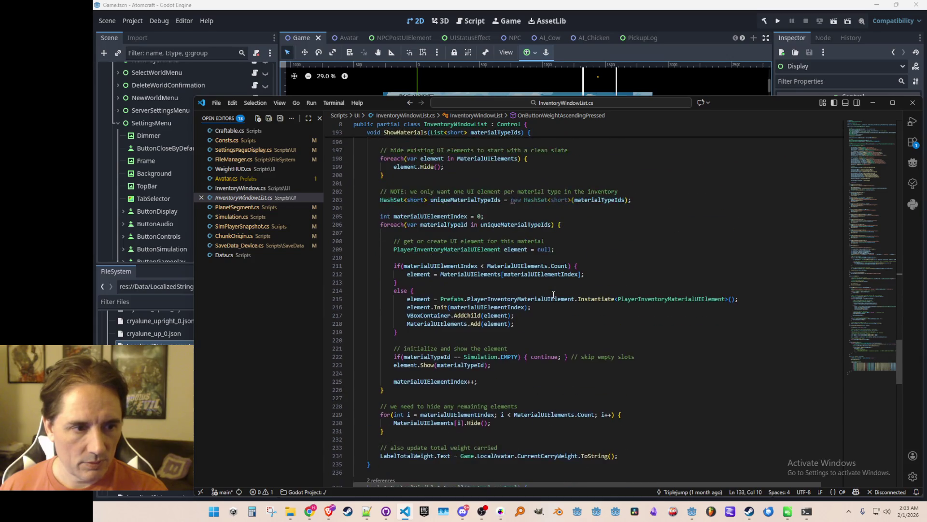
mouse_move(553, 294)
scroll(554, 294, "down", 6)
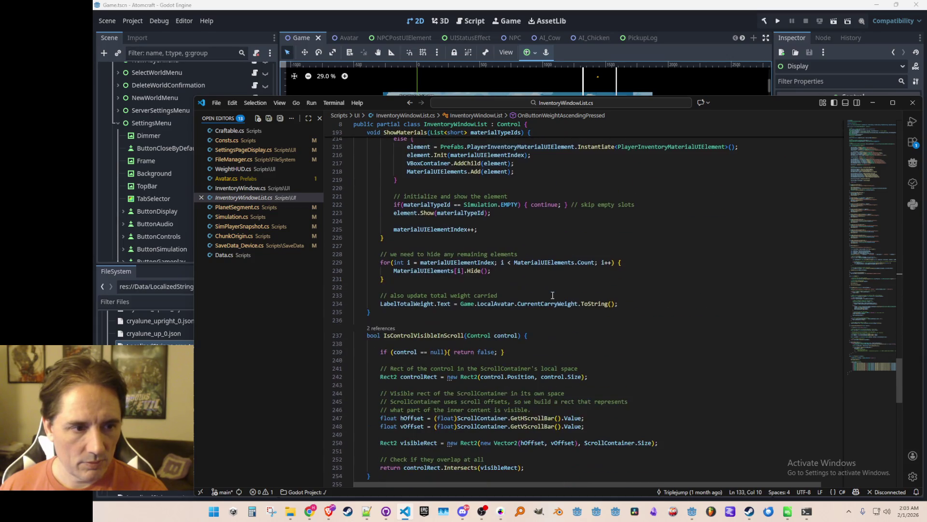
scroll(589, 293, "down", 15)
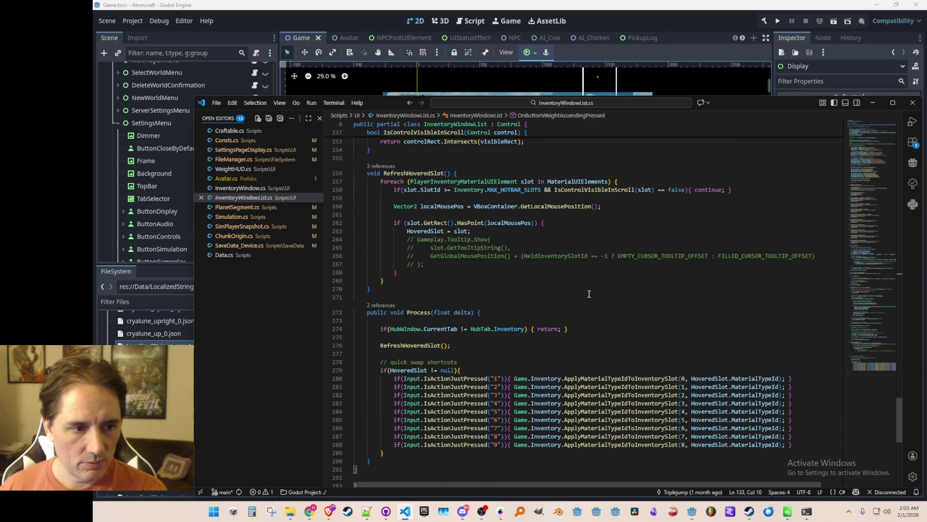
scroll(588, 293, "down", 5)
scroll(588, 294, "up", 20)
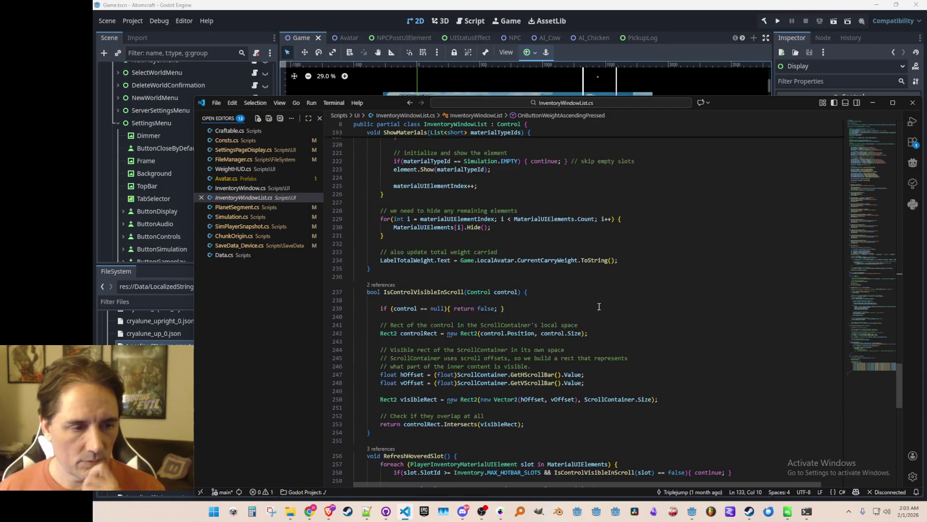
scroll(637, 288, "up", 4)
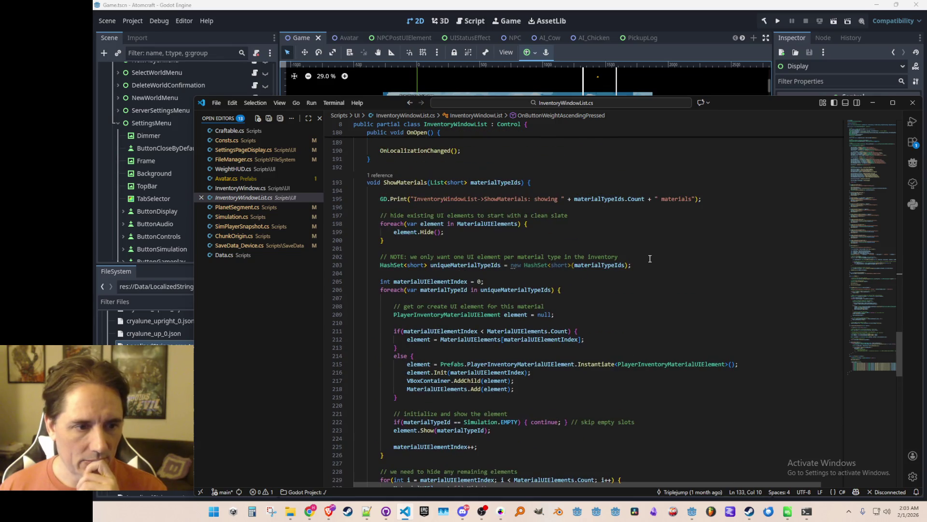
scroll(650, 259, "up", 8)
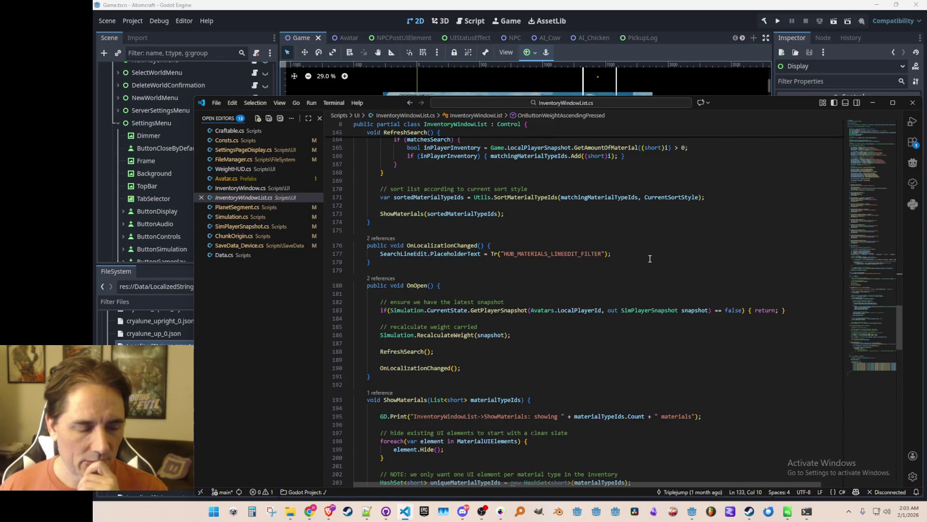
scroll(650, 259, "up", 5)
scroll(650, 259, "down", 3)
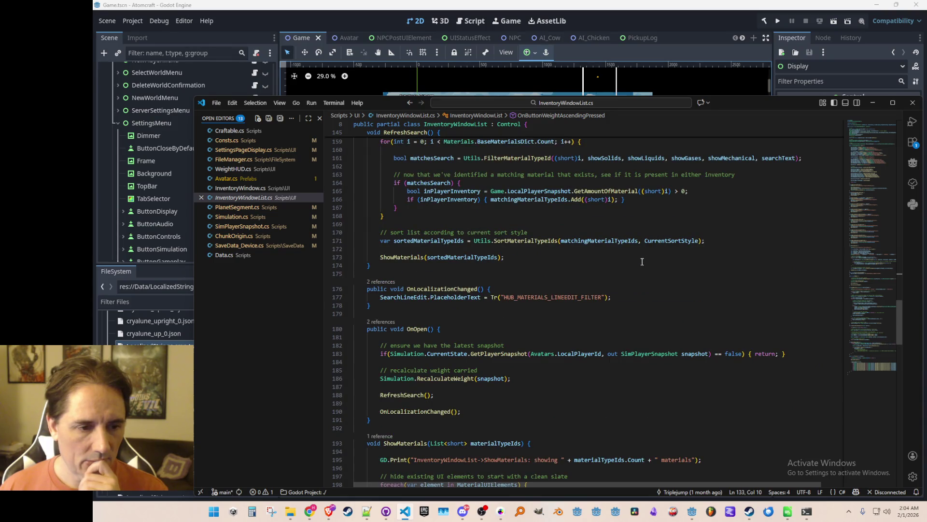
left_click(445, 379)
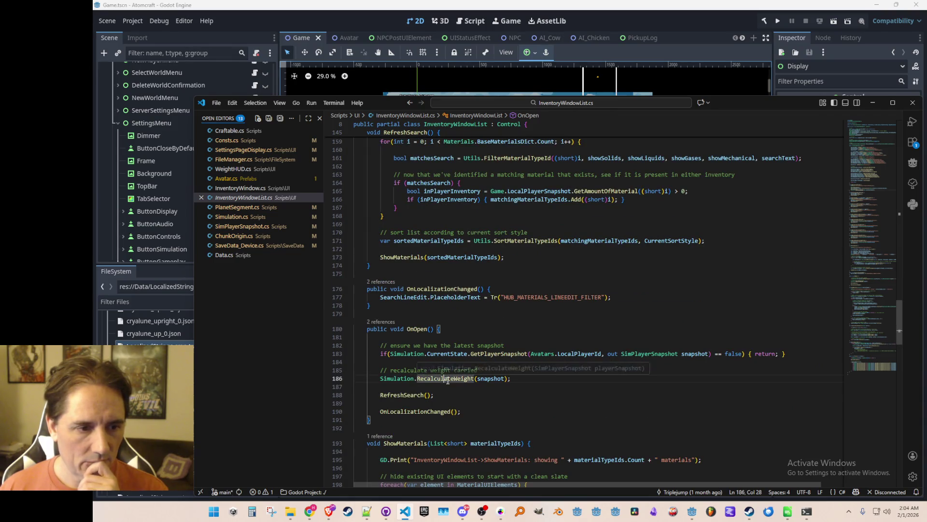
scroll(519, 372, "up", 4)
left_click(528, 341)
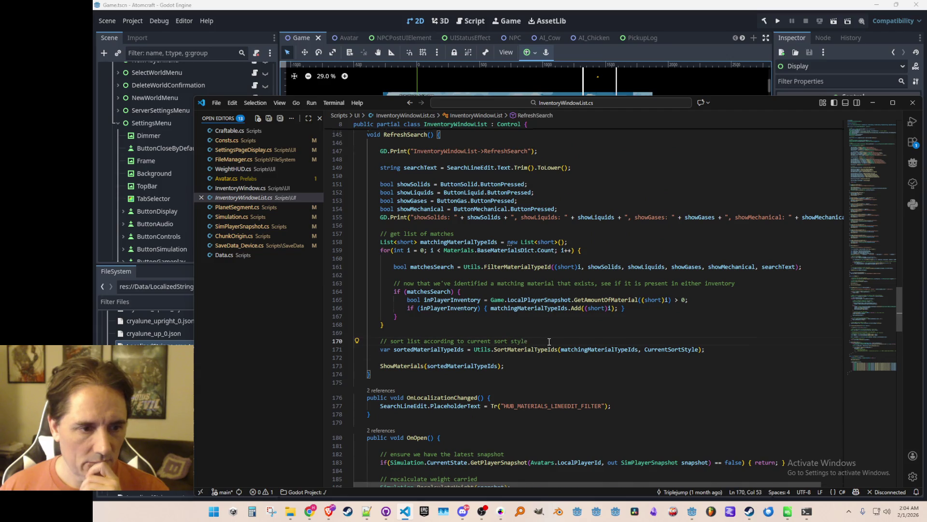
scroll(541, 348, "up", 2)
scroll(550, 339, "up", 3)
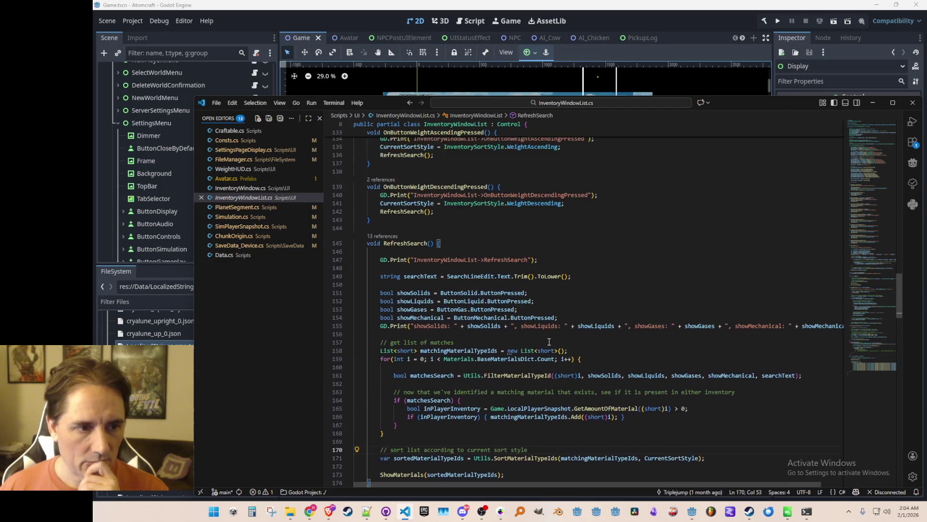
scroll(551, 336, "down", 3)
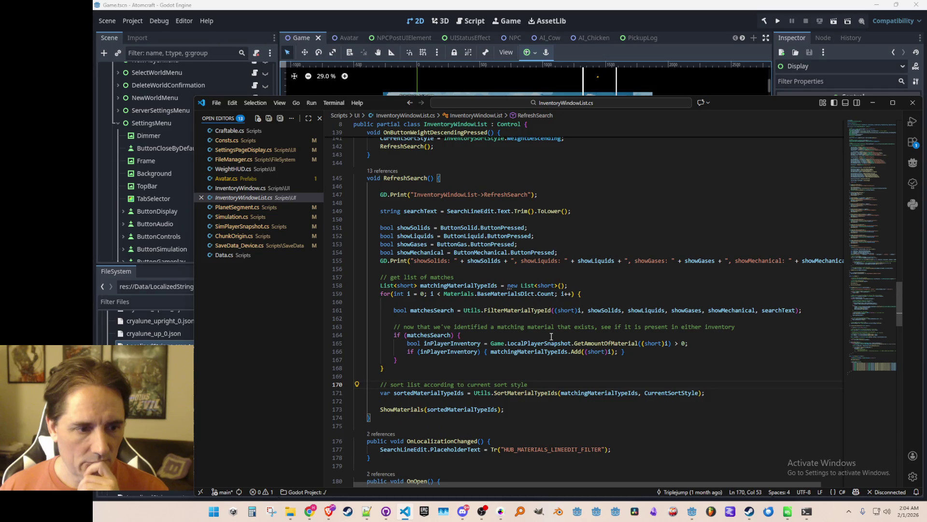
scroll(472, 327, "down", 4)
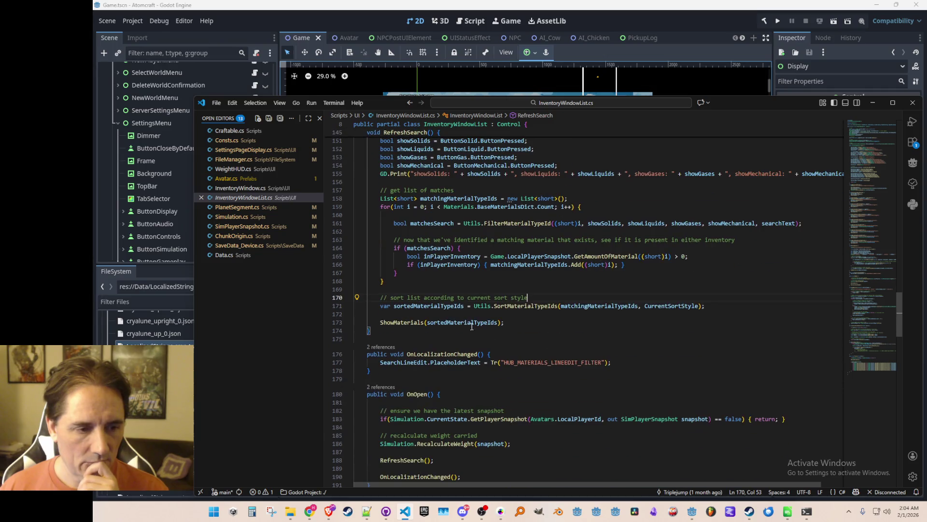
right_click(416, 324)
left_click(483, 211)
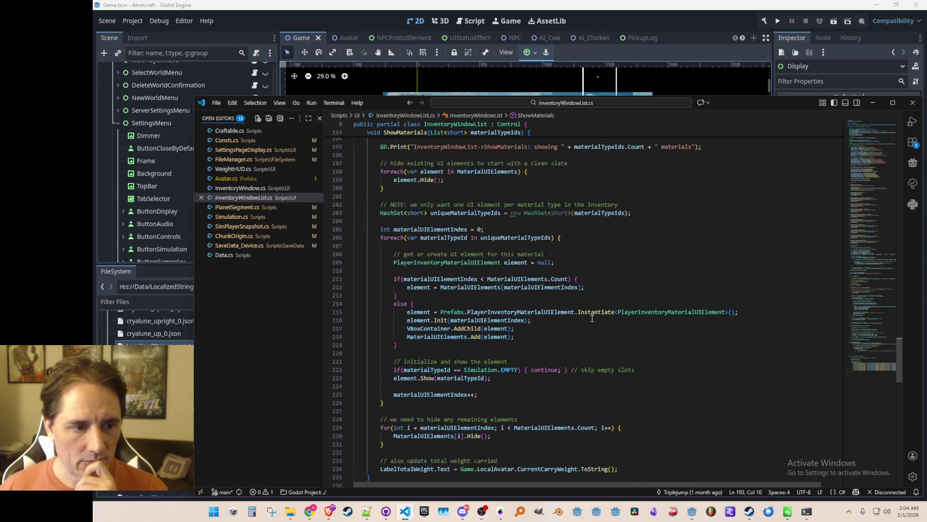
scroll(591, 319, "down", 1)
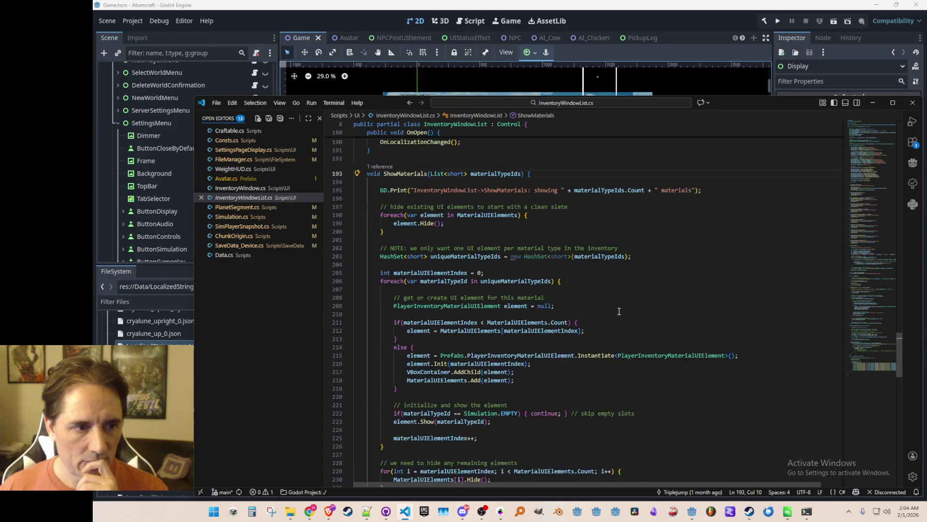
scroll(618, 311, "down", 1)
scroll(620, 311, "up", 3)
scroll(620, 311, "down", 5)
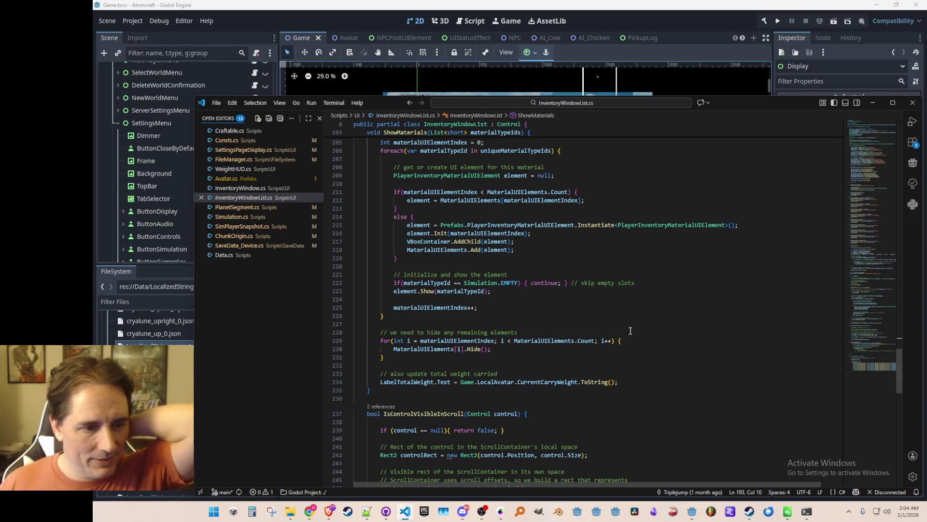
scroll(648, 295, "down", 5)
scroll(649, 295, "up", 6)
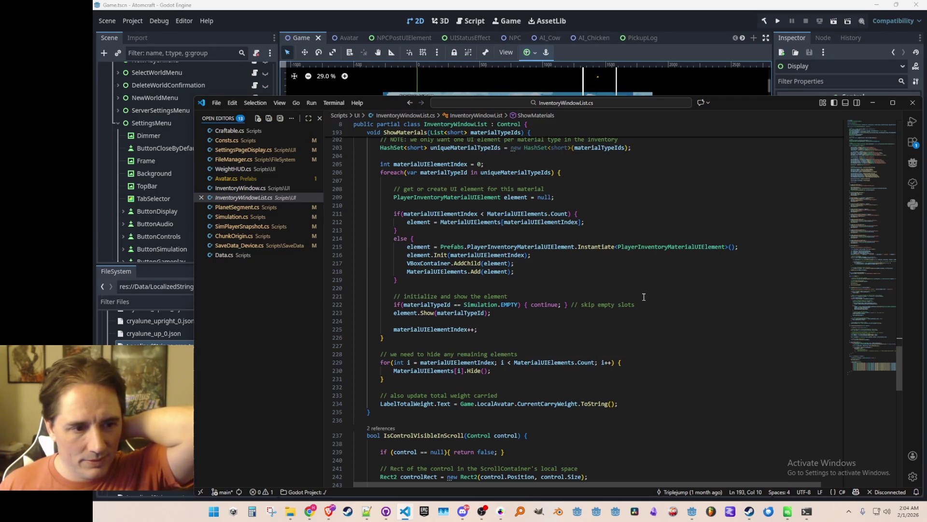
scroll(644, 297, "up", 3)
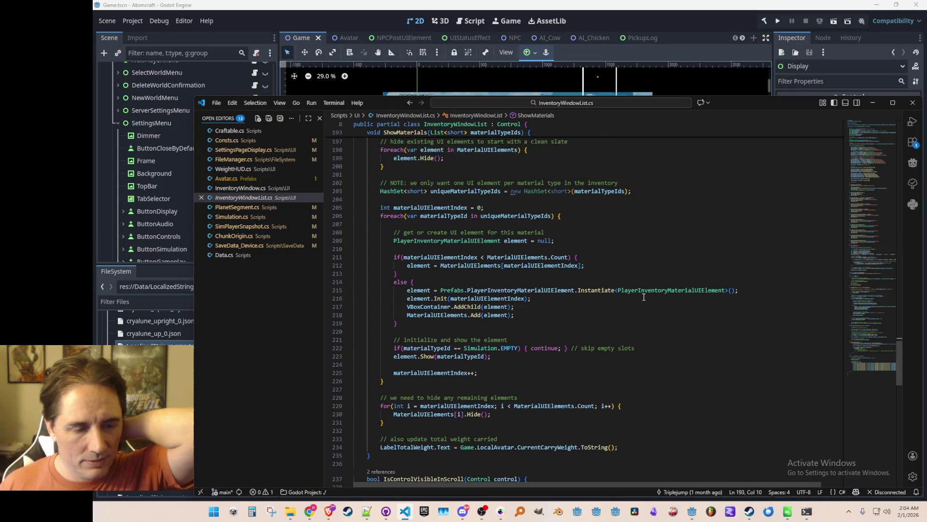
scroll(642, 297, "up", 2)
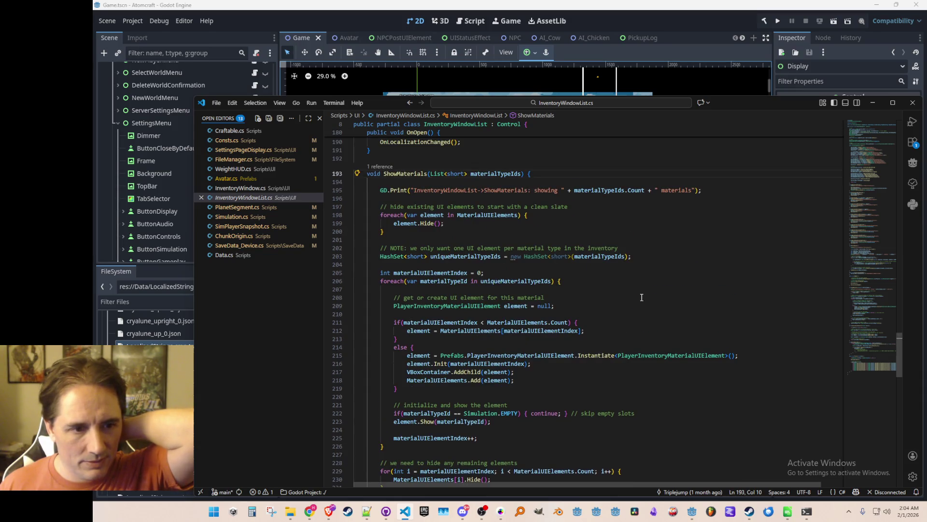
scroll(642, 297, "up", 1)
scroll(535, 303, "up", 1)
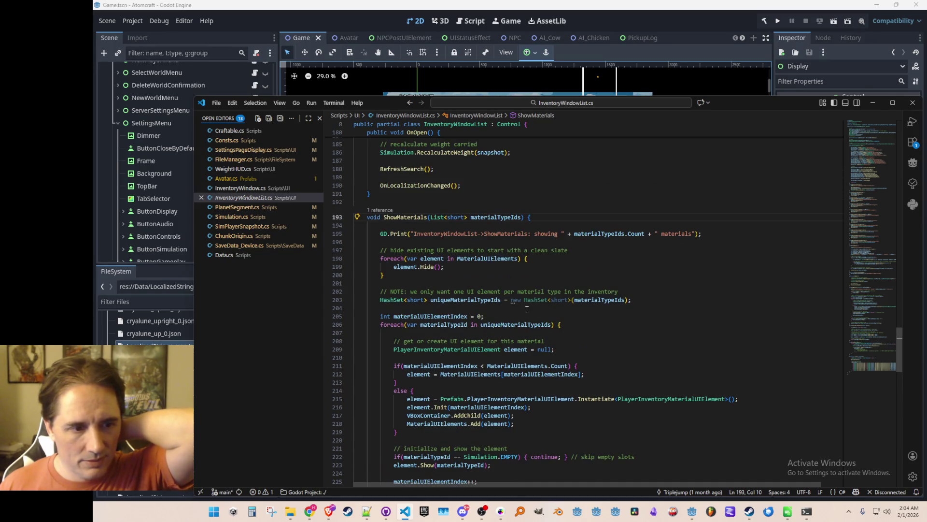
scroll(527, 309, "up", 15)
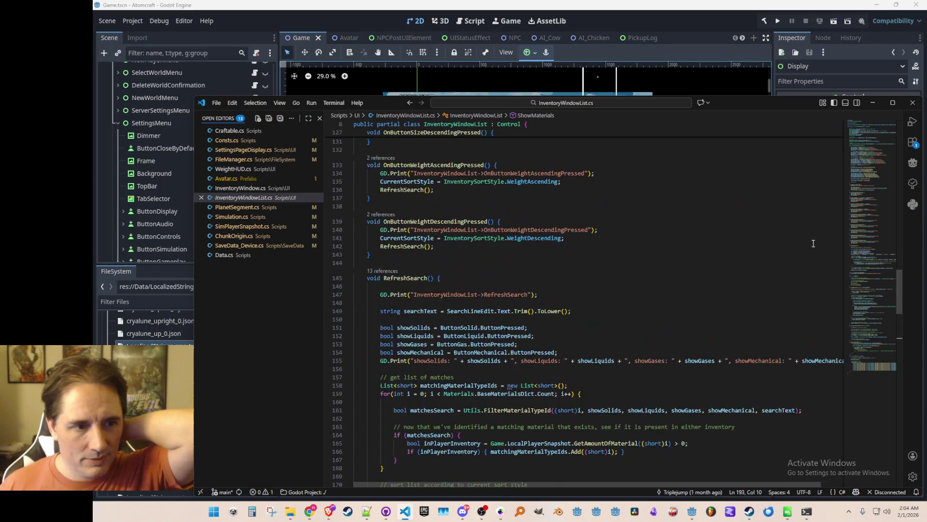
scroll(865, 243, "up", 6)
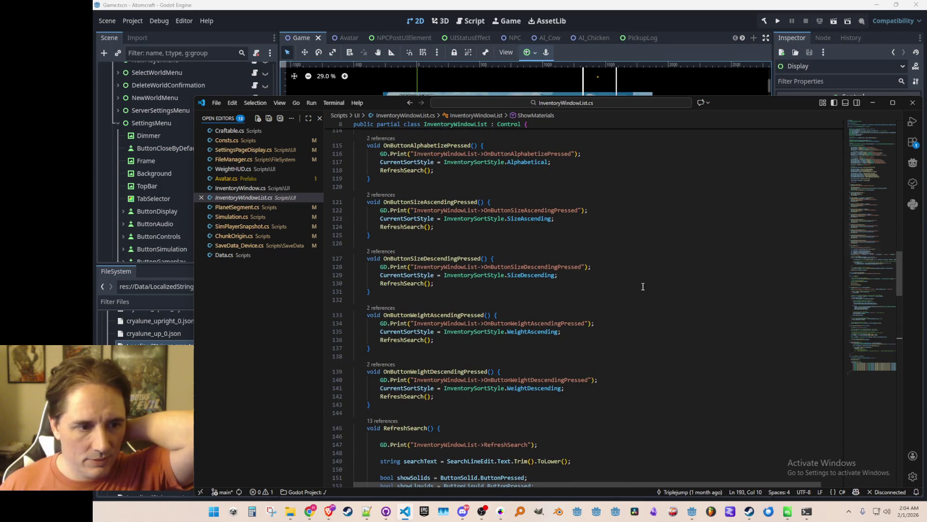
scroll(539, 317, "down", 2)
left_click(421, 288)
right_click(420, 288)
left_click(409, 297)
scroll(426, 276, "down", 5)
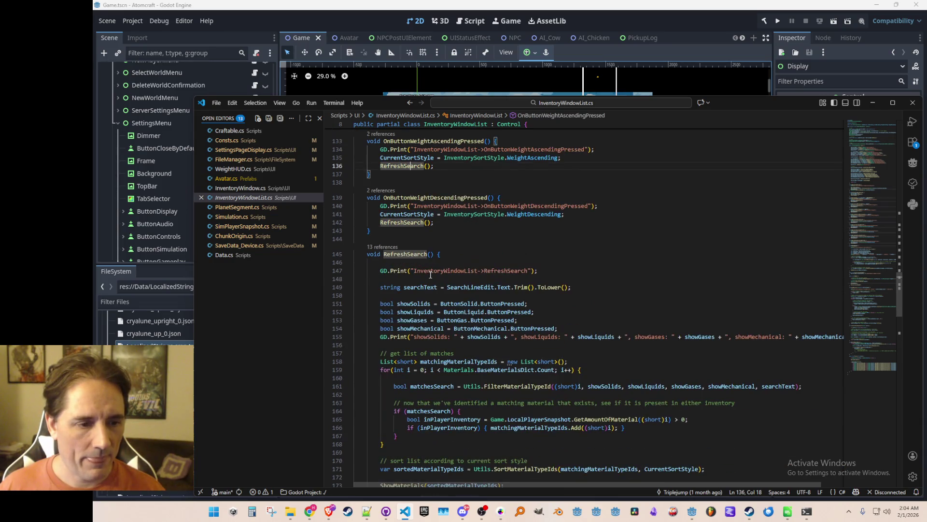
scroll(427, 277, "up", 1)
double_click(414, 182)
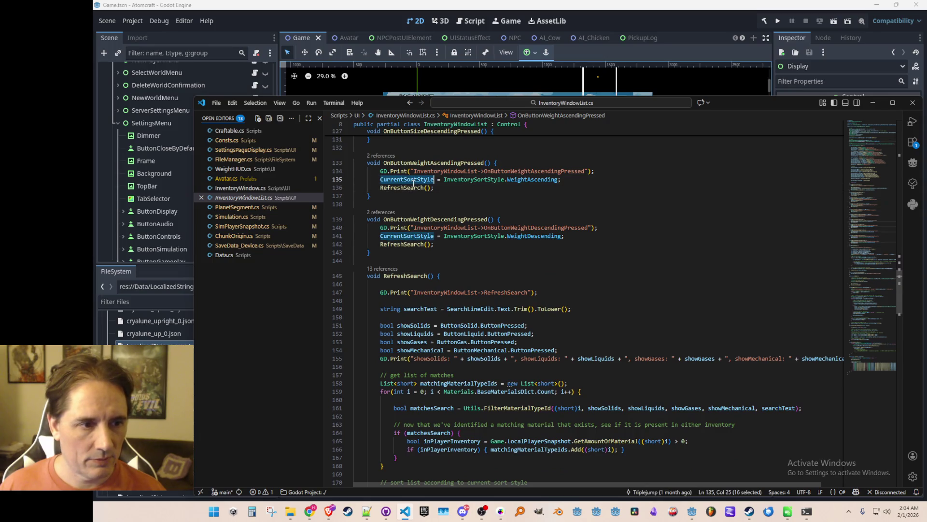
key("ctrl+f")
key("Return")
key("Return")
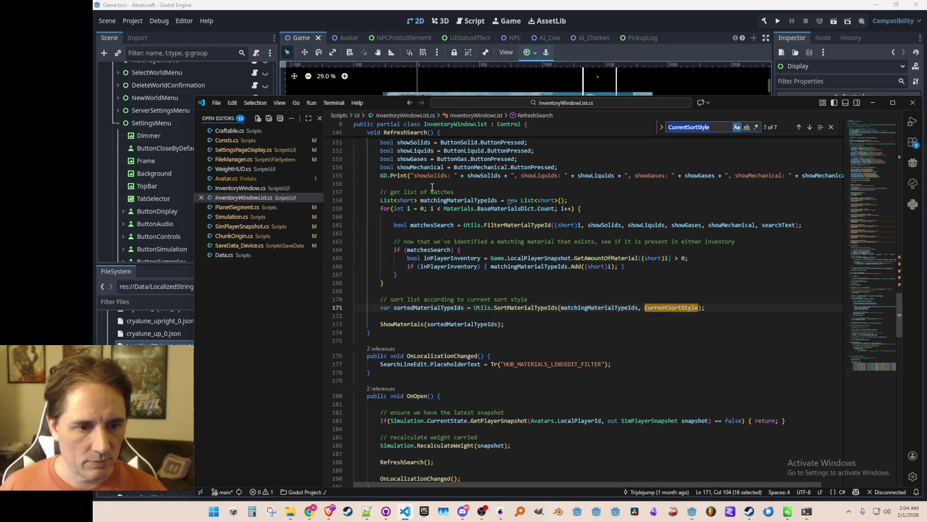
scroll(432, 187, "down", 5)
key("Escape")
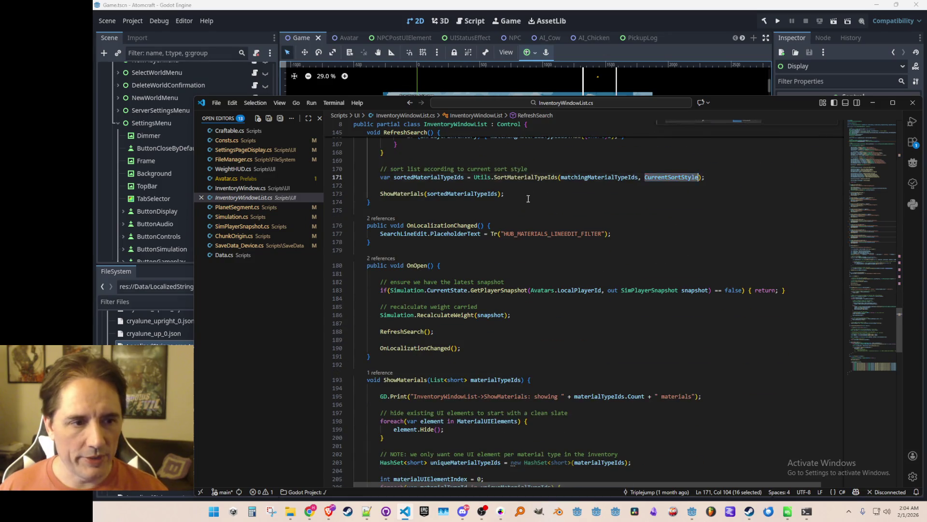
scroll(515, 167, "up", 2)
left_click(529, 222)
- Go to the SortMaterialTypeIds definition in Utils.cs and select the SortByAscendingWeight call
right_click(529, 222)
left_click(545, 208)
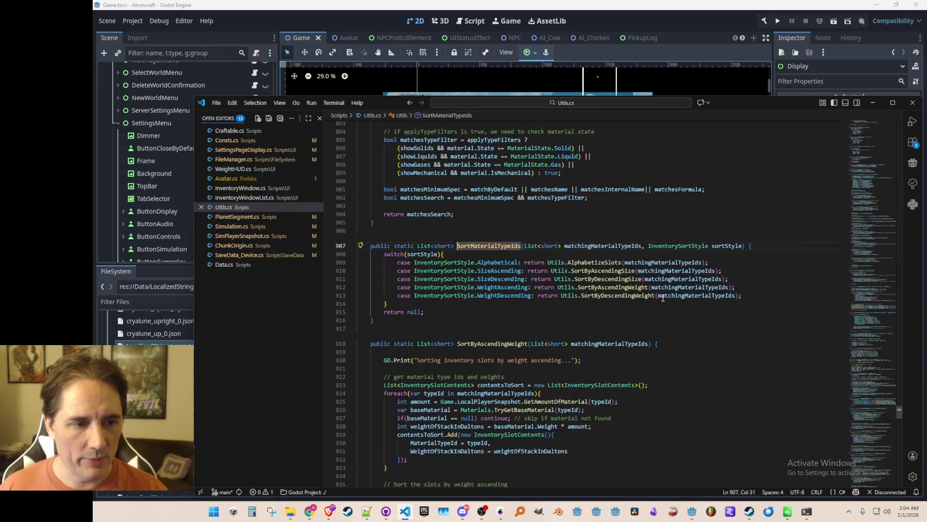
left_click(624, 289)
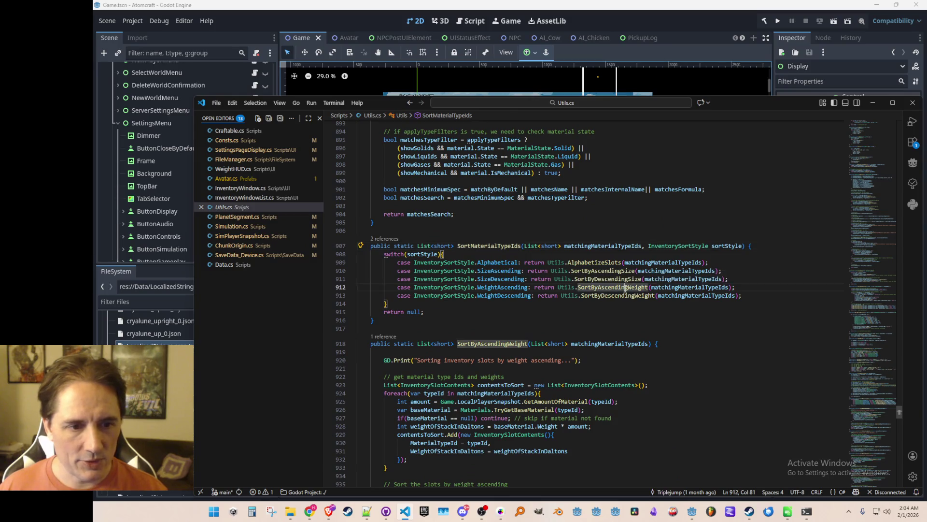
right_click(624, 289)
- Highlight weightOfStackInDaltons in SortByAscendingWeight and place the cursor on amount in line 928
scroll(617, 307, "down", 4)
scroll(618, 307, "down", 3)
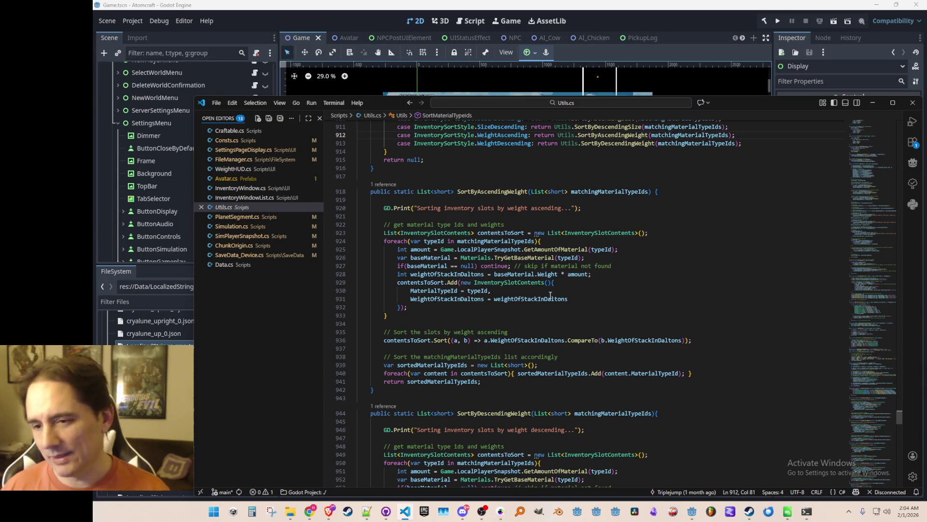
scroll(599, 282, "down", 1)
scroll(608, 279, "up", 1)
double_click(447, 274)
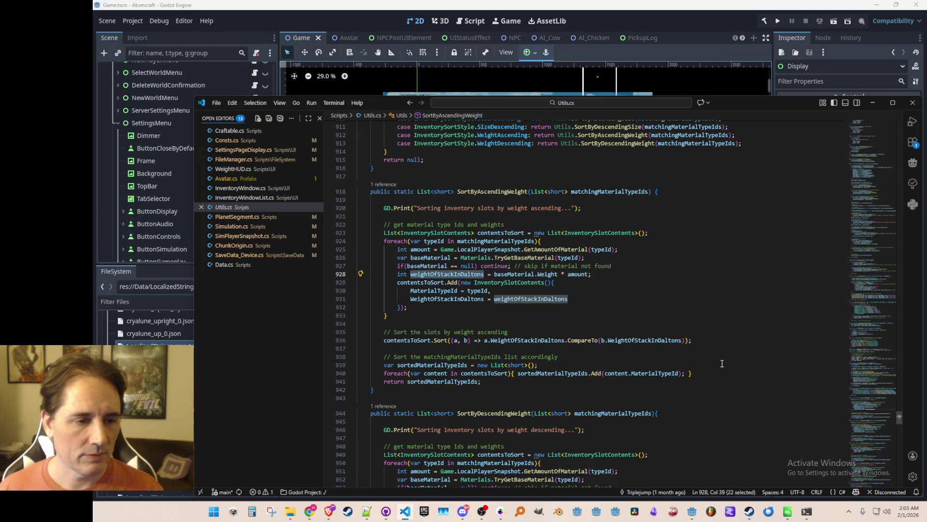
key("End")
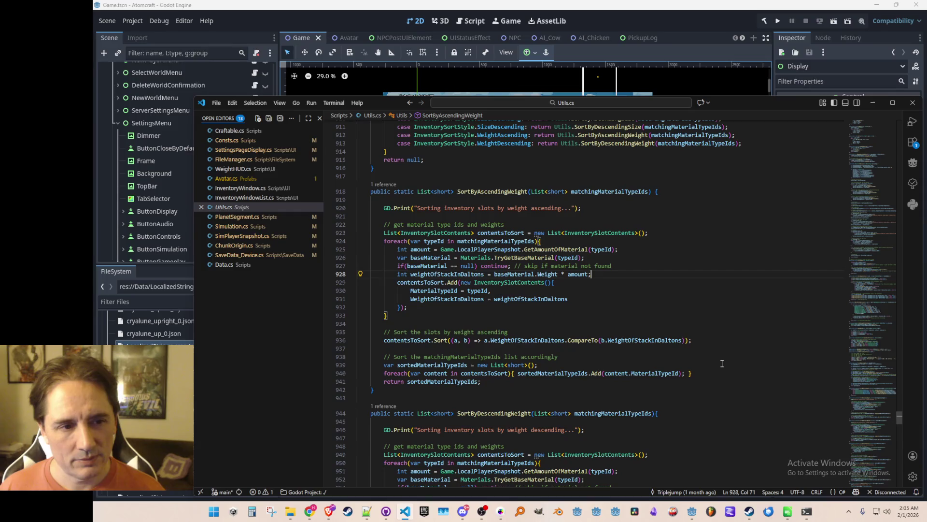
key("Left")
key("Left")
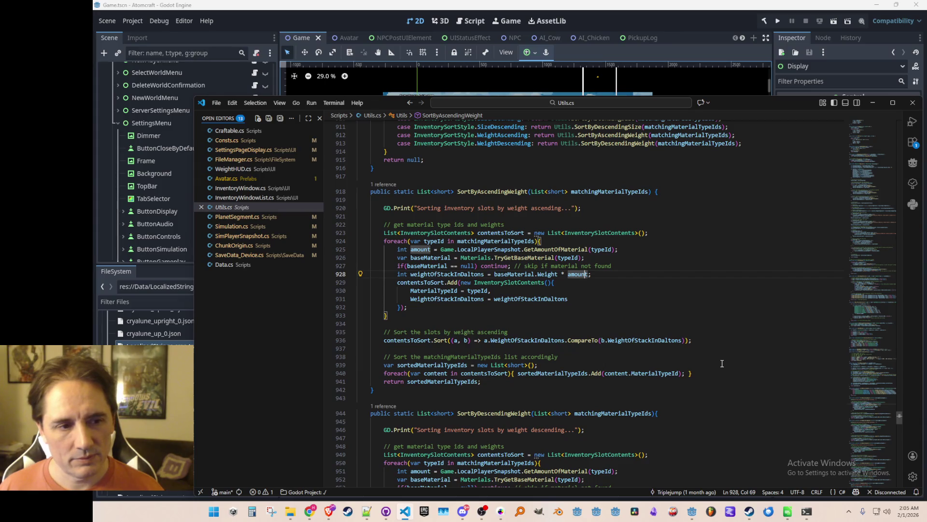
- Try a new line after line 928, save Utils.cs, and recall the negative-weight guard suggestion
key("Return")
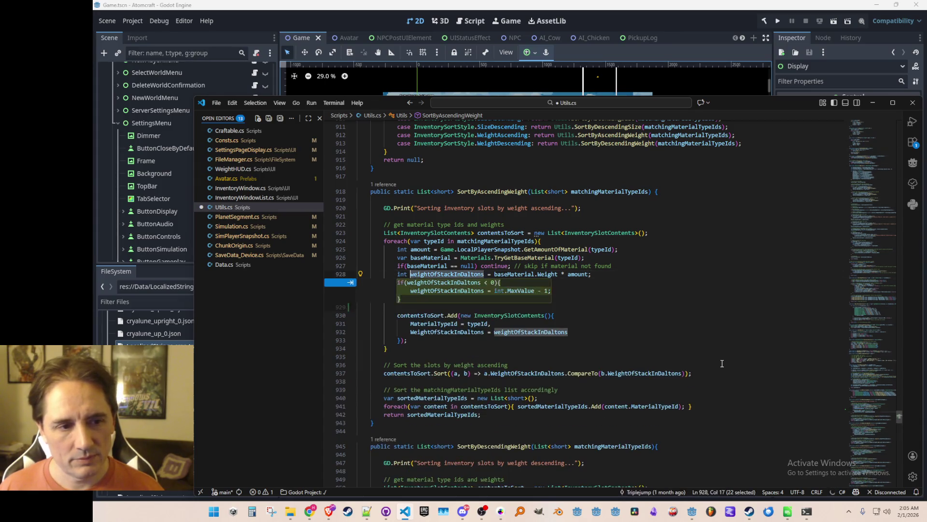
key("Escape")
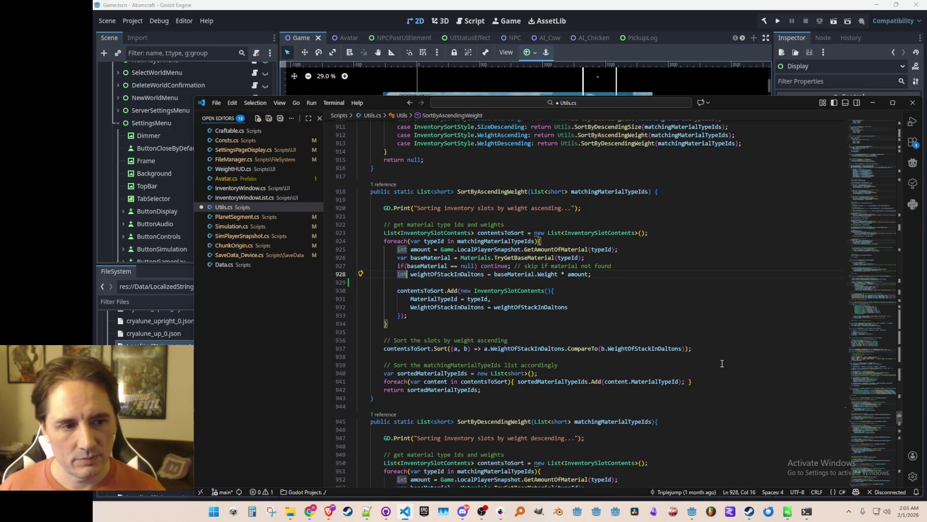
key("ctrl+Return")
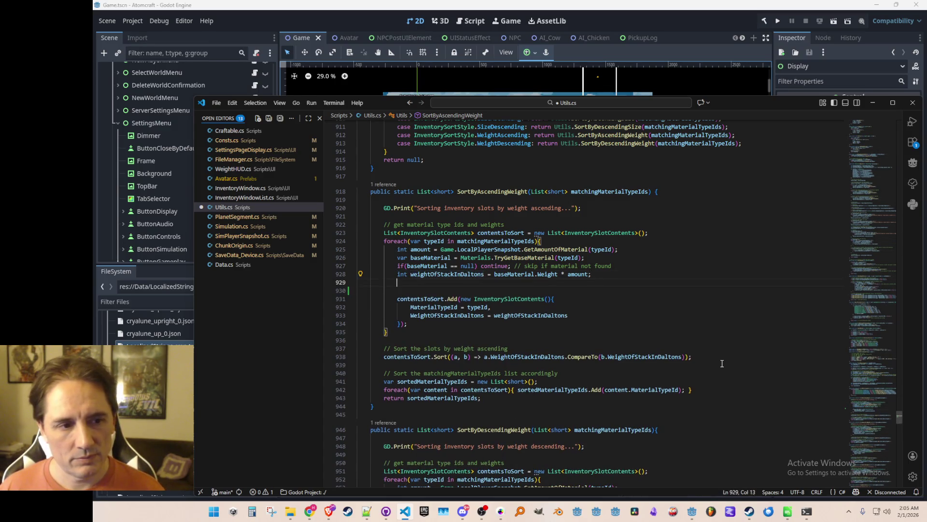
type("if")
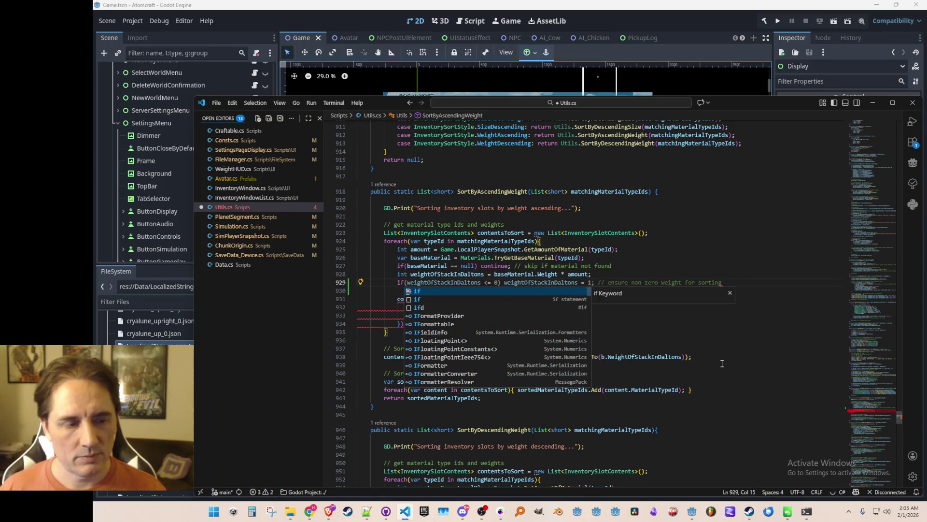
key("ctrl+BackSpace")
key("ctrl+BackSpace")
key("Delete")
key("ctrl+s")
key("Left")
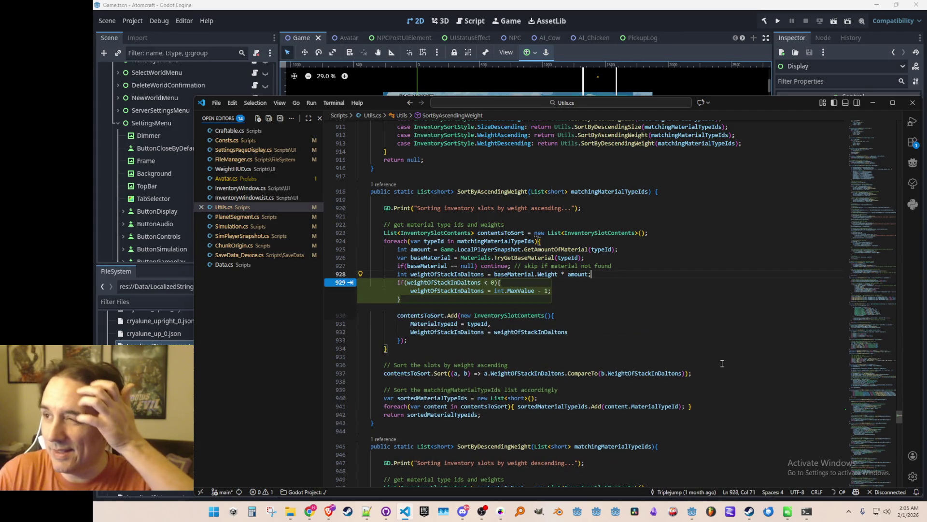
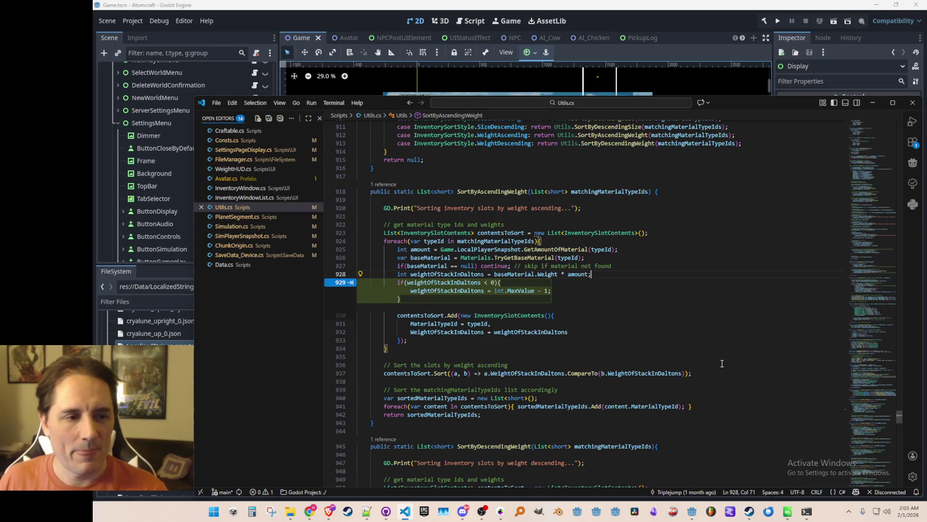
- Add an if (weightOfStackInDaltons < 0) block that sets the weight to int.MaxValue
key("Escape")
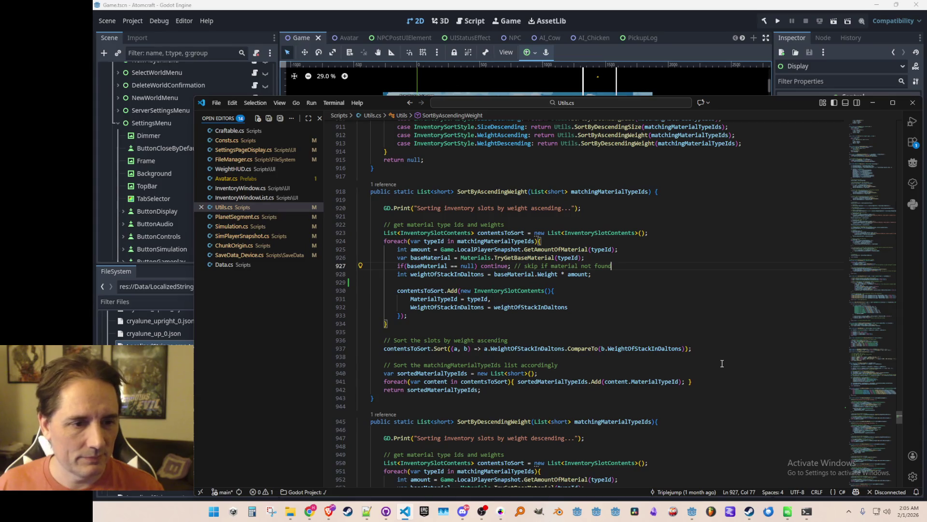
key("Return")
type("if")
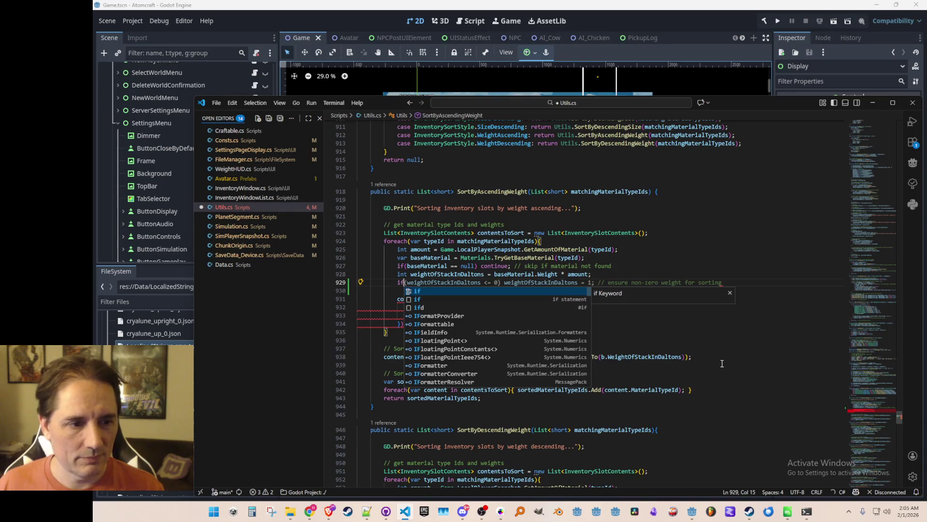
type("(w")
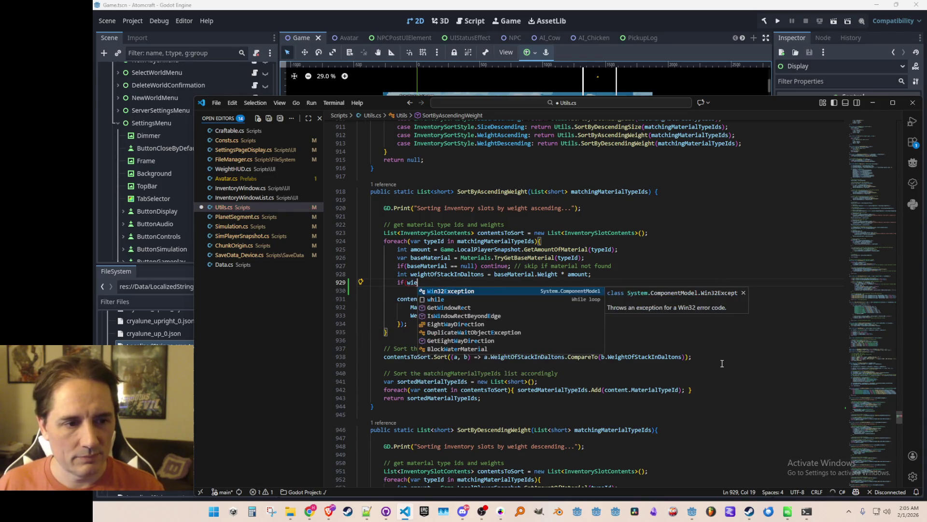
key("Escape")
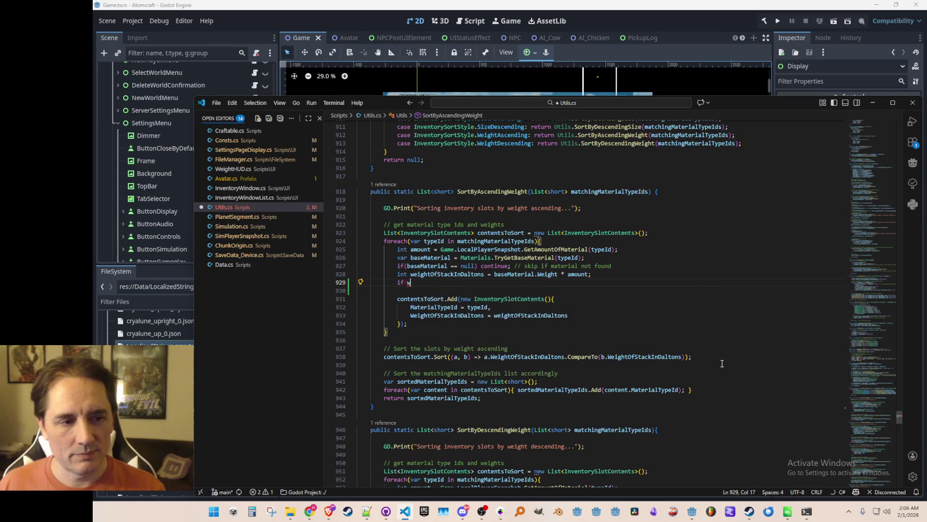
key("BackSpace")
key("BackSpace")
key("BackSpace")
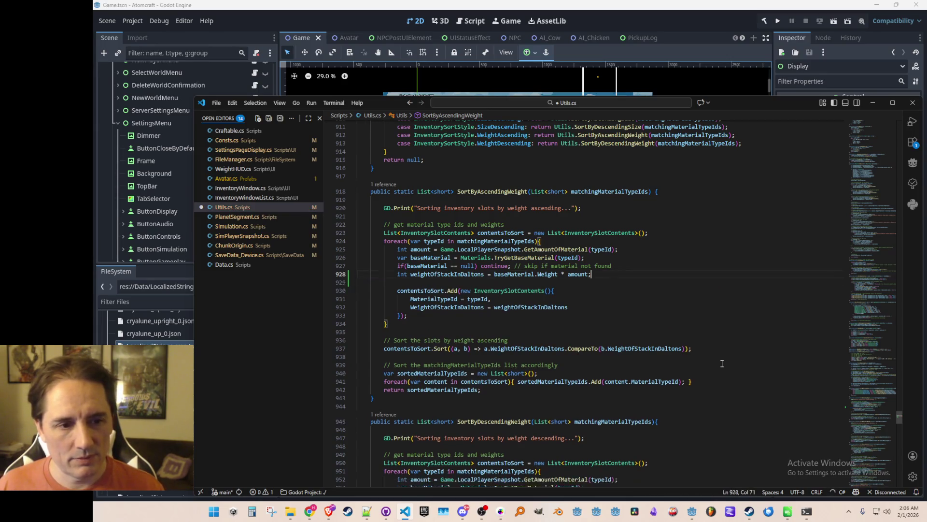
type("if")
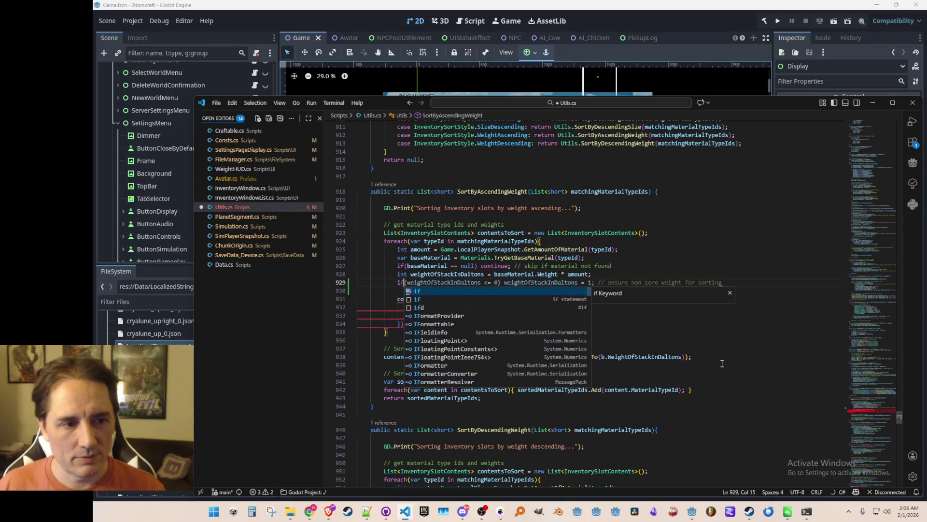
type("(we")
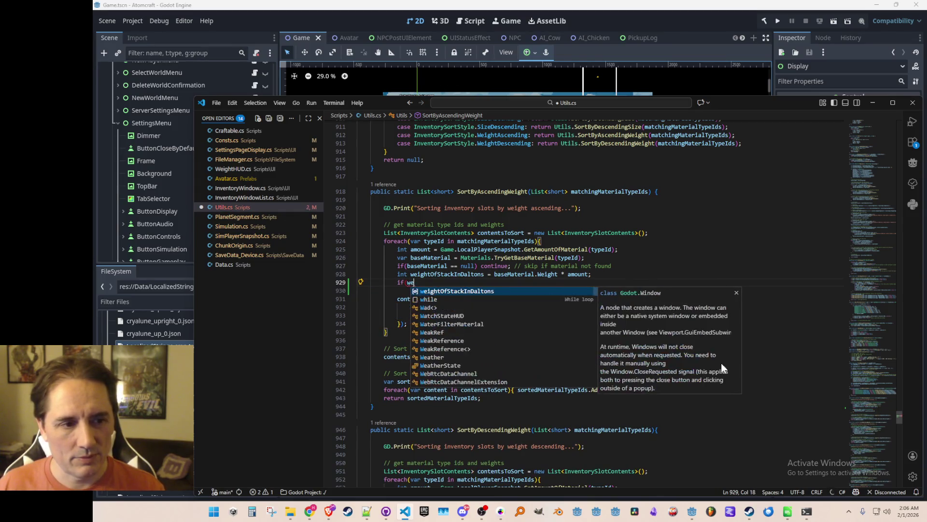
key("Tab")
type("<")
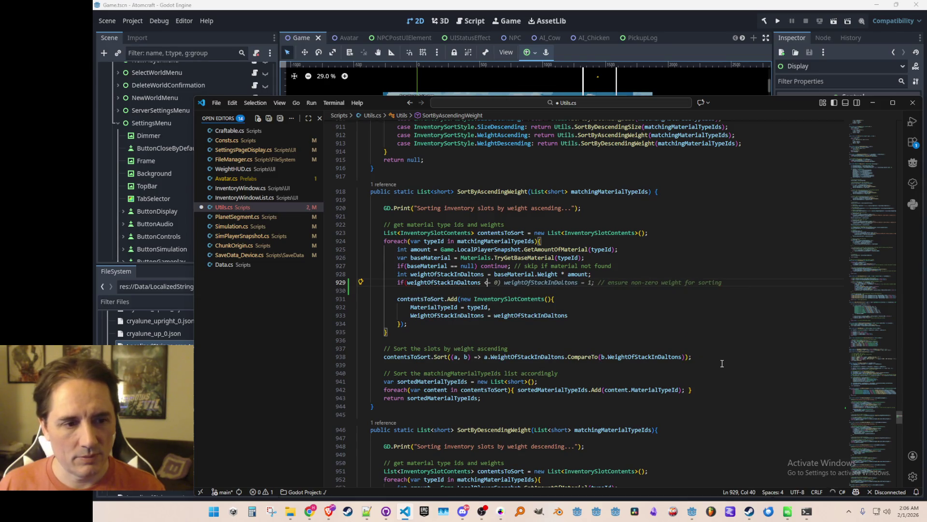
type(" 0){")
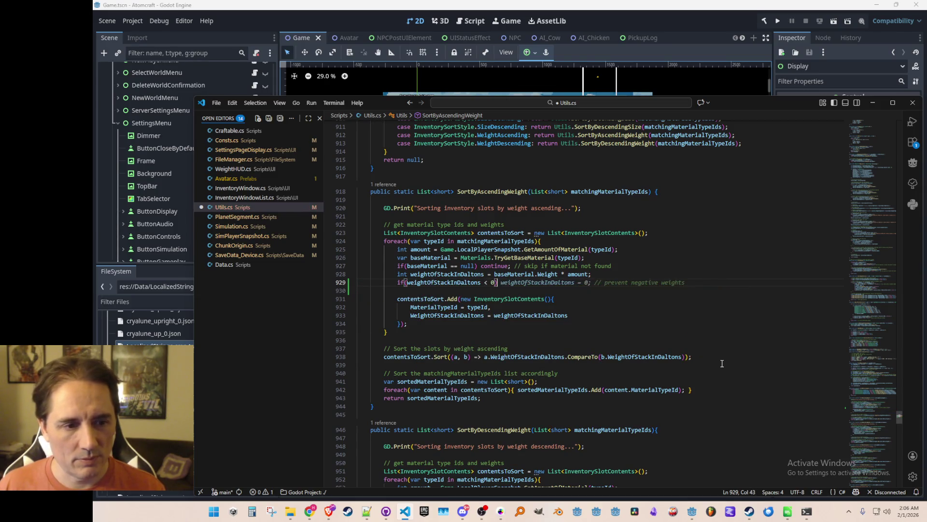
key("Return")
key("Return")
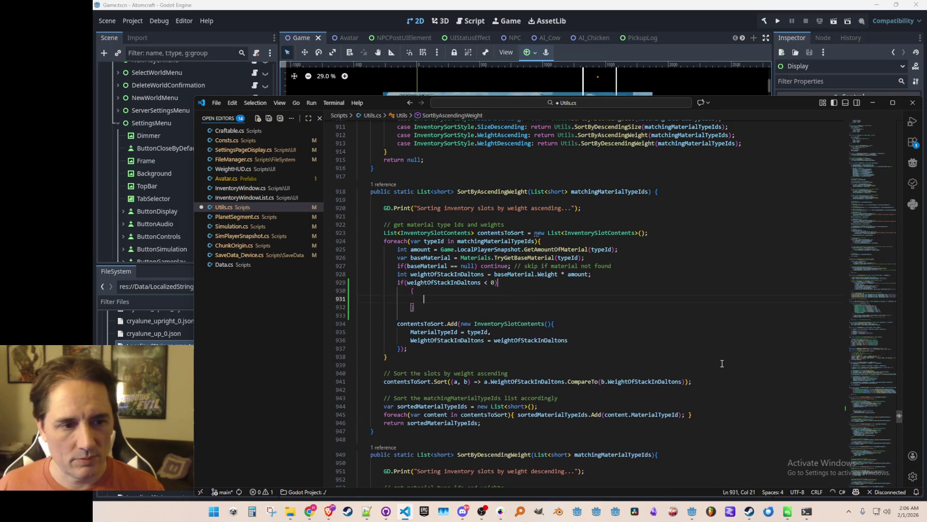
key("BackSpace")
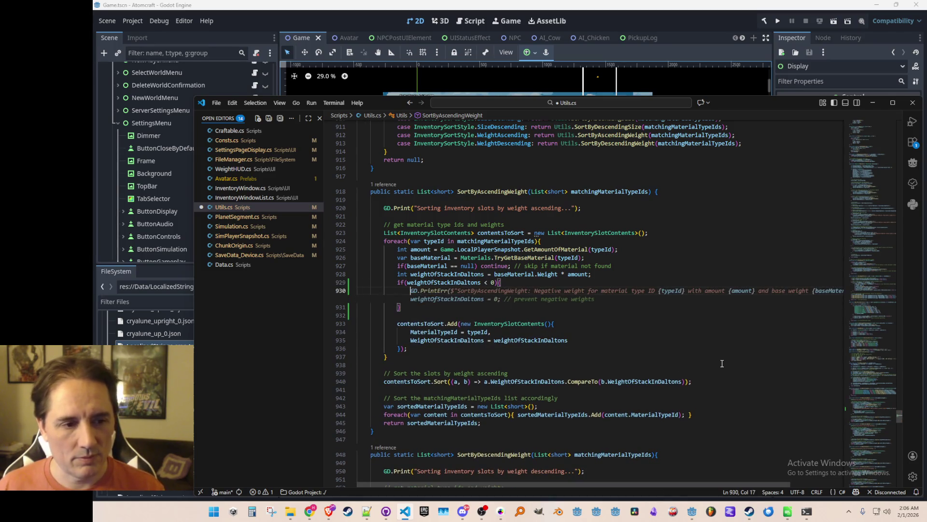
key("Tab")
type("= ")
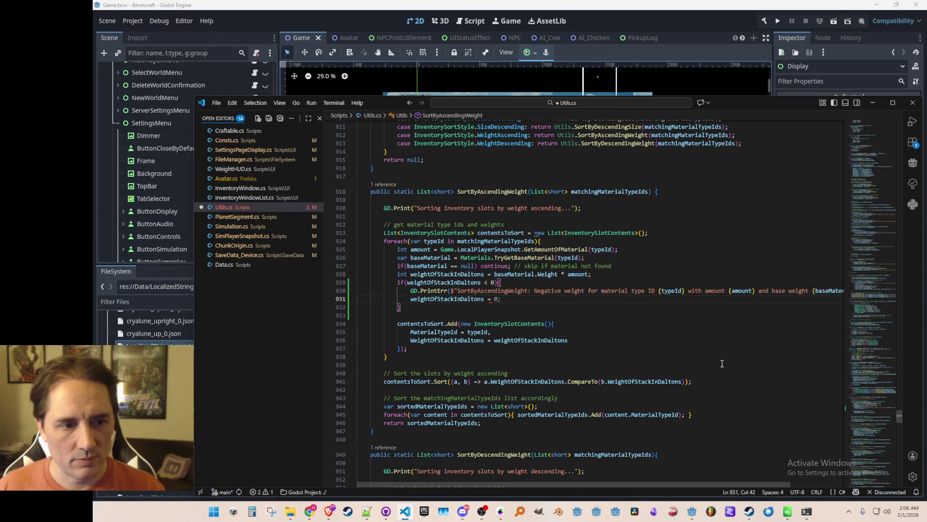
type("int.MaxValue")
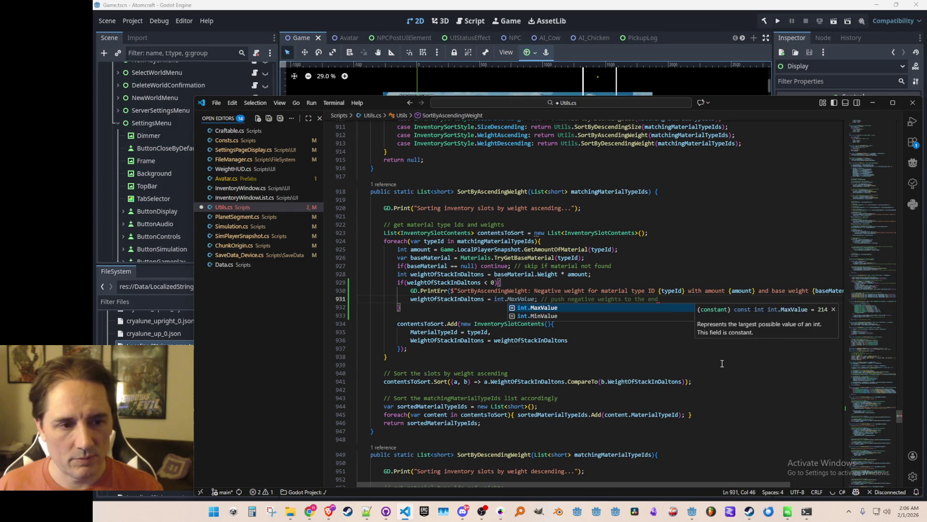
key("Tab")
- Delete the GD.PrintErr logging line from the new if block
key("Up")
key("ctrl+l")
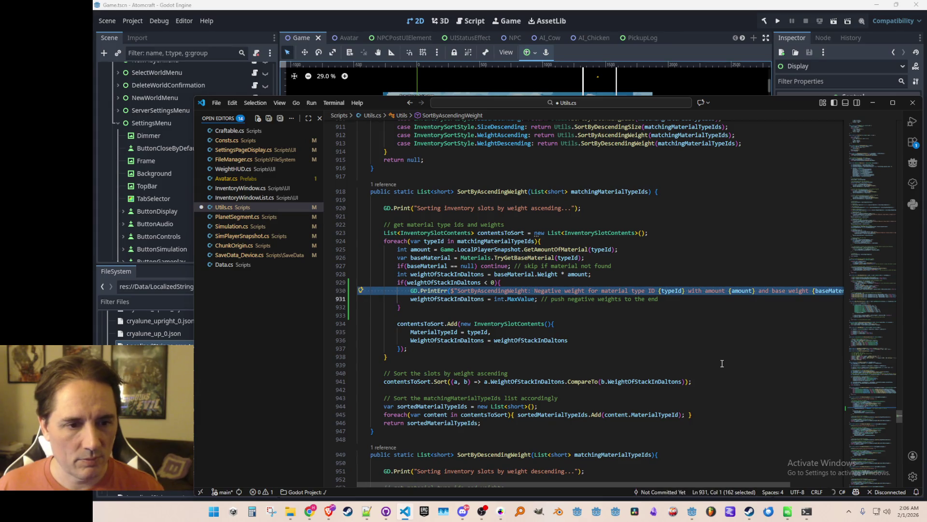
key("Delete")
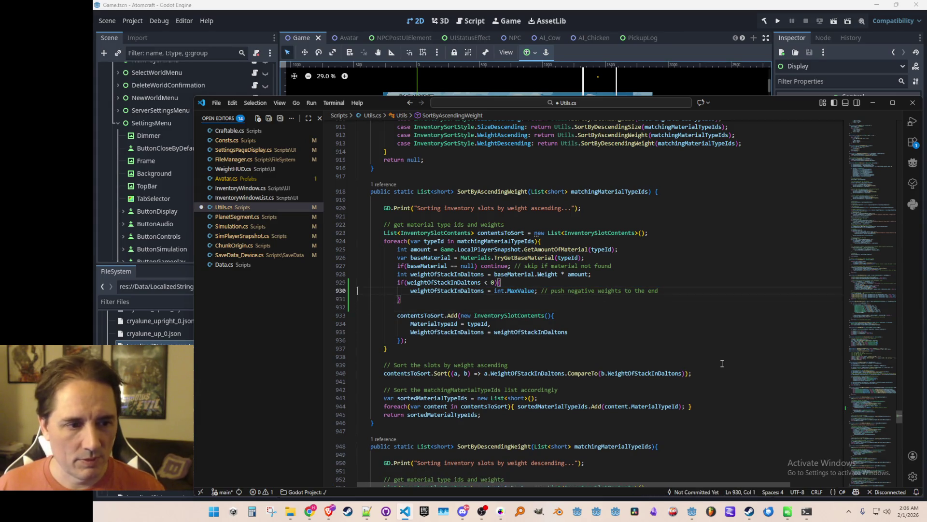
key("Down")
key("Down")
key("Down")
scroll(731, 339, "down", 1)
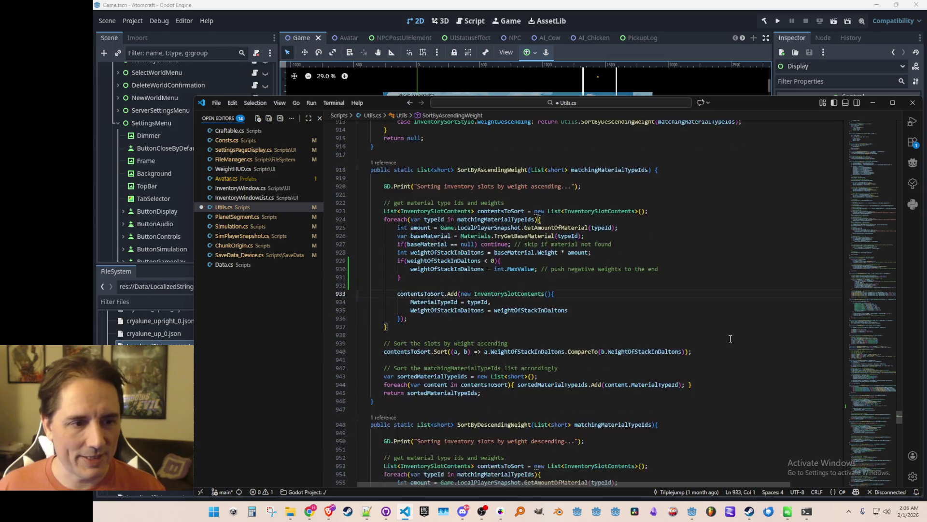
scroll(730, 339, "down", 8)
- Add the negative-weight if block to SortByDescendingWeight, save Utils.cs, and run the project from Godot
left_click(727, 311)
key("Return")
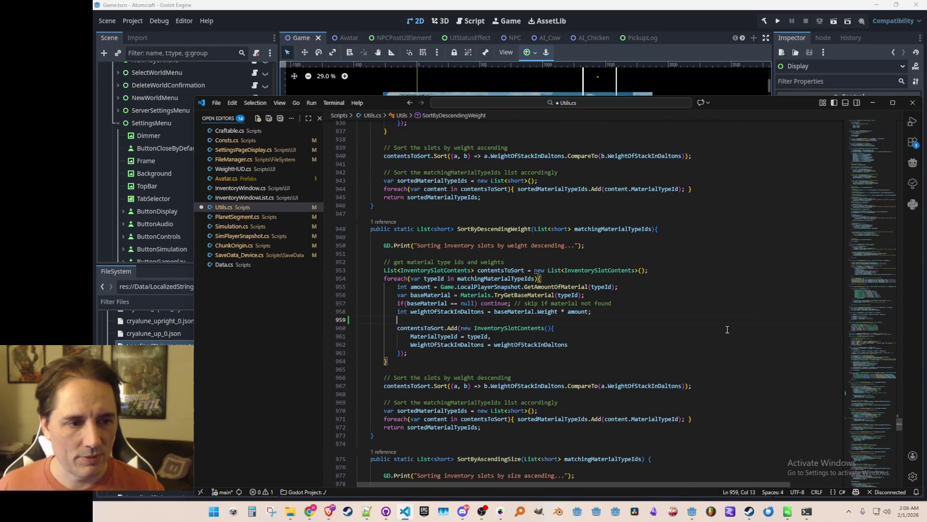
key("Tab")
key("ctrl+s")
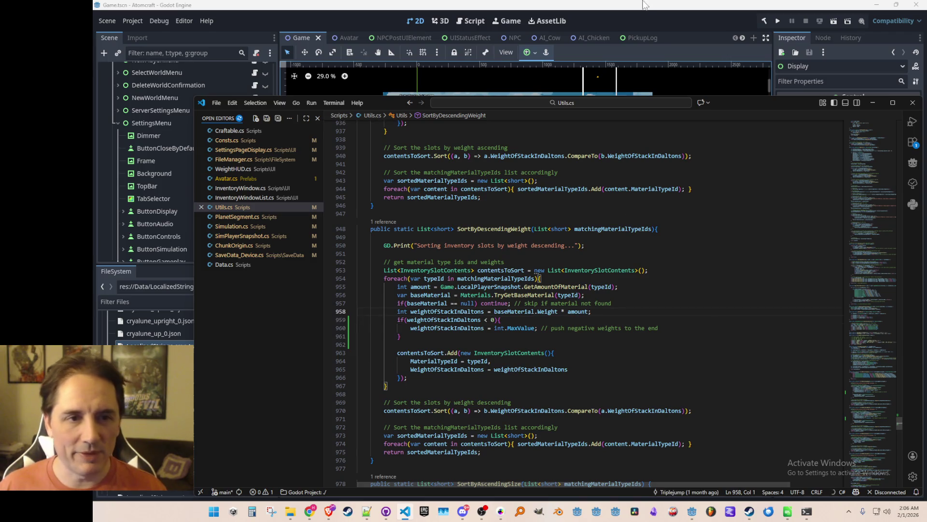
left_click(711, 17)
left_click(775, 19)
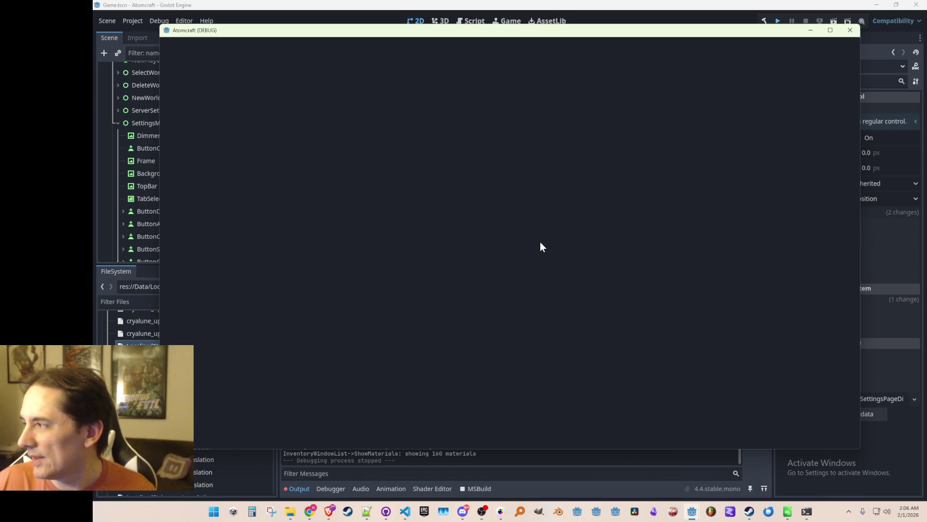
- Relaunch with F5, load a saved profile's single-player world, and select only Pentlandite Powder
left_click(850, 30)
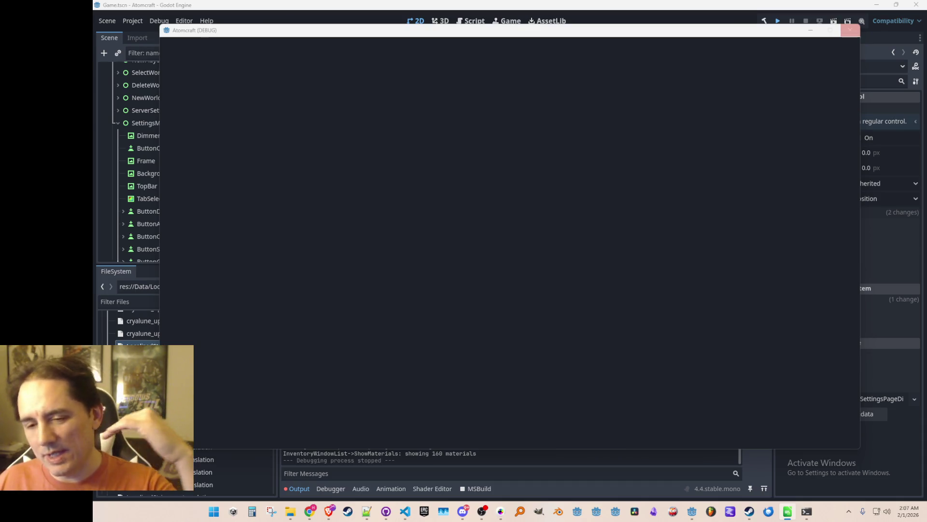
key("F5")
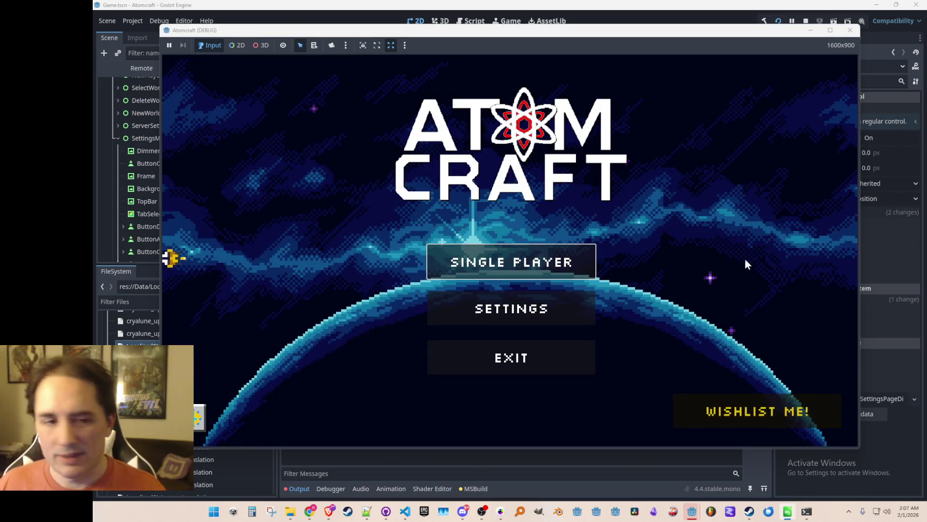
left_click(593, 264)
scroll(555, 235, "down", 5)
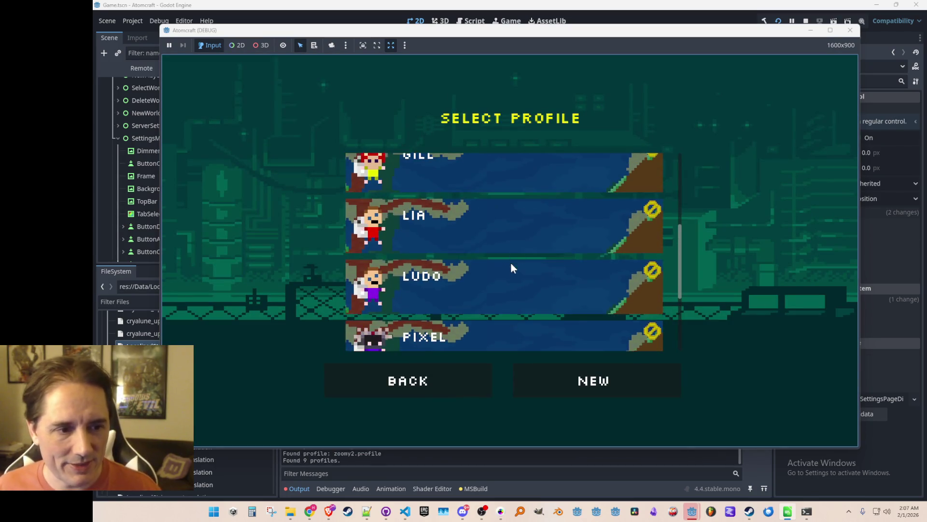
left_click(511, 265)
left_click(533, 255)
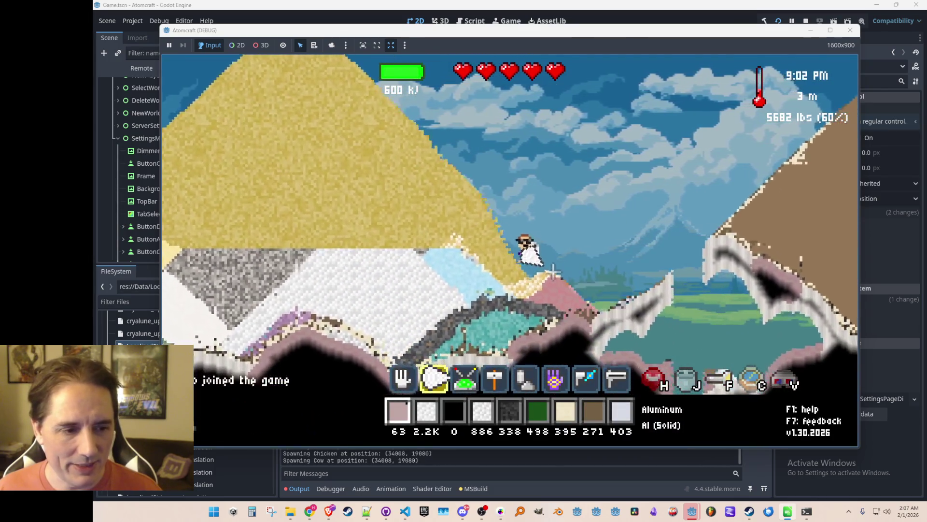
middle_click(367, 179)
- Collect the Pentlandite Powder pile and sort the inventory by weight, heaviest first
key("6")
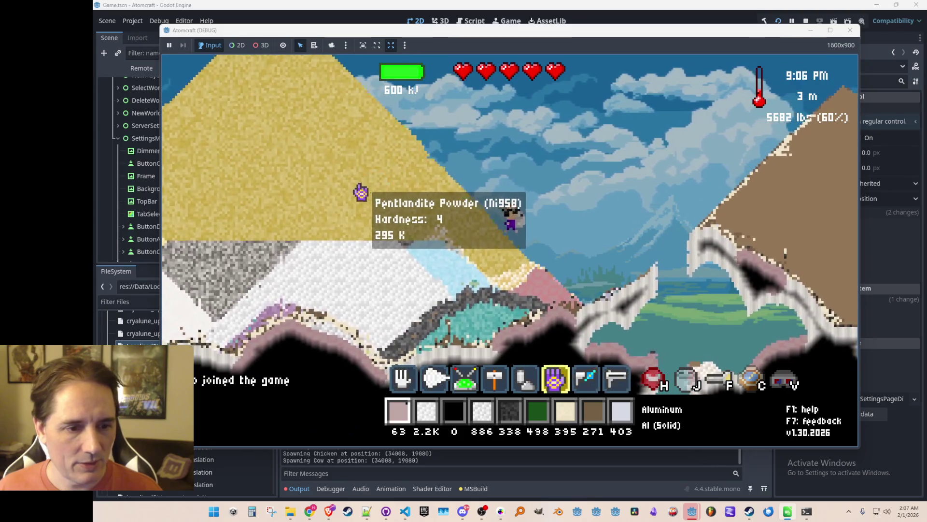
left_click(361, 184)
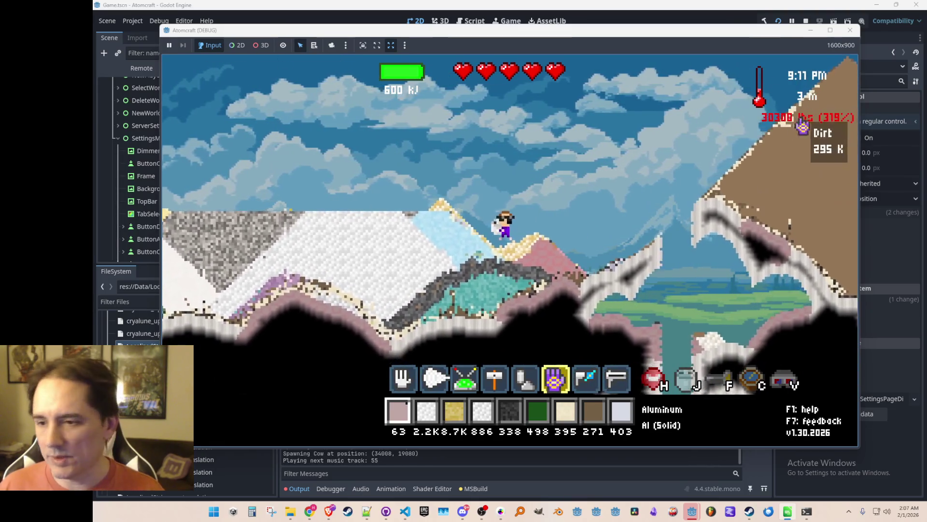
key("j")
left_click(732, 257)
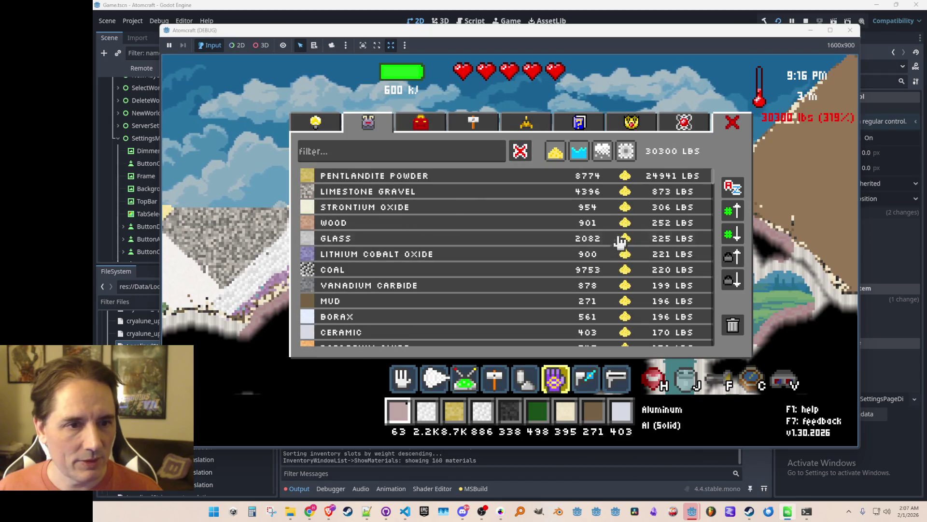
scroll(683, 183, "down", 10)
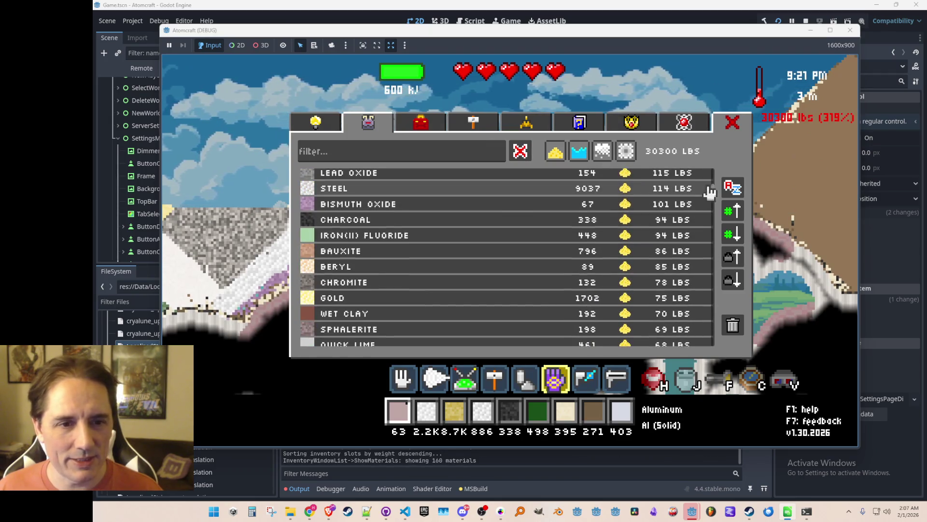
mouse_move(714, 191)
left_mouse_down()
mouse_move(714, 356)
mouse_move(710, 172)
left_mouse_up()
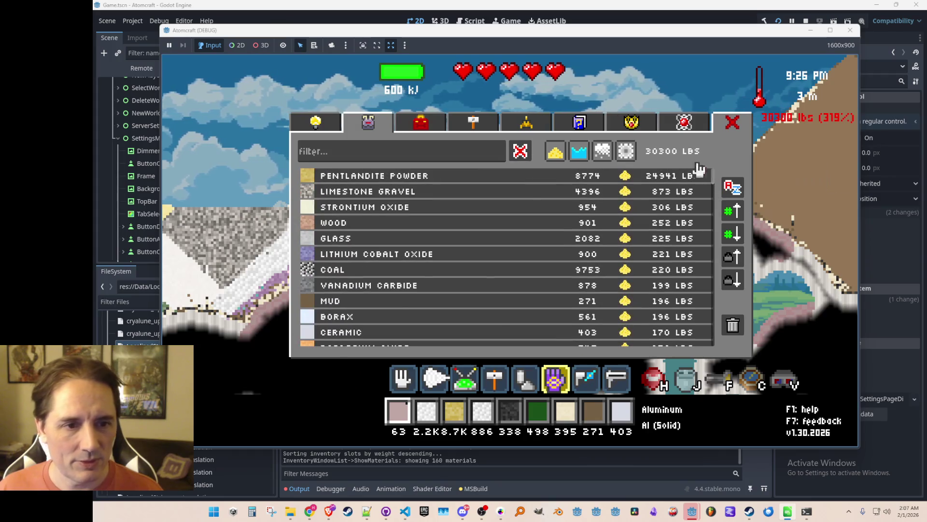
key("Escape")
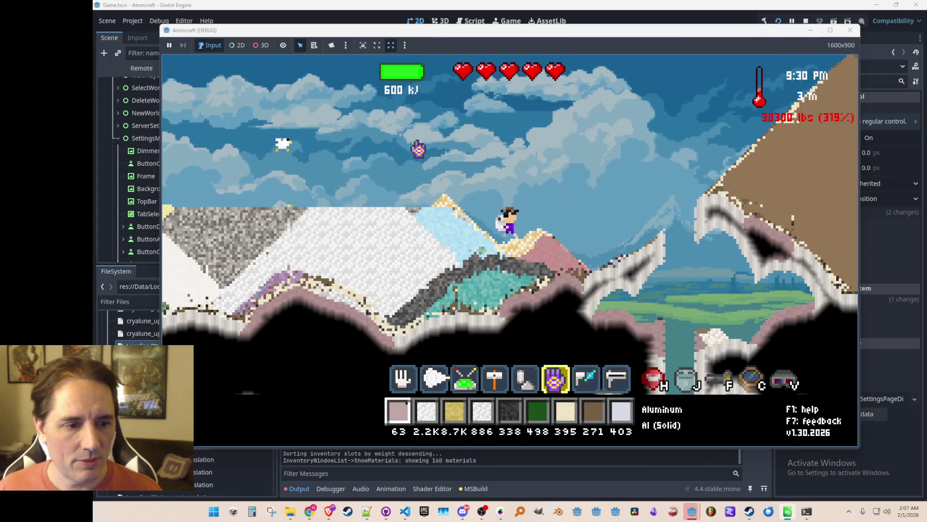
- Pour out the Pentlandite Powder, dig a path through it, place nickel on the slope, and stop the run
key("5")
key("3")
left_click(309, 99)
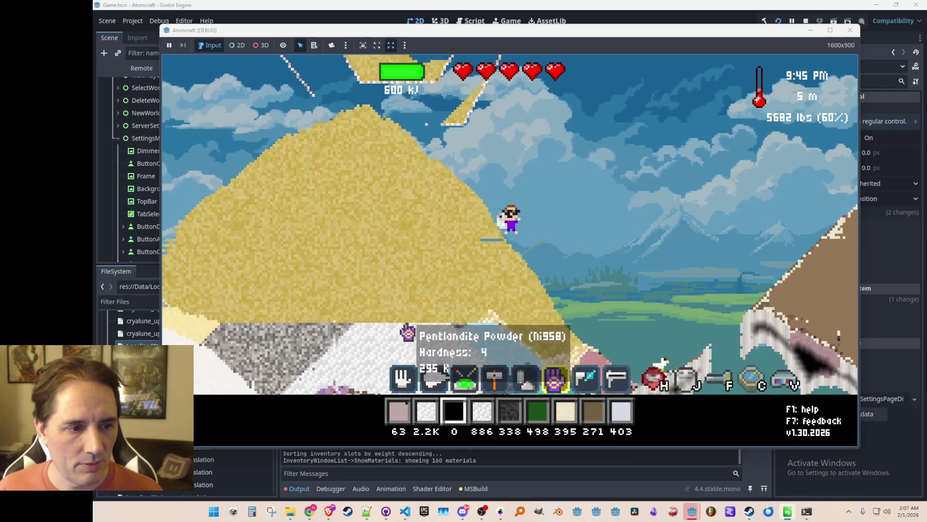
mouse_move(366, 292)
left_mouse_down()
mouse_move(343, 296)
mouse_move(338, 209)
mouse_move(342, 283)
mouse_move(258, 304)
left_mouse_up()
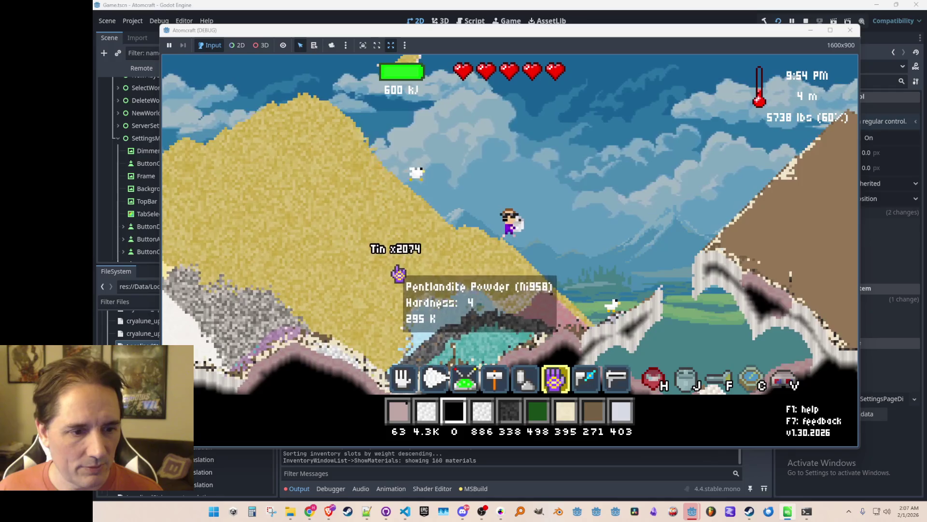
scroll(398, 265, "down", 1)
mouse_move(395, 118)
left_mouse_down()
mouse_move(425, 151)
mouse_move(507, 207)
left_mouse_up()
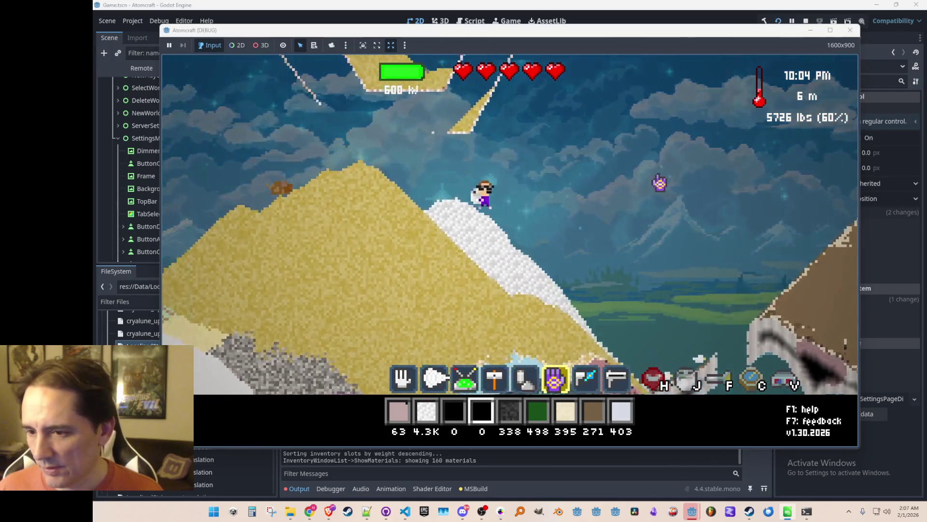
left_click(848, 30)
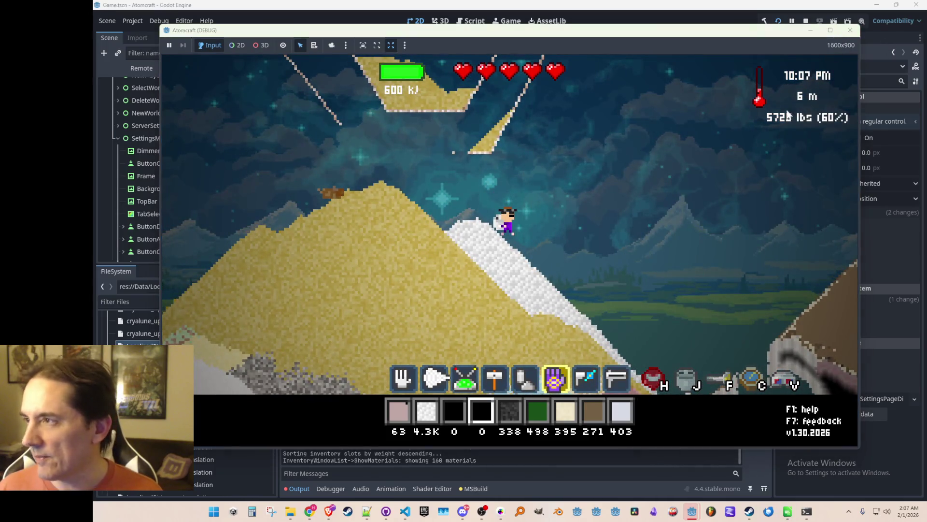
scroll(577, 189, "down", 1)
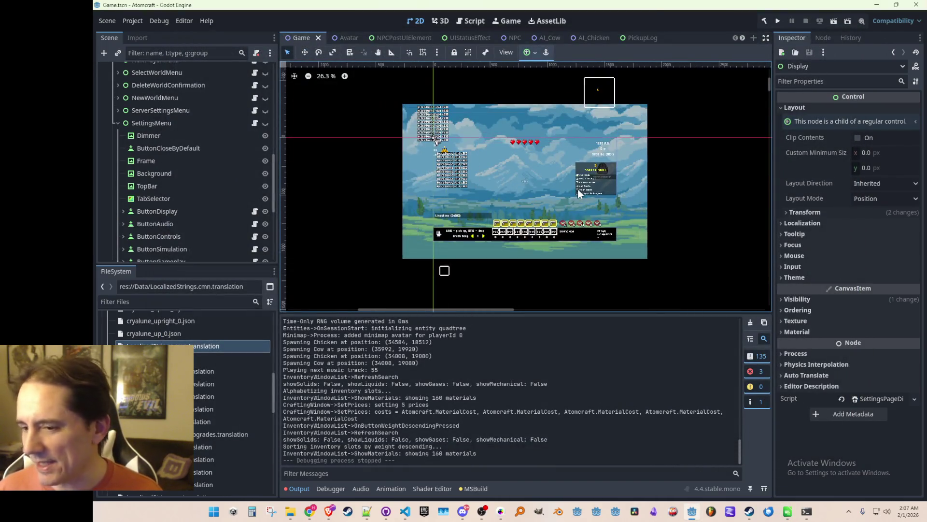
- Save Game.tscn and return focus to the Godot editor canvas
key("ctrl+s")
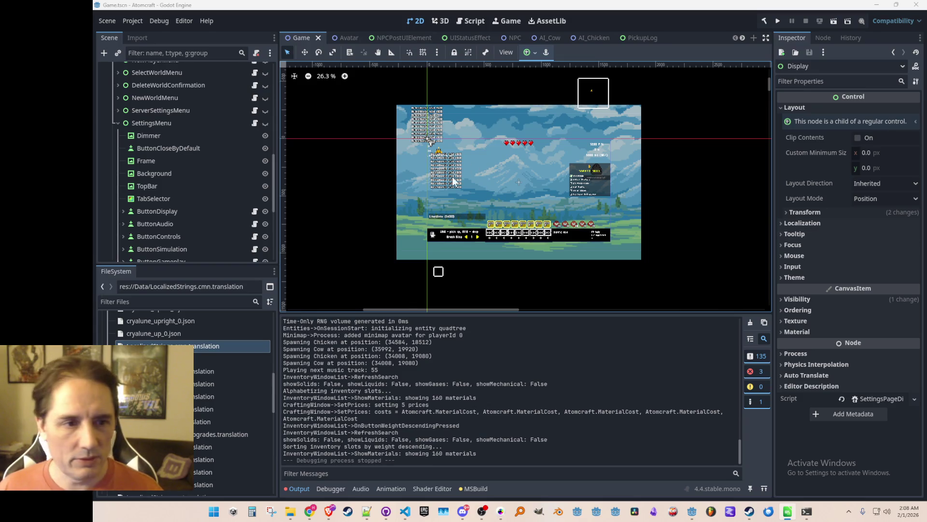
scroll(473, 193, "up", 2)
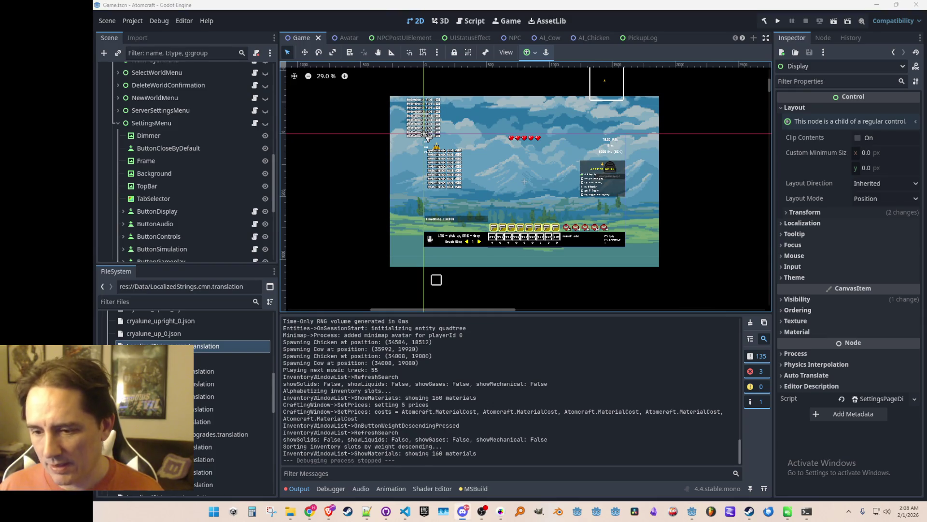
left_click(607, 341)
- Collapse SettingsMenu and WeightHUD and expand Gameplay in the Scene dock
scroll(555, 193, "up", 2)
left_click(117, 123)
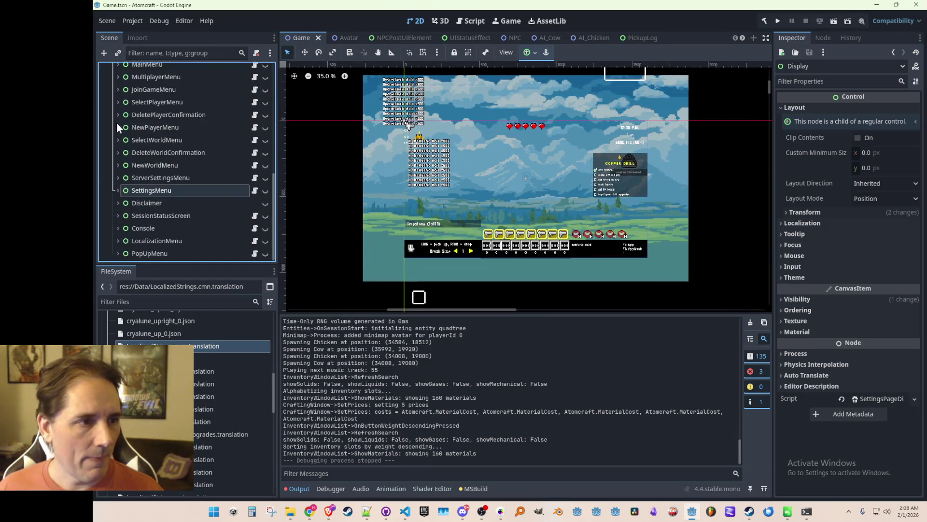
scroll(154, 163, "up", 5)
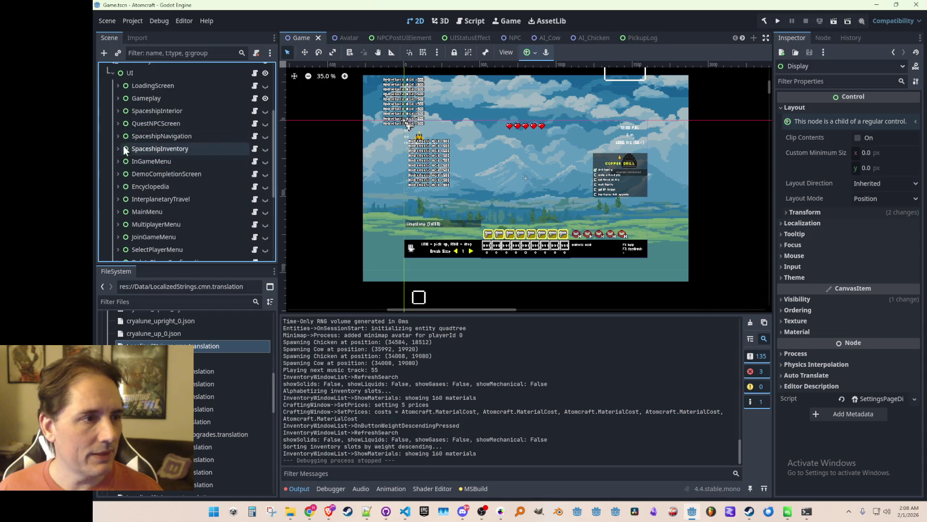
left_click(118, 99)
scroll(199, 155, "down", 3)
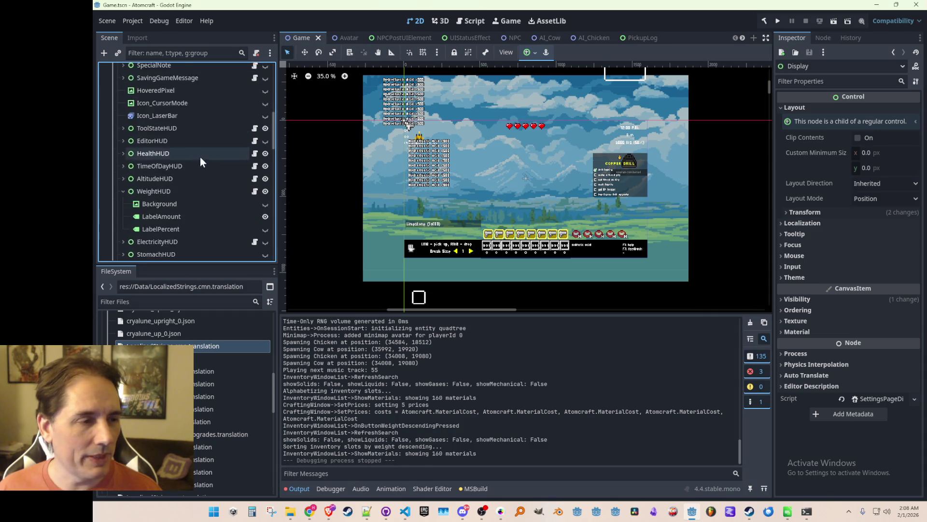
scroll(199, 156, "down", 2)
left_click(123, 142)
scroll(186, 161, "down", 2)
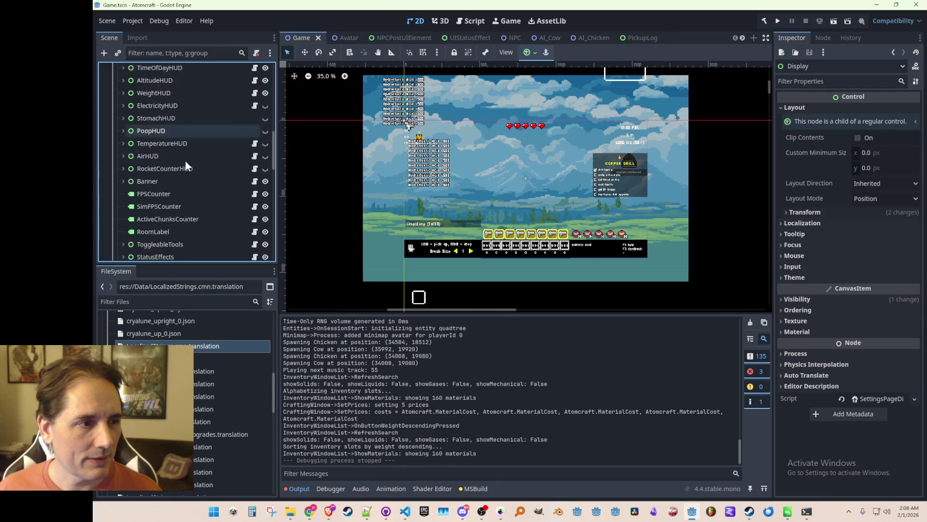
scroll(183, 164, "down", 4)
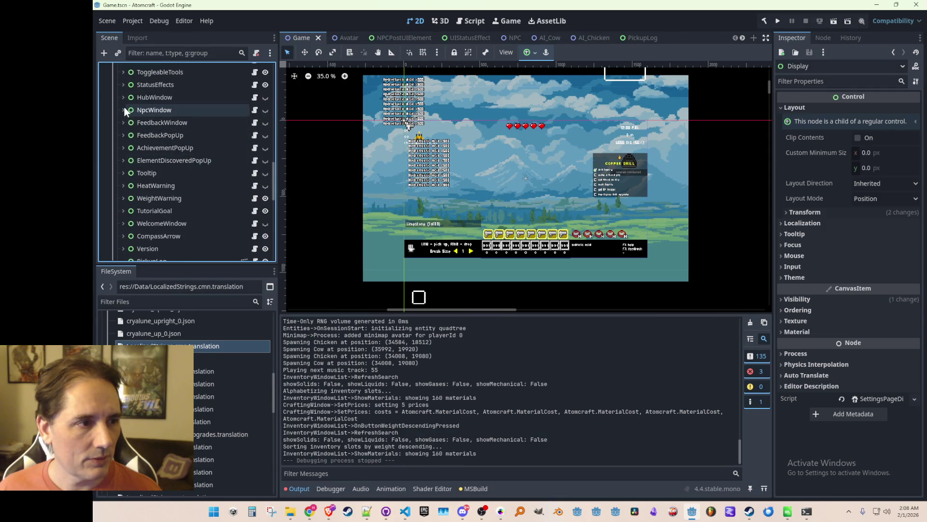
- Preview the NpcWindow trade window in the viewport, then hide it again
left_click(124, 110)
left_click(265, 110)
scroll(439, 200, "up", 2)
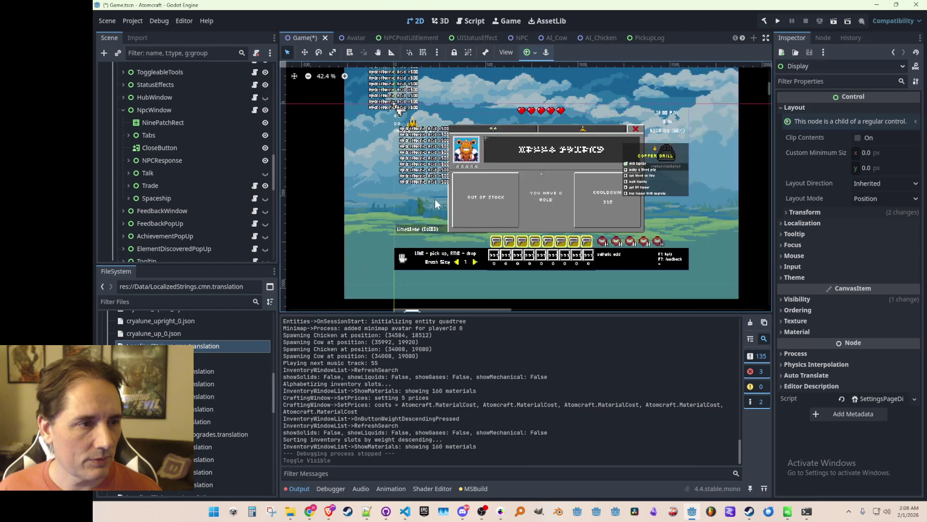
scroll(439, 200, "down", 1)
left_click(265, 110)
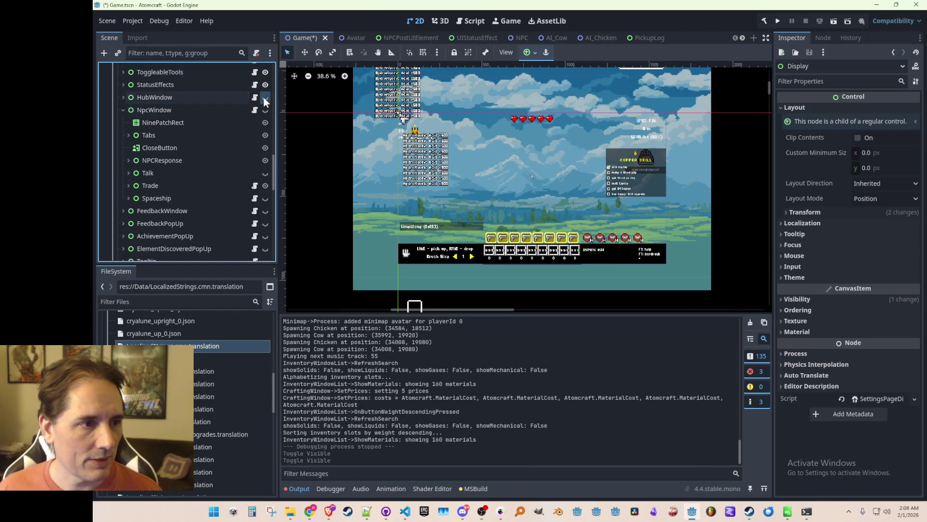
left_click(265, 98)
- Make HubWindow visible and hide its Spaceship page so the Guide page shows
left_click(123, 109)
left_click(124, 97)
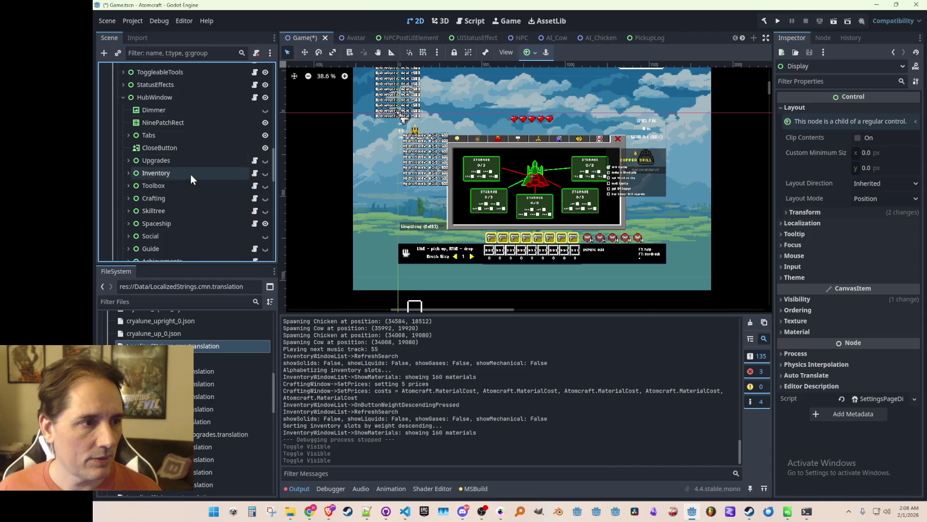
scroll(229, 198, "down", 5)
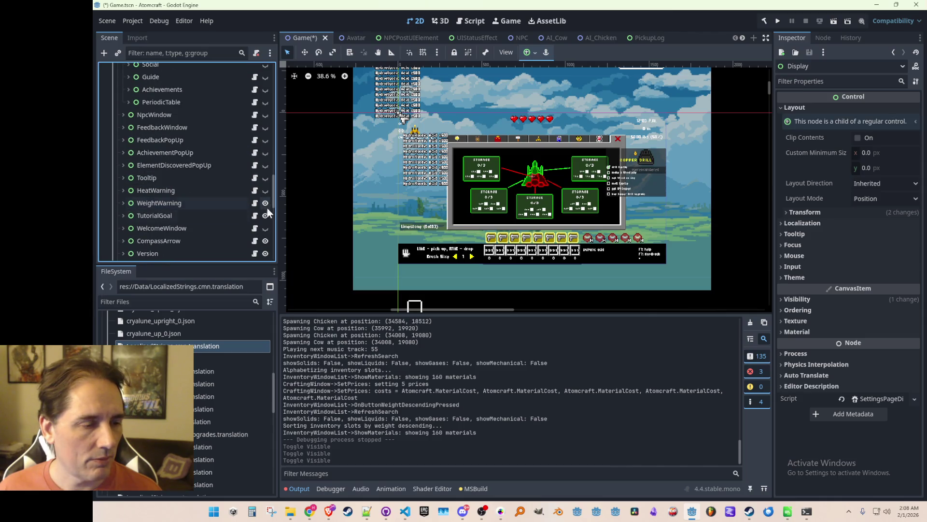
scroll(263, 207, "up", 6)
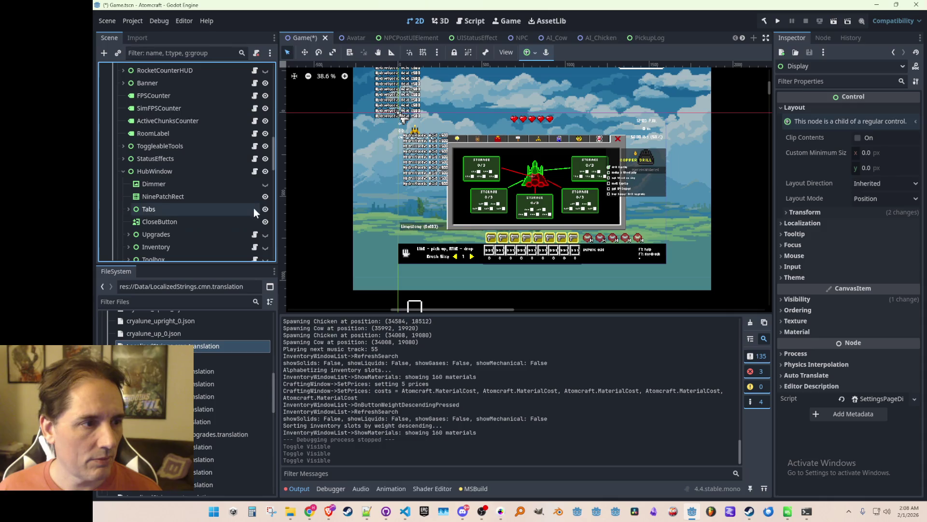
scroll(253, 205, "down", 3)
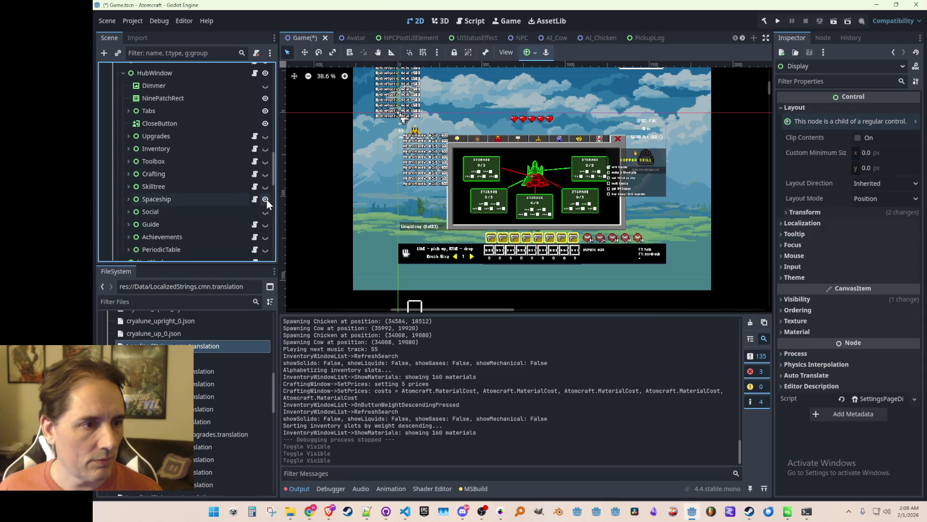
left_click(266, 199)
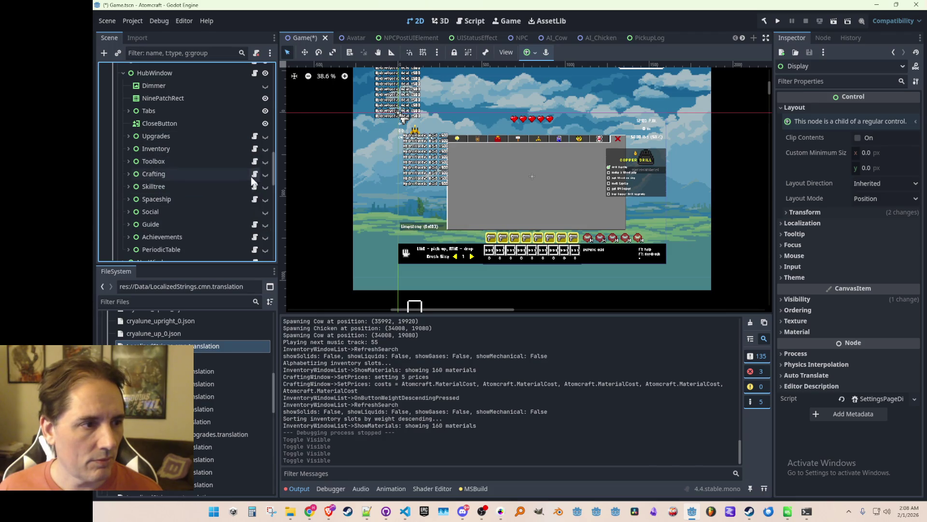
scroll(246, 211, "down", 1)
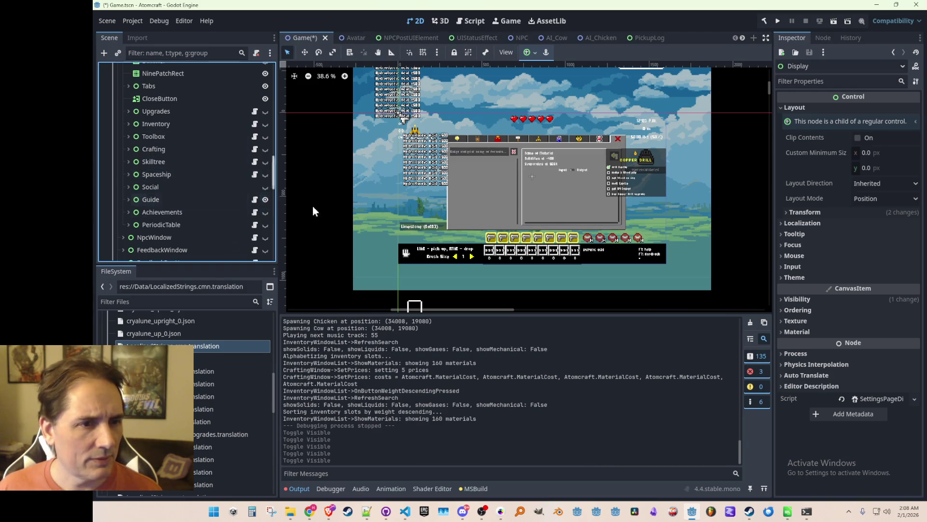
scroll(575, 167, "up", 5)
- Select the LabelDetails label and open MaterialInfoPanel.cs at its LabelDetails field
left_click(493, 134)
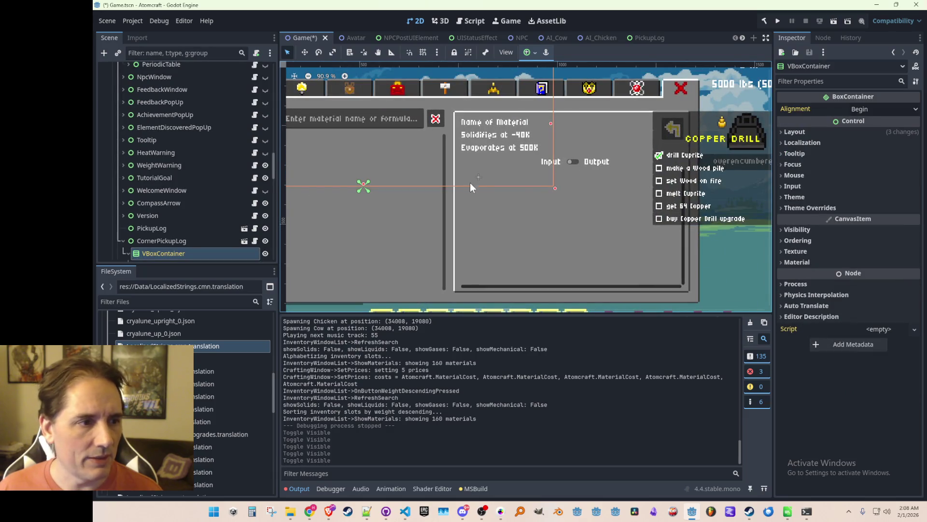
left_click(566, 149)
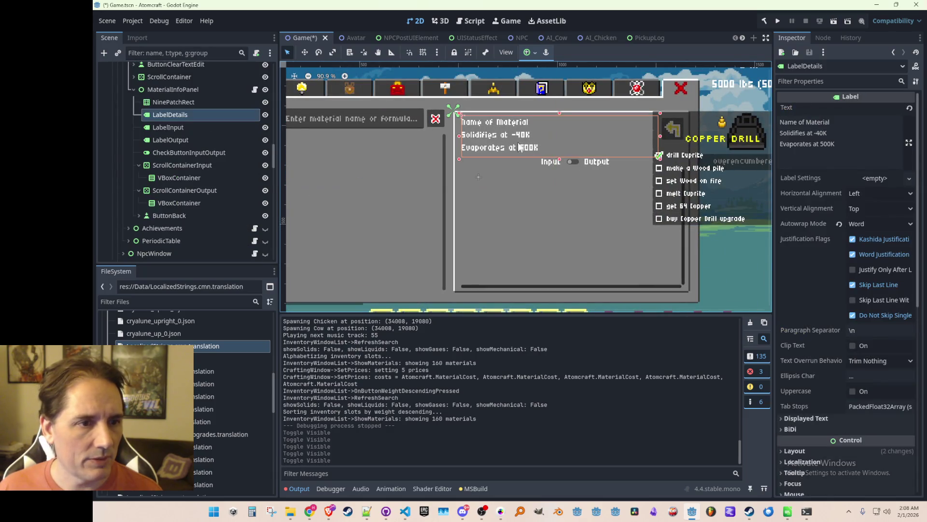
left_click(188, 130)
left_click(189, 116)
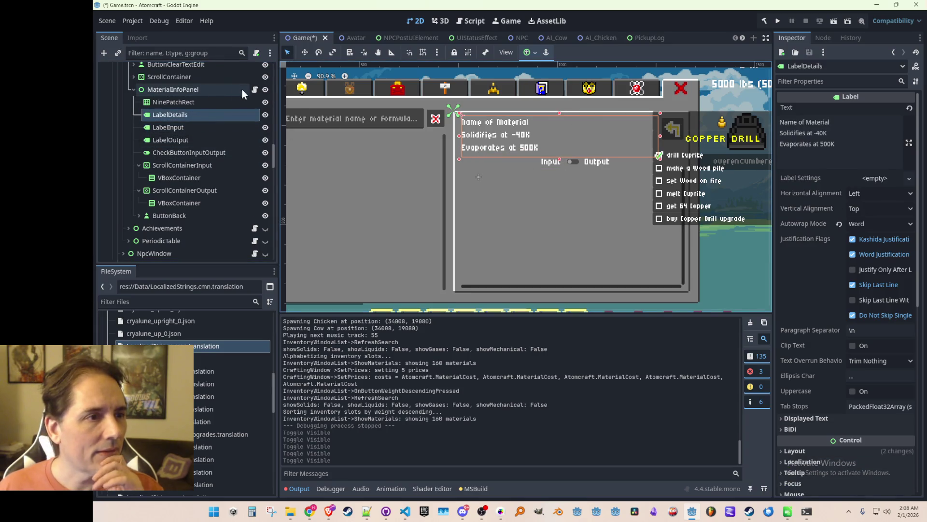
left_click(255, 89)
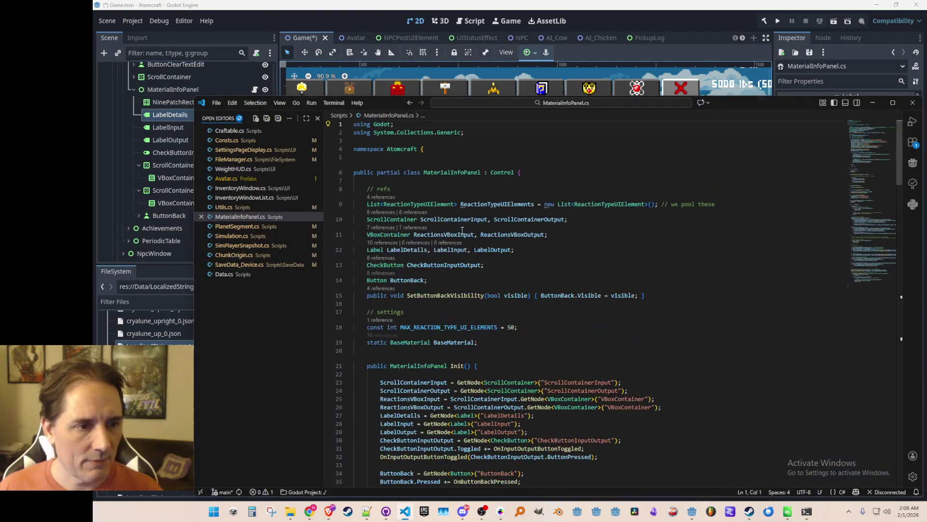
double_click(417, 250)
key("ctrl+f")
key("Return")
key("Return")
key("Escape")
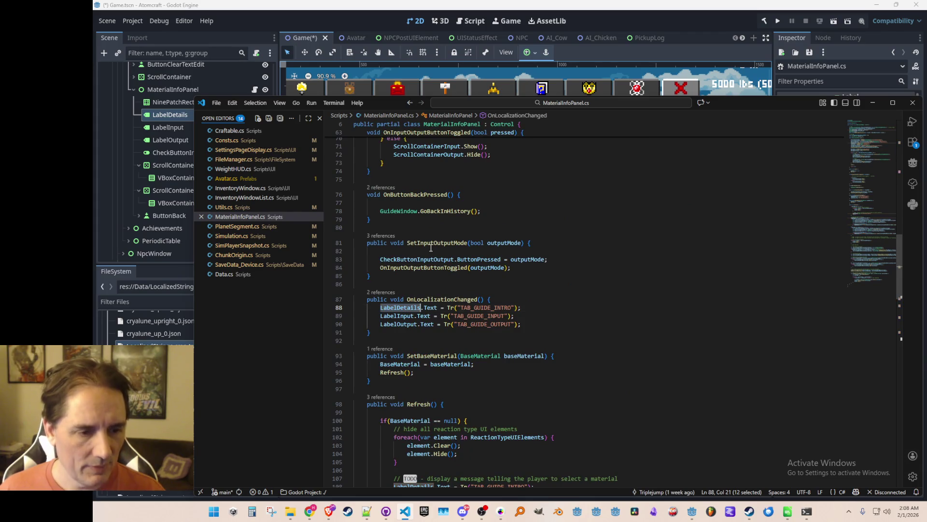
key("End")
key("Left")
key("Left")
key("Left")
key("Home")
key("ctrl+shift+Right")
key("ctrl+f")
key("Return")
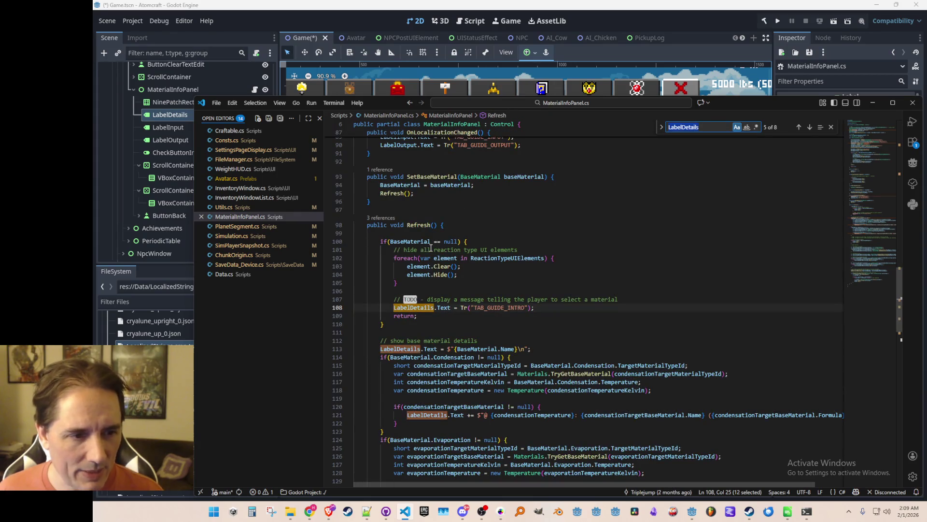
scroll(504, 282, "down", 3)
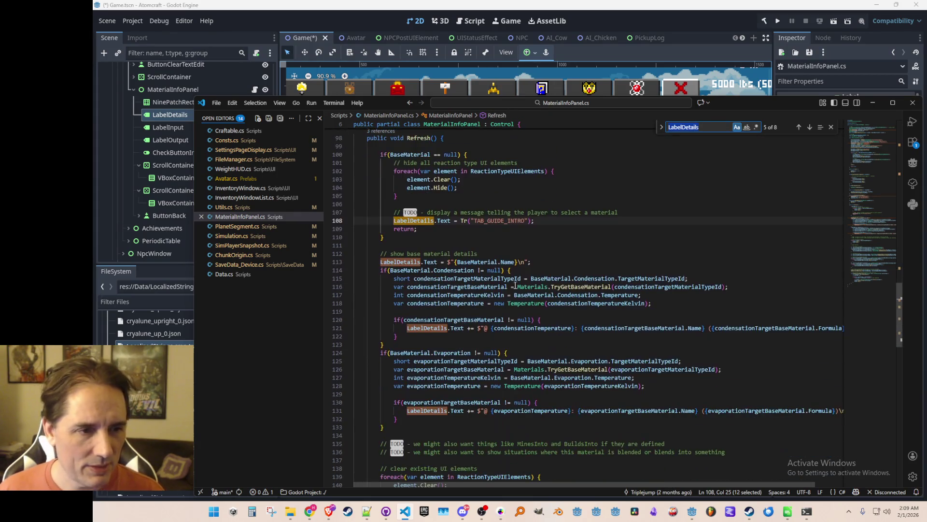
scroll(543, 283, "up", 1)
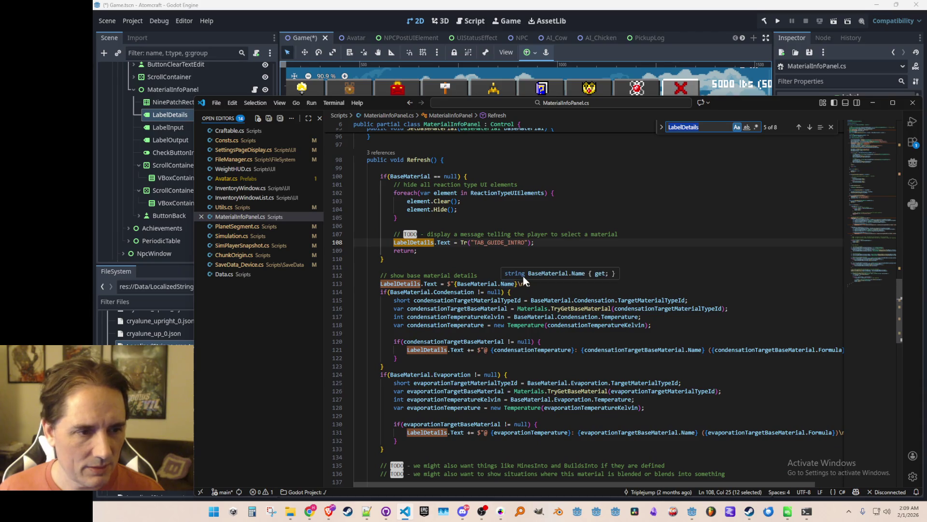
key("Return")
key("Return")
key("Escape")
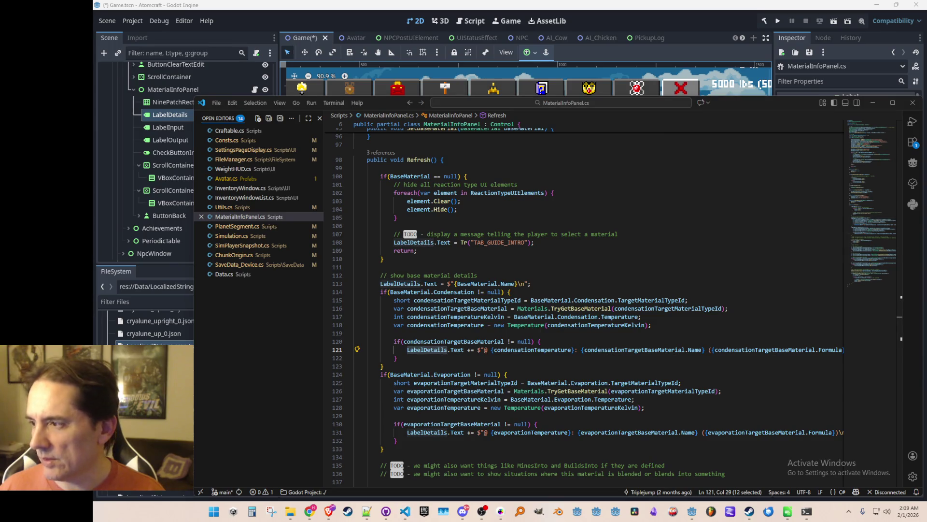
key("super+d")
key("super+d")
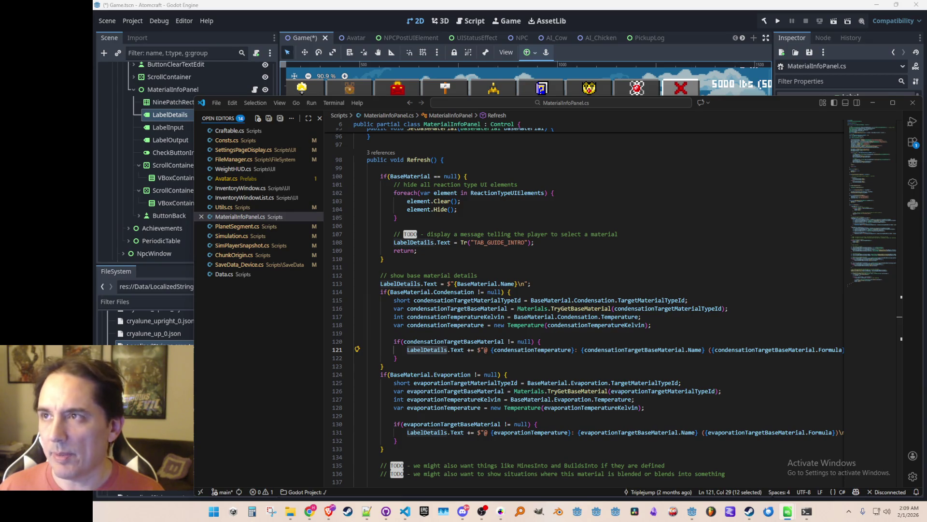
scroll(390, 277, "down", 3)
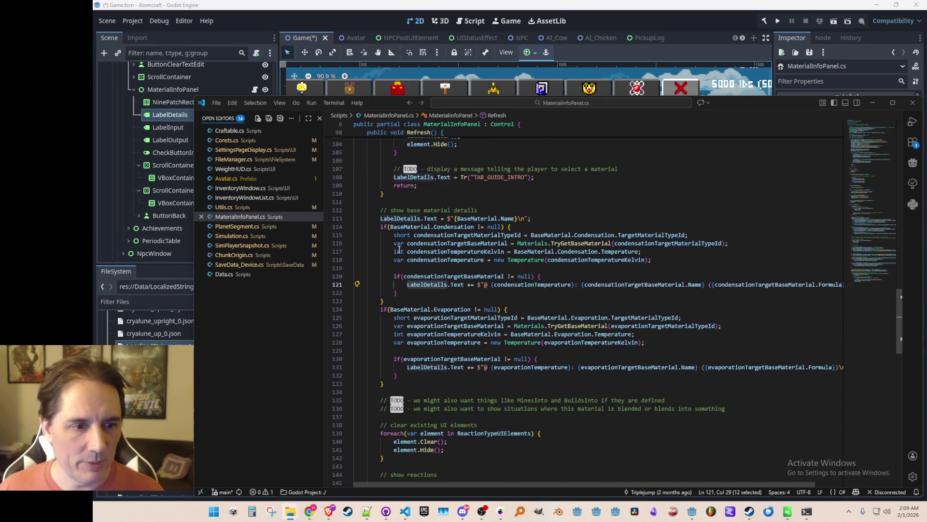
left_click(506, 219)
scroll(716, 243, "up", 1)
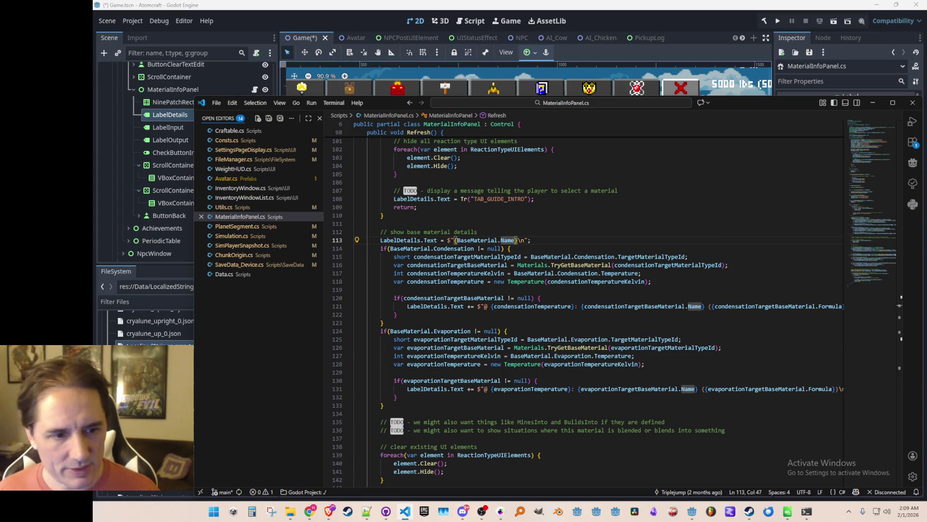
left_click(739, 306)
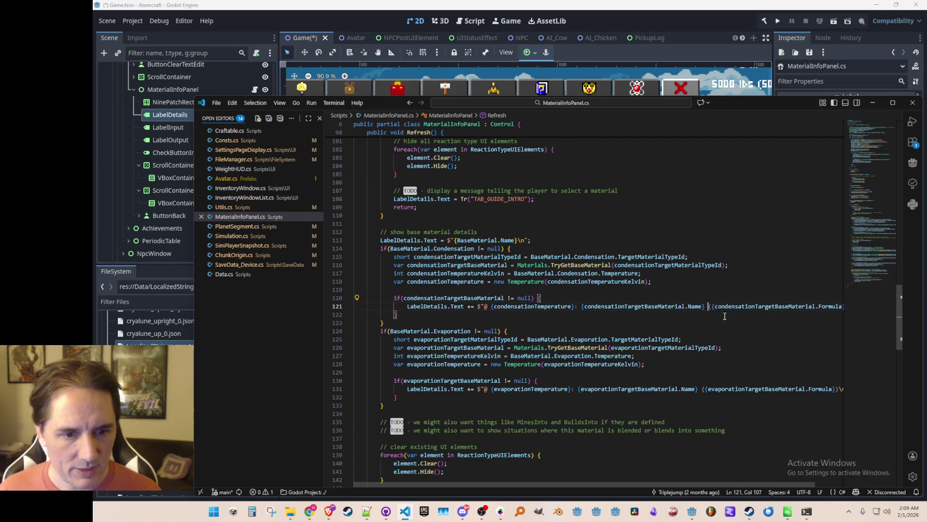
key("End")
key("Home")
key("Home")
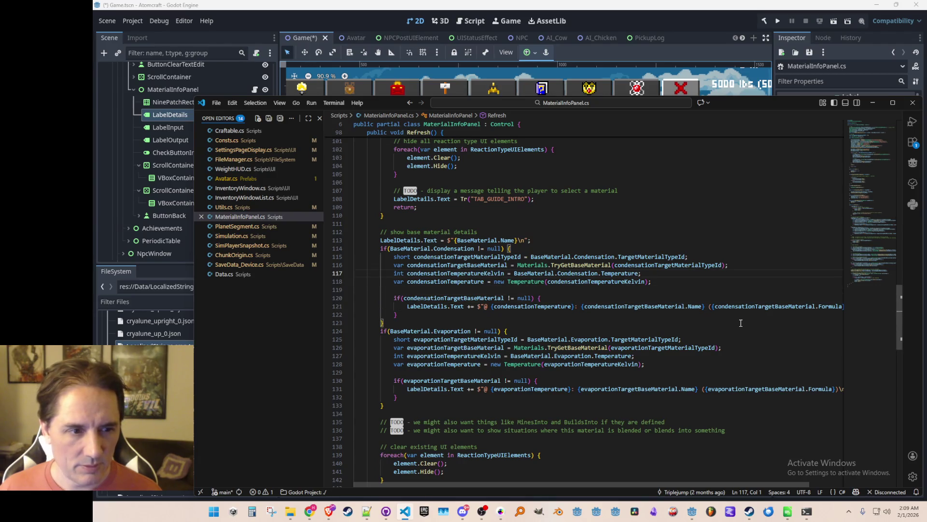
key("Up")
key("Up")
- Replace .Name with .GetLocalizedNameWithBackup() on lines 113, 121 and 131
key("ctrl+Right")
key("ctrl+Right")
key("ctrl+Right")
key("ctrl+Right")
key("ctrl+Right")
key("ctrl+BackSpace")
type("Get")
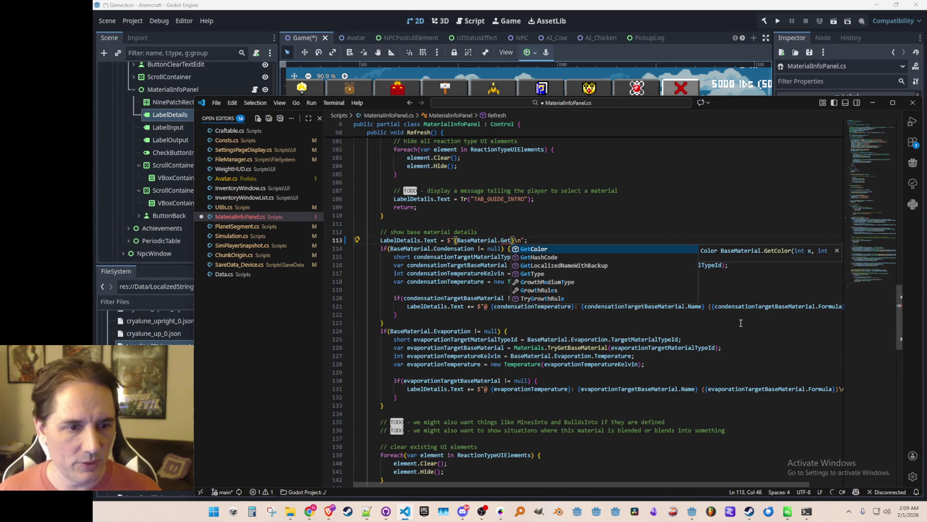
key("Down")
key("Down")
key("Tab")
type("()")
key("ctrl+shift+Left")
key("ctrl+shift+Left")
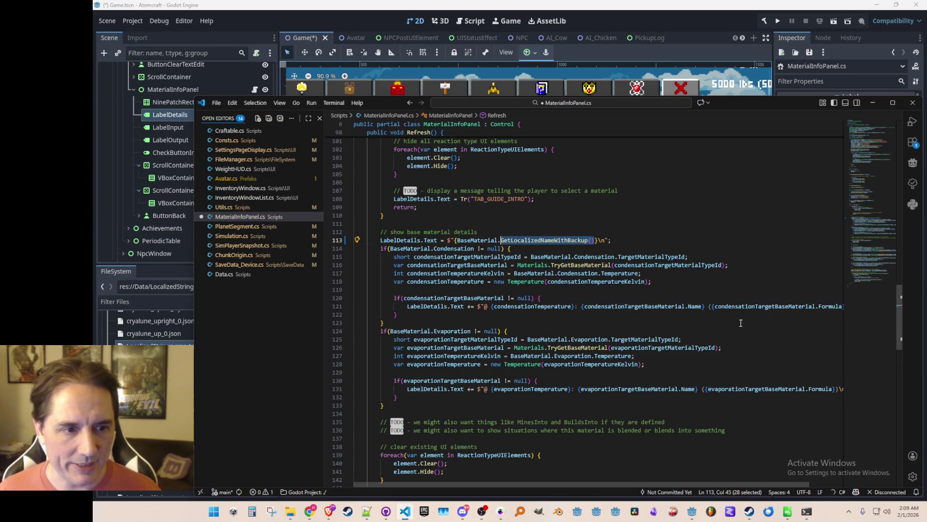
key("shift+Right")
key("ctrl+c")
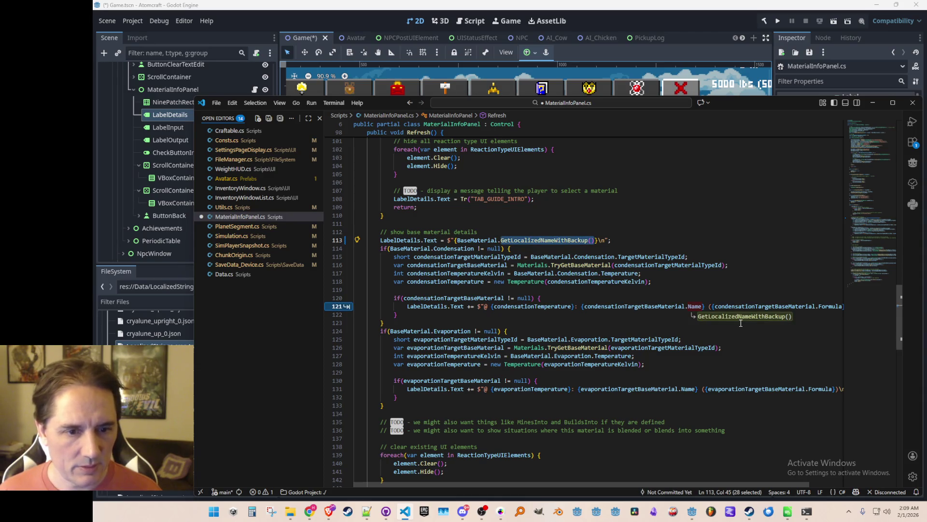
key("Tab")
key("Tab")
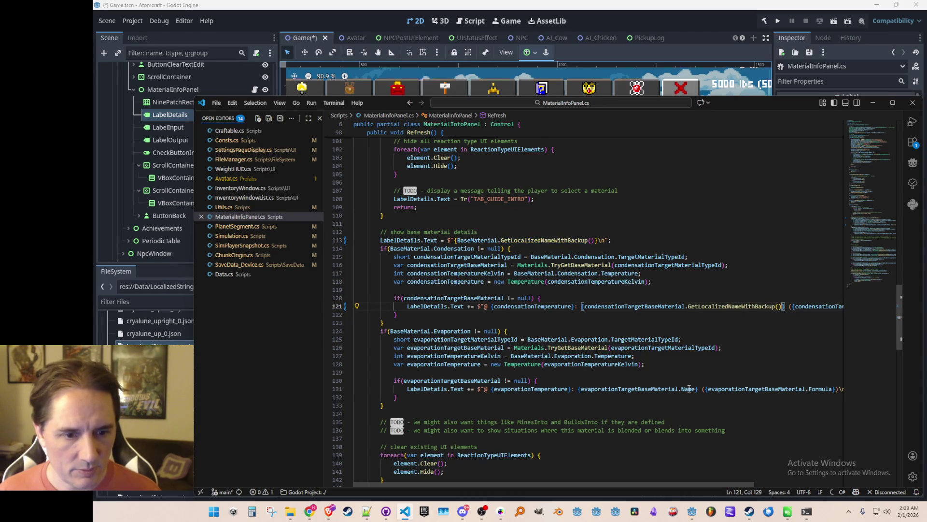
key("Tab")
key("Tab")
- Find the remaining .Name uses and replace them with GetLocalizedNameWithBackup() on lines 155 and 156
scroll(730, 344, "down", 4)
scroll(542, 238, "up", 3)
double_click(500, 218)
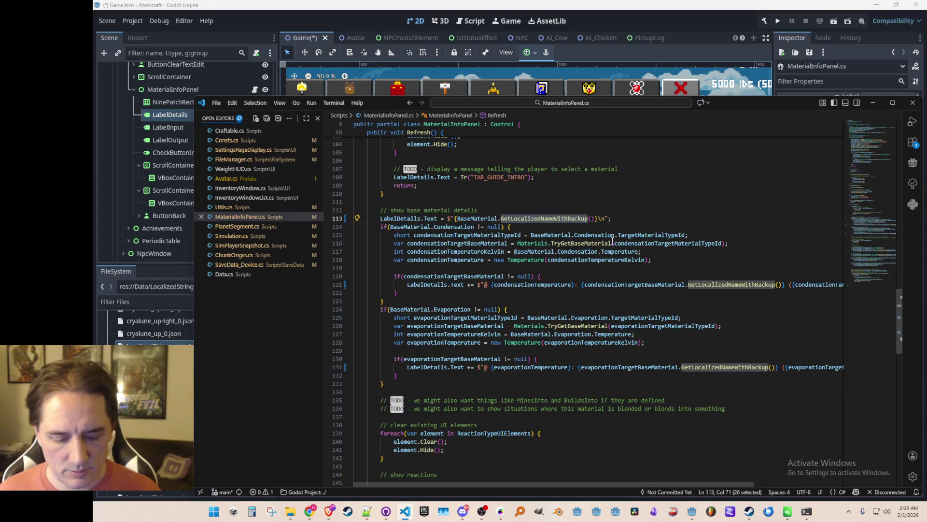
key("End")
key("ctrl+f")
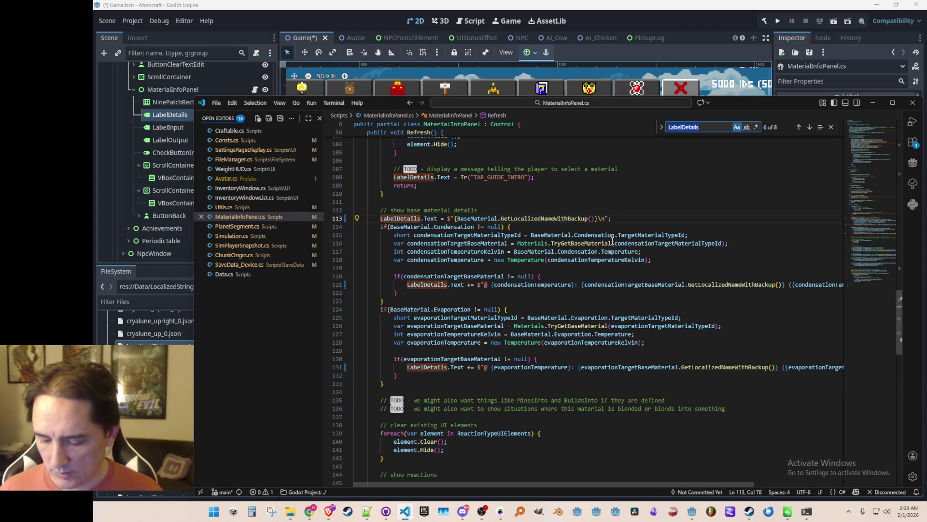
type(".Name")
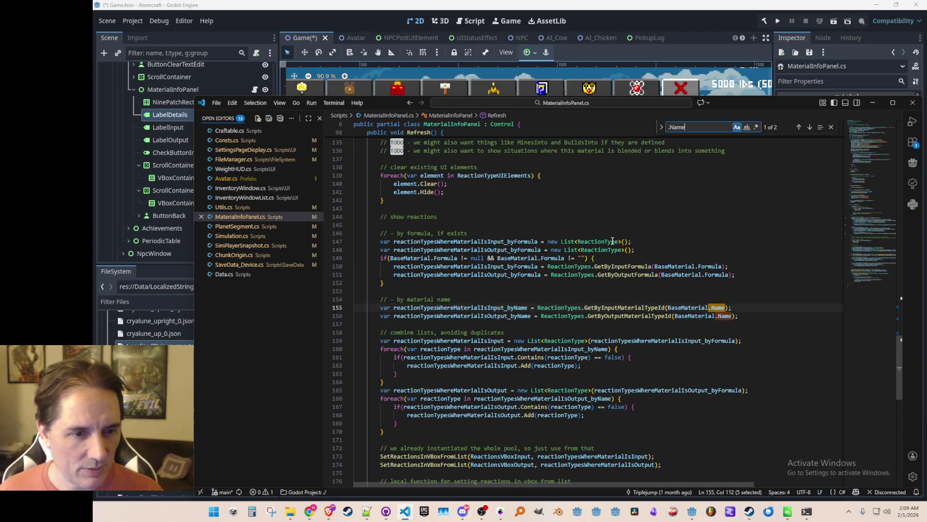
key("Return")
key("Escape")
key("Escape")
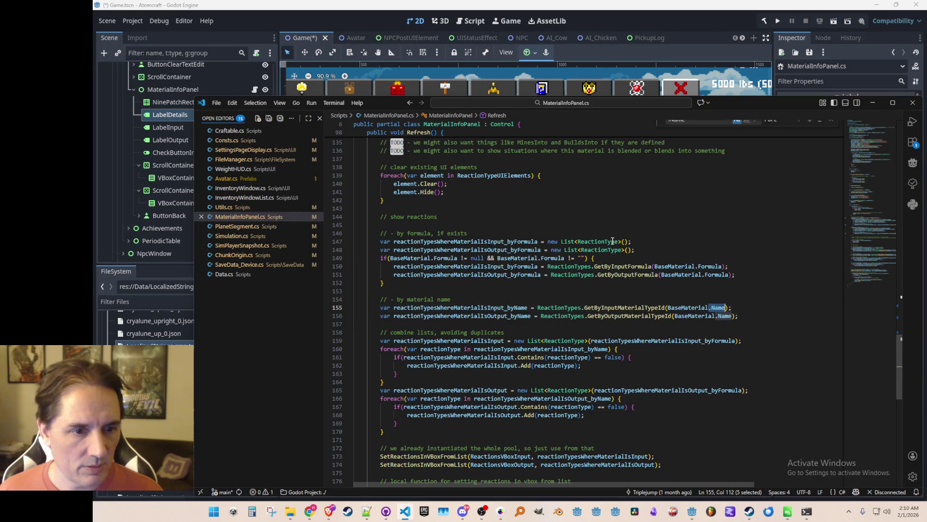
key("End")
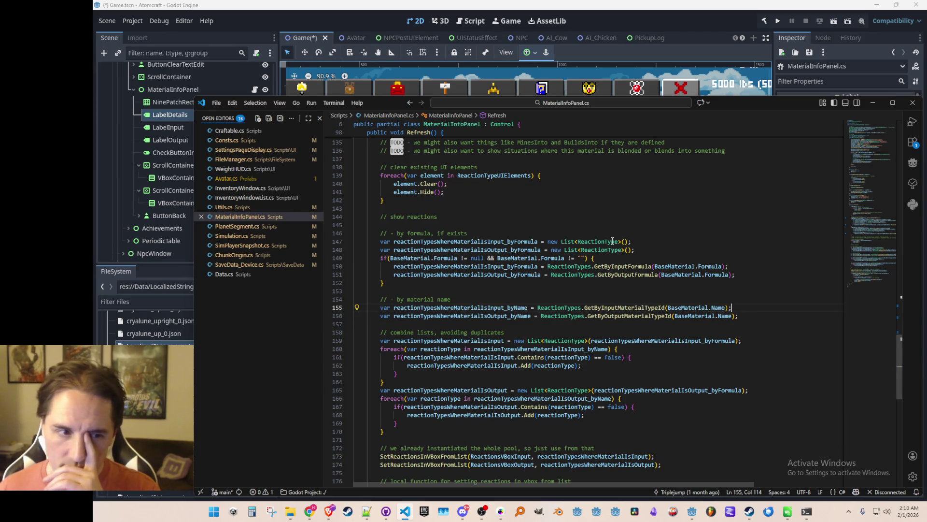
key("Home")
key("Home")
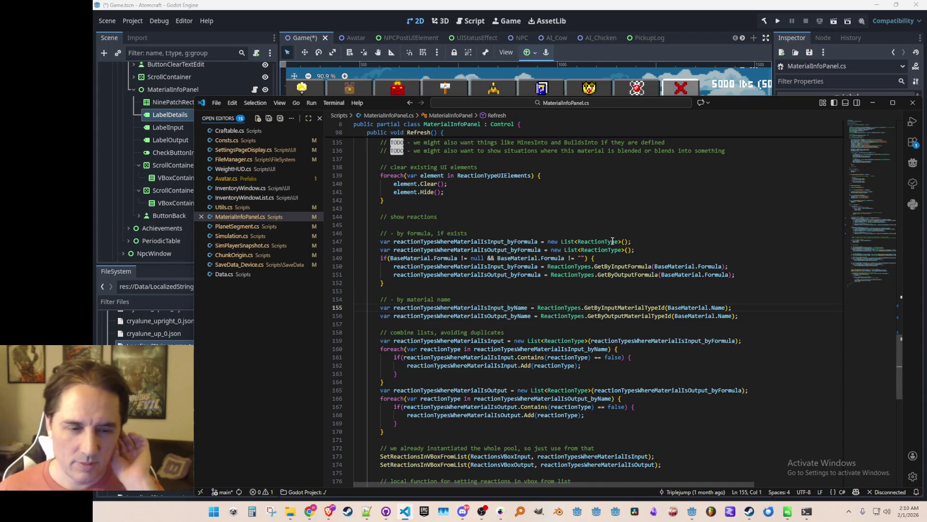
scroll(612, 241, "up", 10)
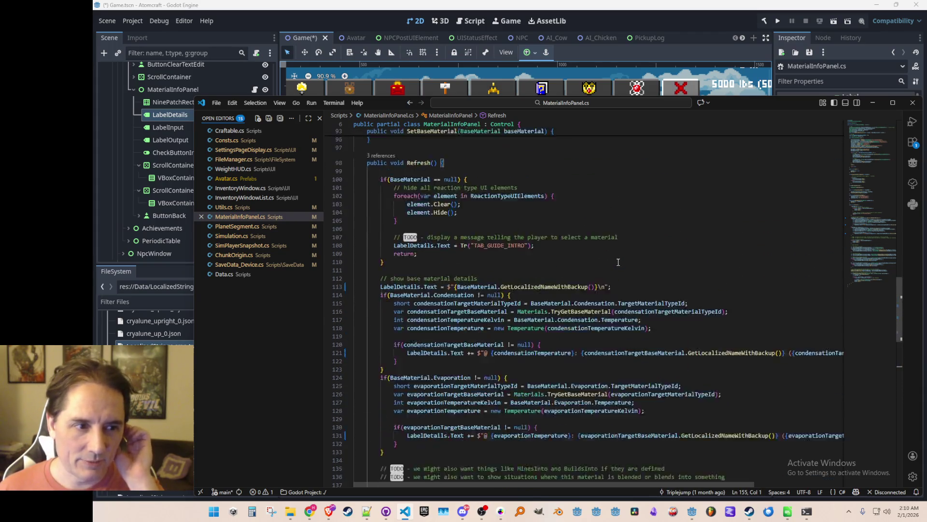
scroll(618, 262, "down", 10)
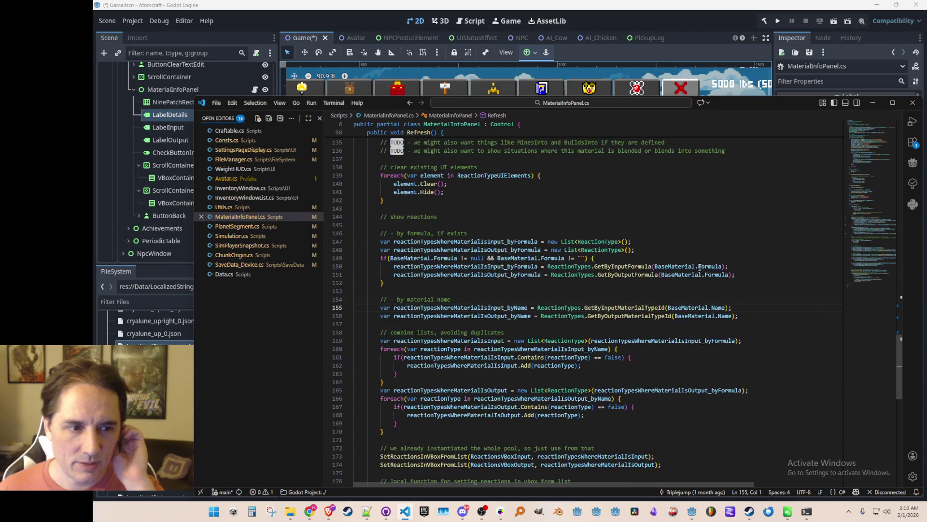
scroll(712, 265, "down", 2)
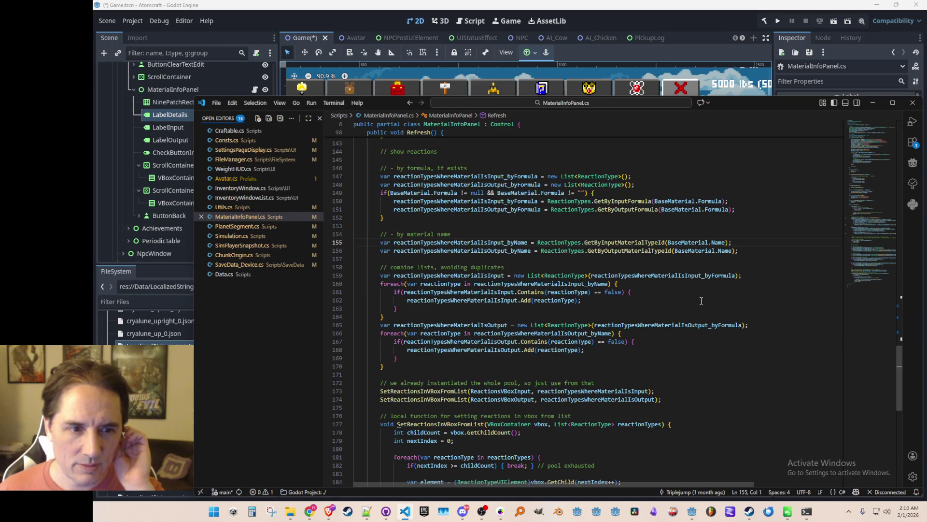
double_click(719, 243)
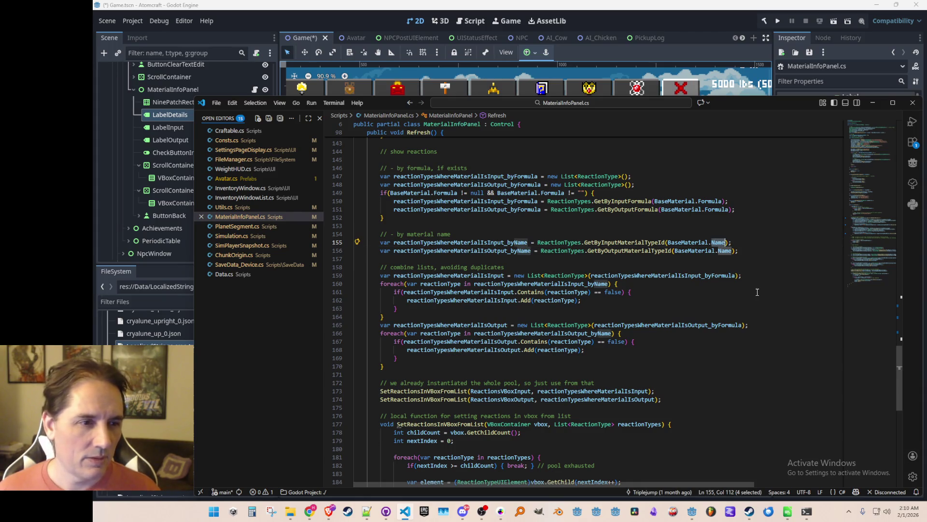
key("ctrl+v")
key("ctrl+v")
- Save MaterialInfoPanel.cs and confirm no .Name matches remain in the file
key("ctrl+s")
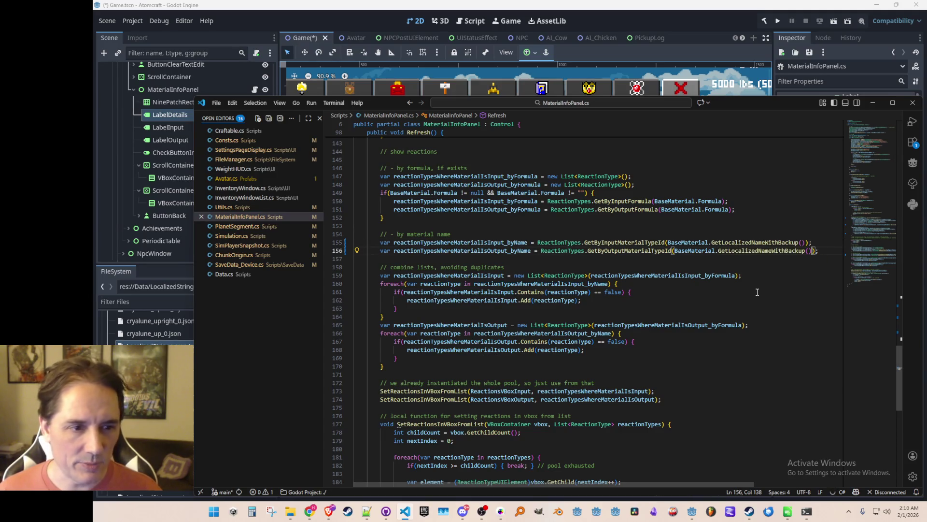
key("ctrl+f")
type(".Name")
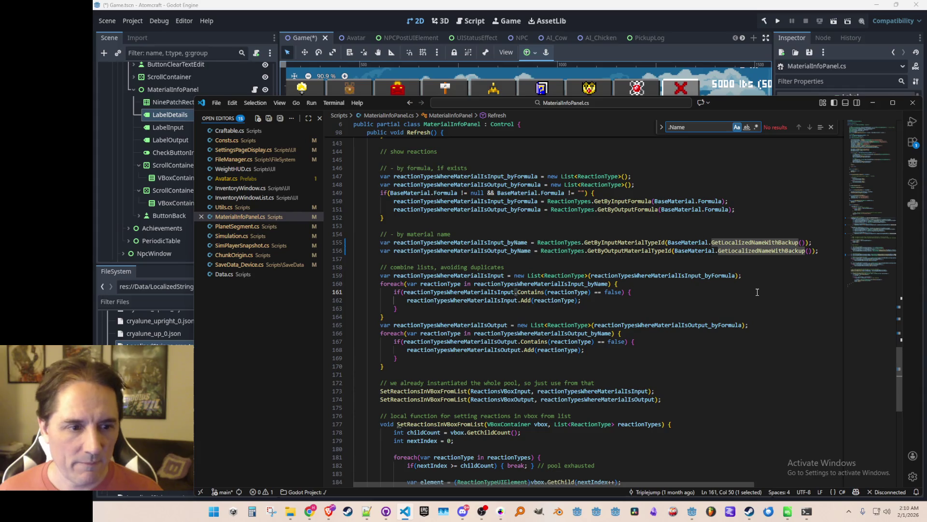
key("Escape")
key("Up")
key("Home")
key("Home")
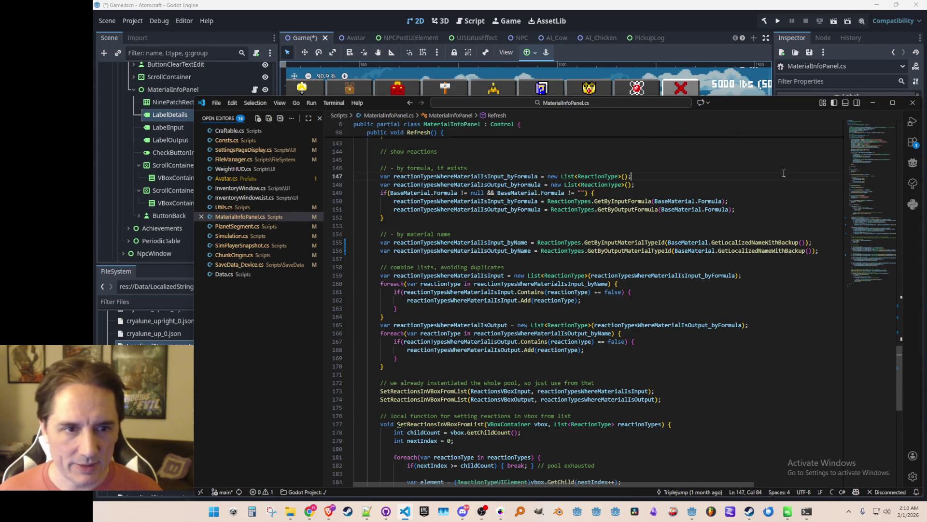
left_click(705, 16)
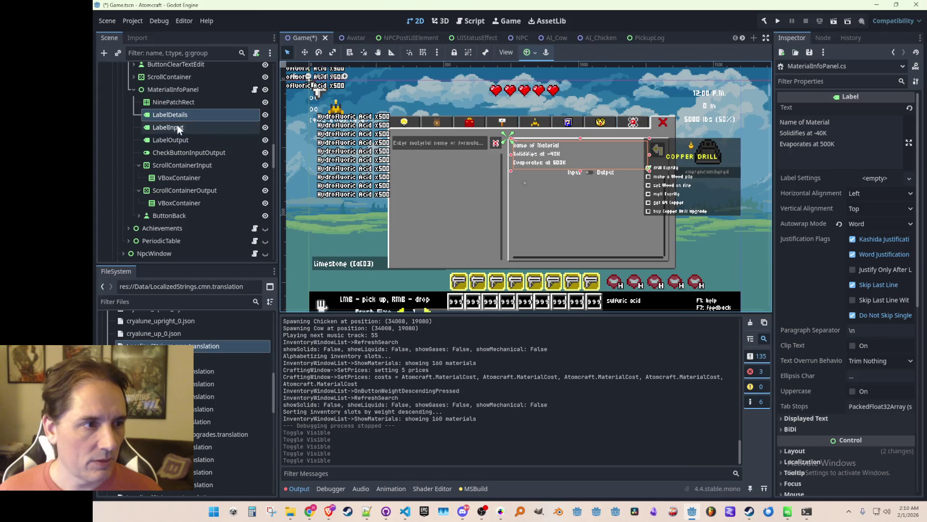
- Hide the Guide panel and the HubWindow in the Game scene tree
left_click(134, 90)
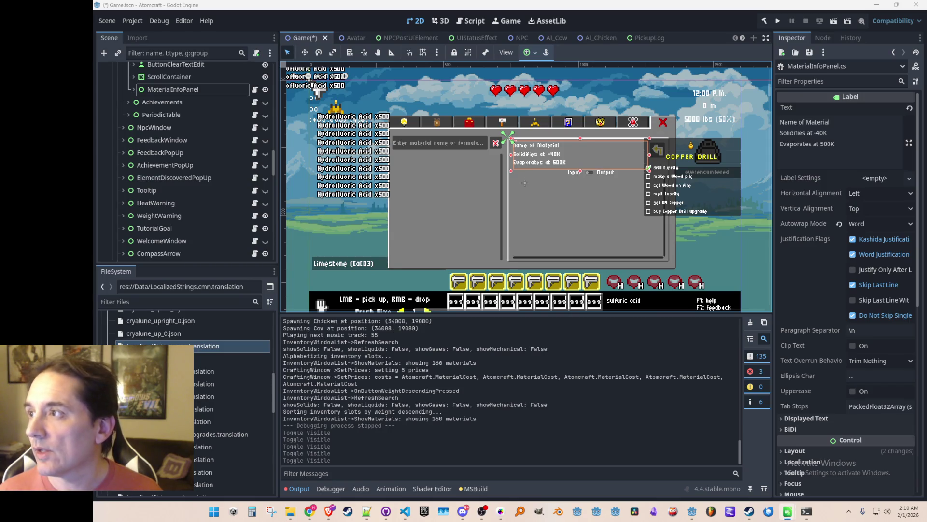
scroll(483, 183, "down", 3)
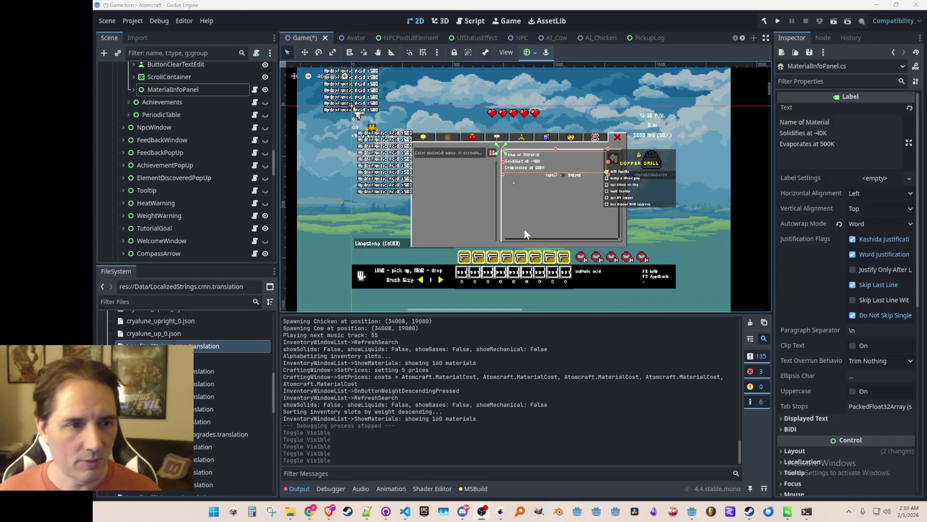
scroll(203, 160, "up", 5)
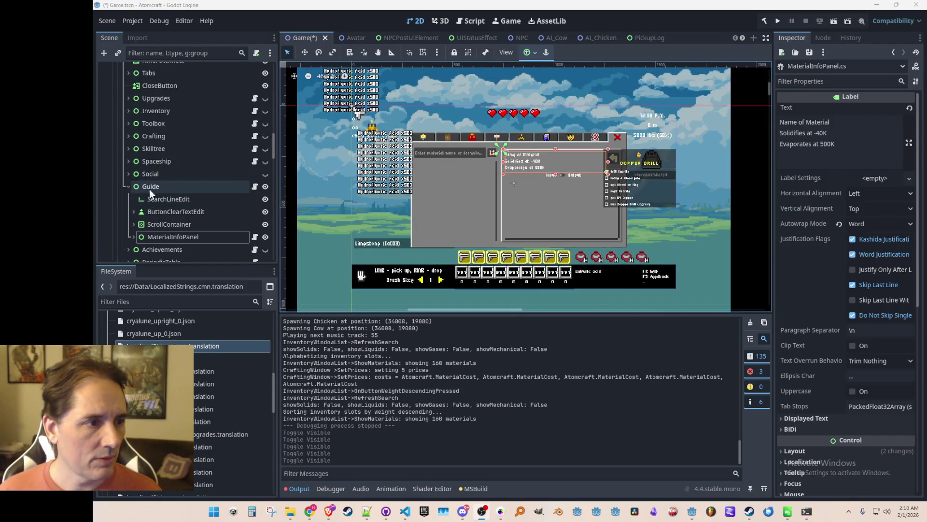
left_click(265, 187)
scroll(145, 184, "up", 6)
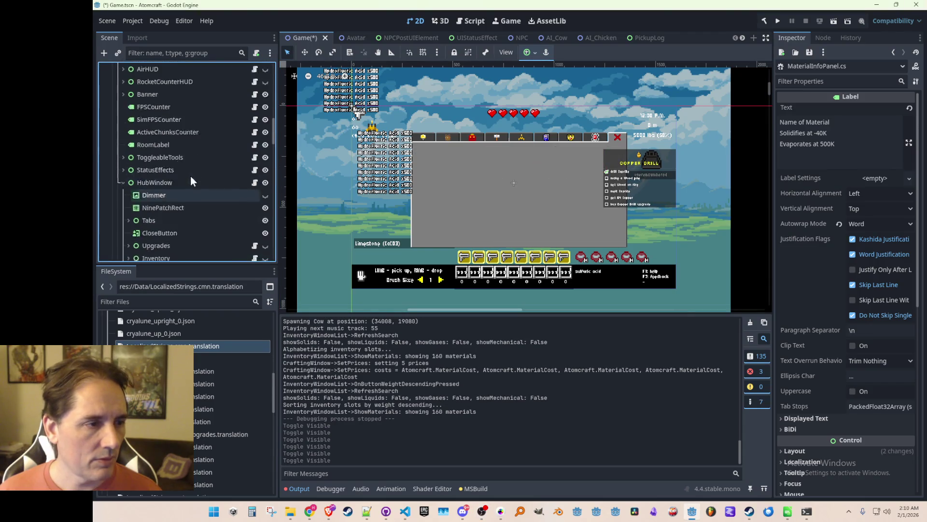
left_click(123, 207)
left_click(265, 207)
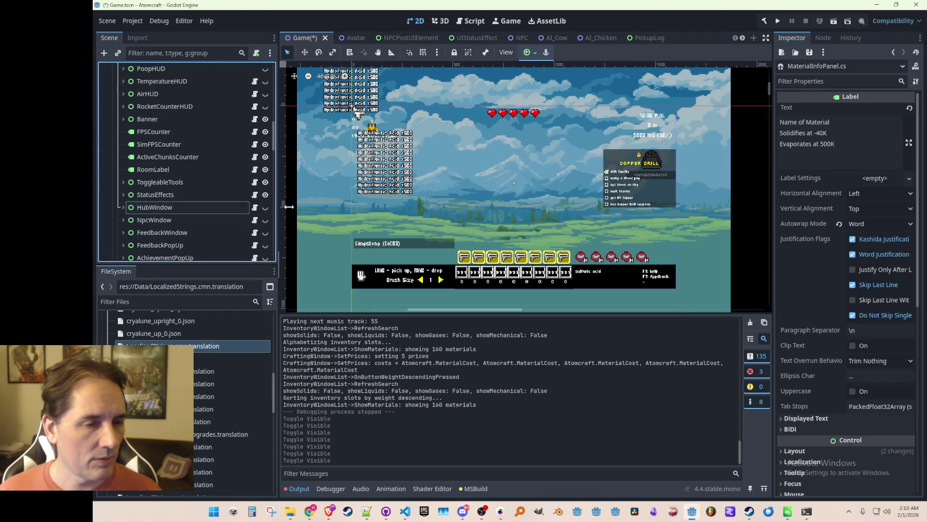
scroll(698, 237, "down", 2)
left_click(724, 213)
scroll(616, 222, "up", 2)
scroll(550, 228, "down", 2)
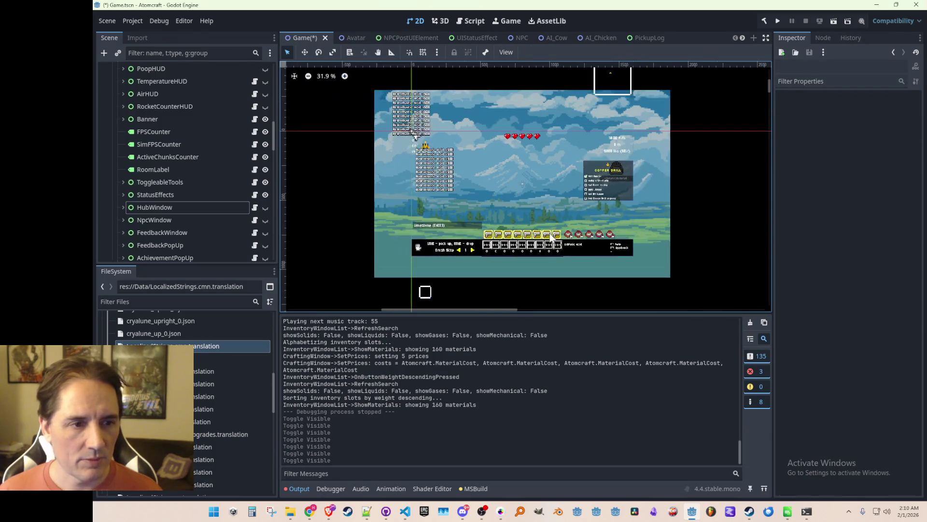
- Save Game.tscn and run the game
key("ctrl+s")
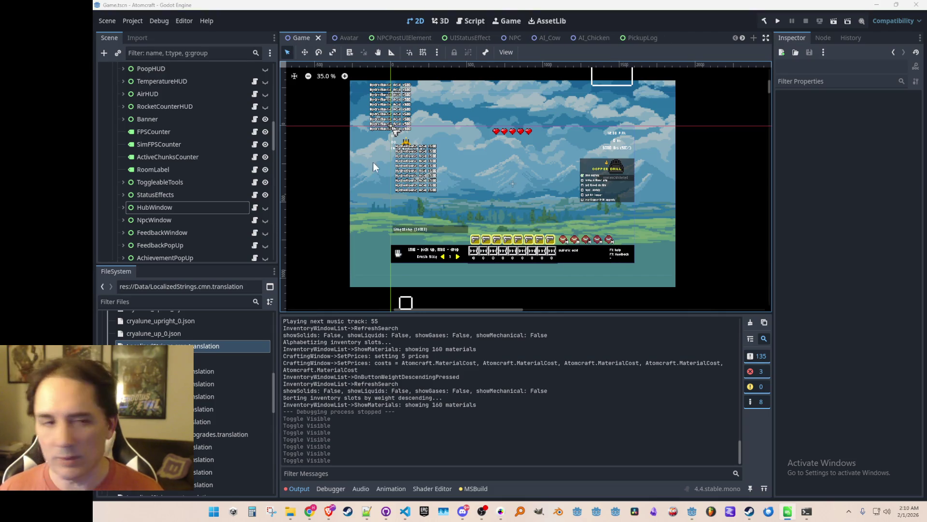
left_click(778, 22)
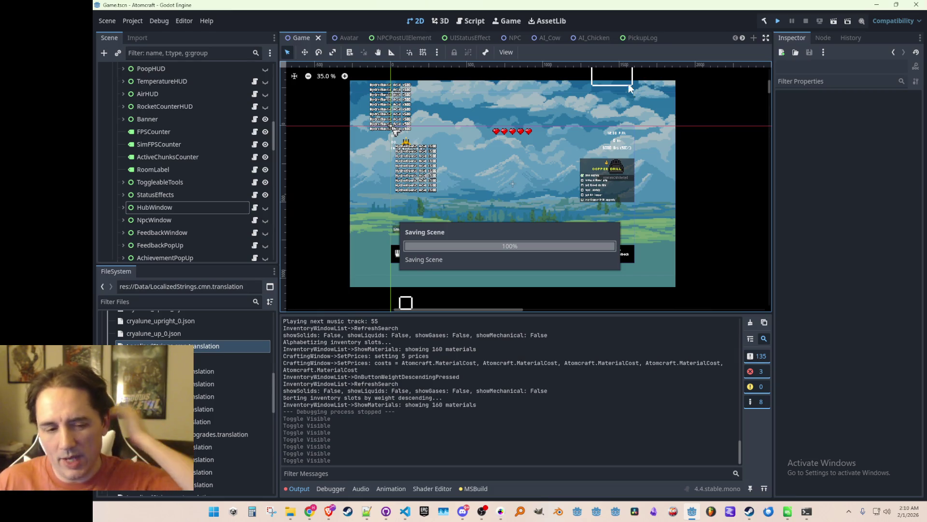
left_click(750, 512)
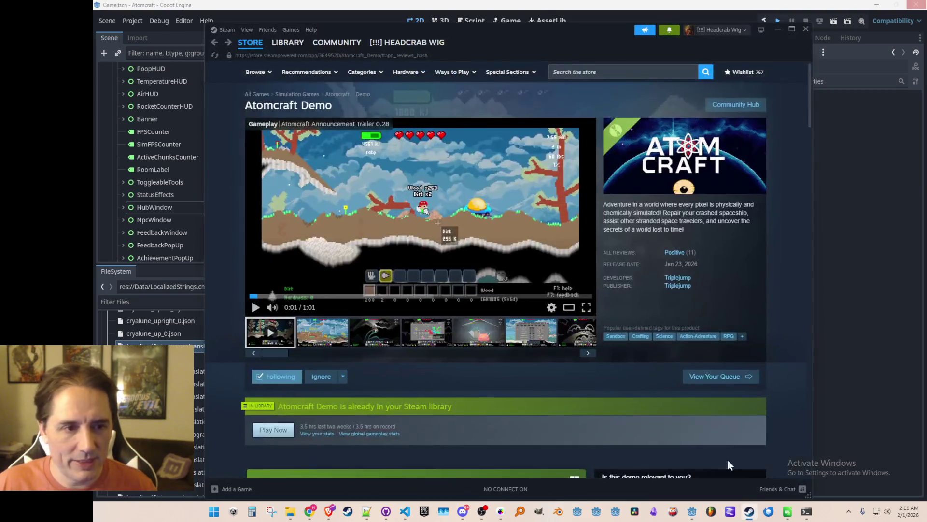
- Browse Steam's Atomcraft Demo store page while the debug build loads
mouse_move(695, 258)
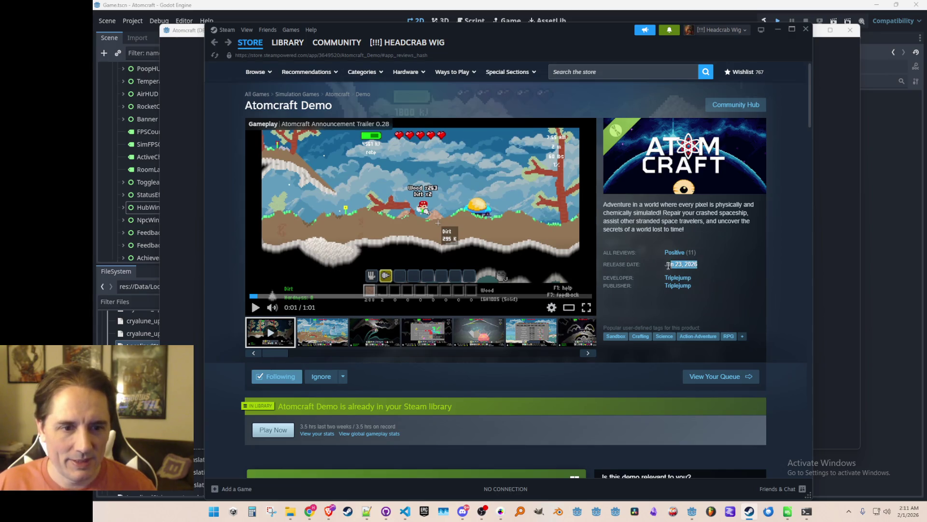
left_click(709, 271)
scroll(495, 271, "down", 7)
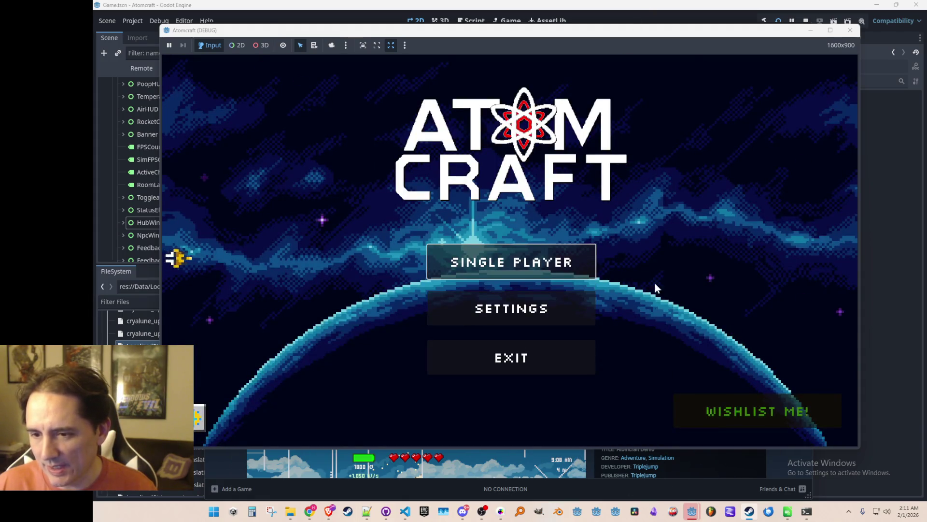
- Start a single-player game with the Lia profile in the Enchanted Odyssey world
left_click(538, 270)
scroll(536, 232, "down", 3)
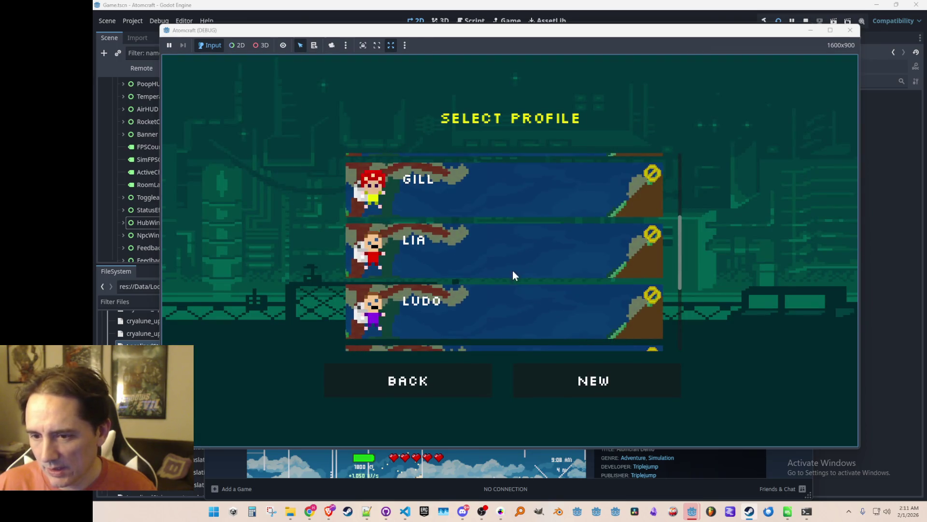
left_click(512, 272)
left_click(525, 247)
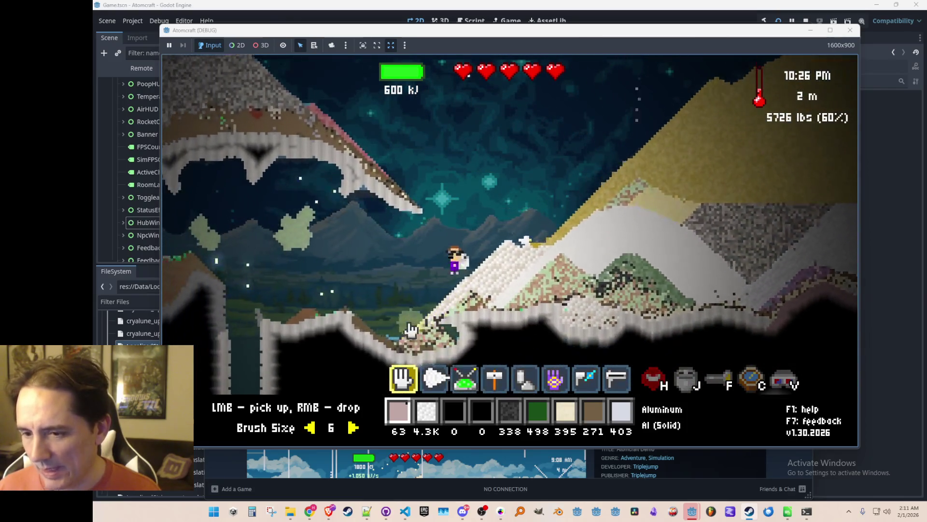
- Walk up the snowy slope, view the materials guide, then pause the game
key("d")
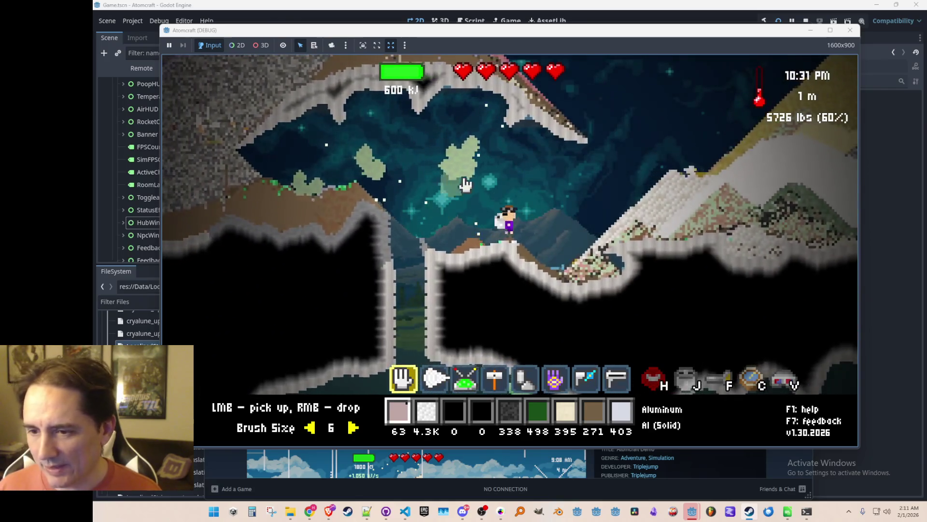
mouse_move(441, 261)
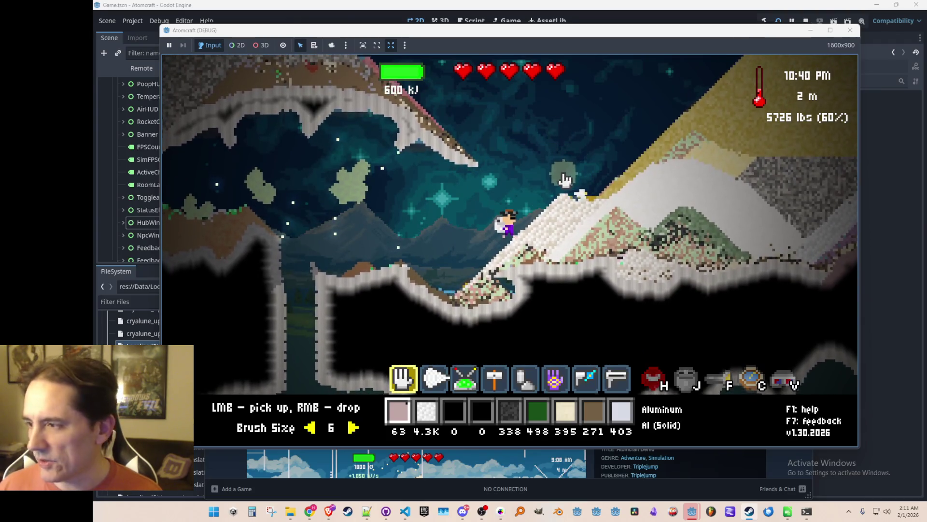
key("i")
left_click(563, 125)
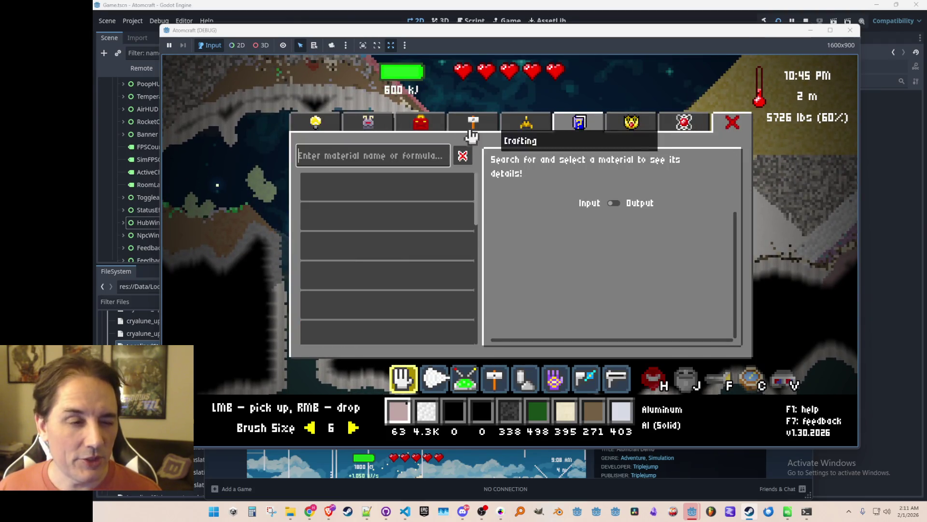
key("Escape")
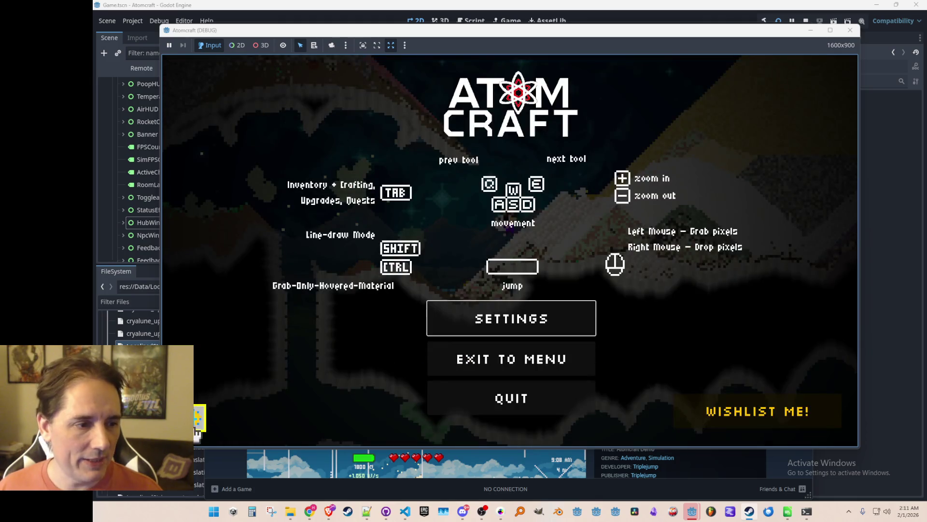
- Switch the game language to German (Deutsch) in the settings
left_click(200, 424)
left_click(513, 241)
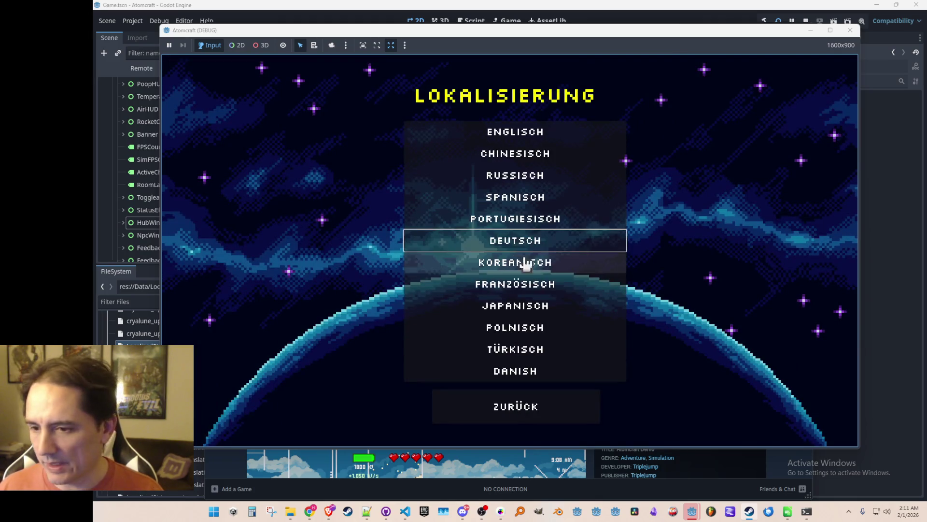
key("Escape")
key("Escape")
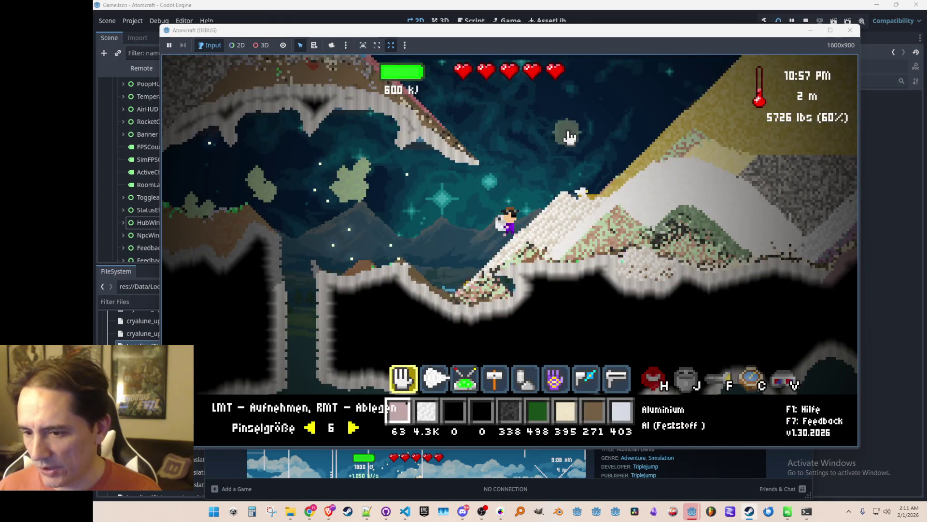
- Search the guide for 'kohlen' and 'fl', viewing Kohlenstoff and Flüssiger Sauerstoff details
key("Tab")
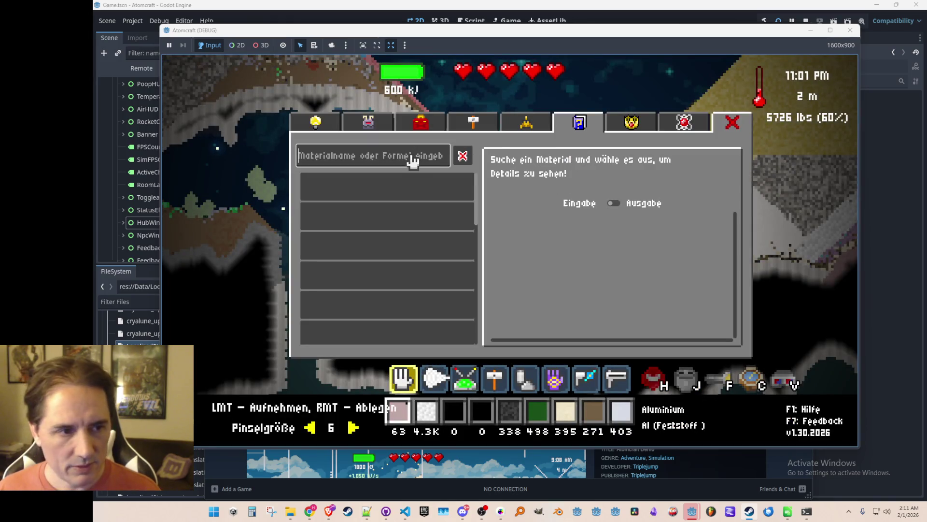
type("k")
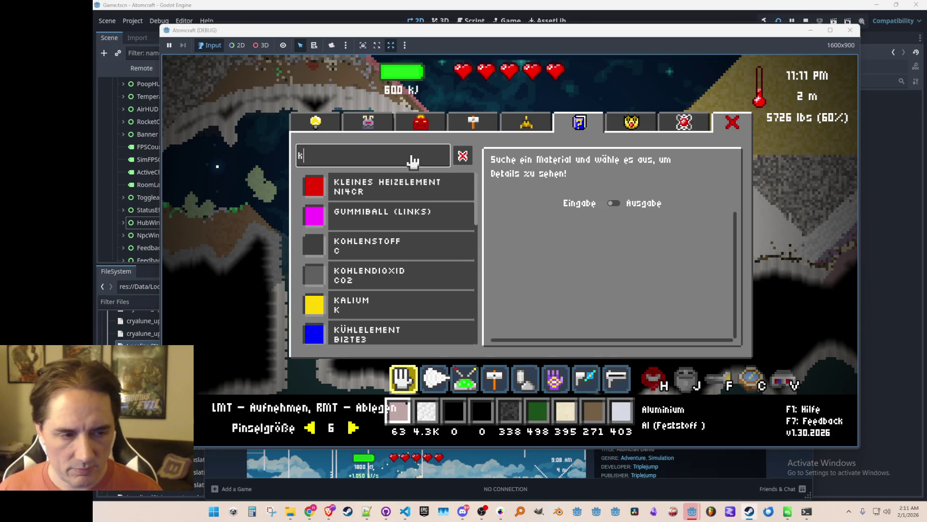
type("ohlen")
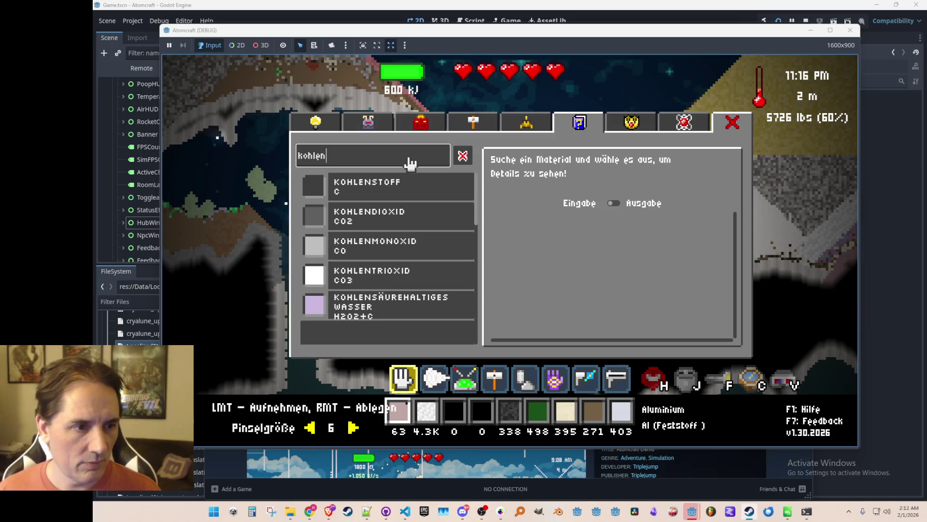
left_click(415, 193)
left_click(363, 155)
key("ctrl+a")
key("BackSpace")
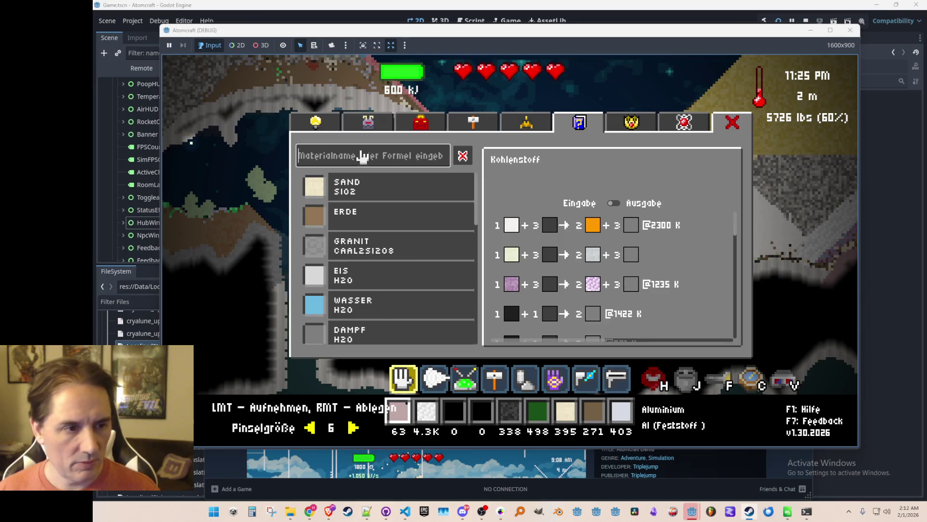
type("flus")
key("BackSpace")
key("BackSpace")
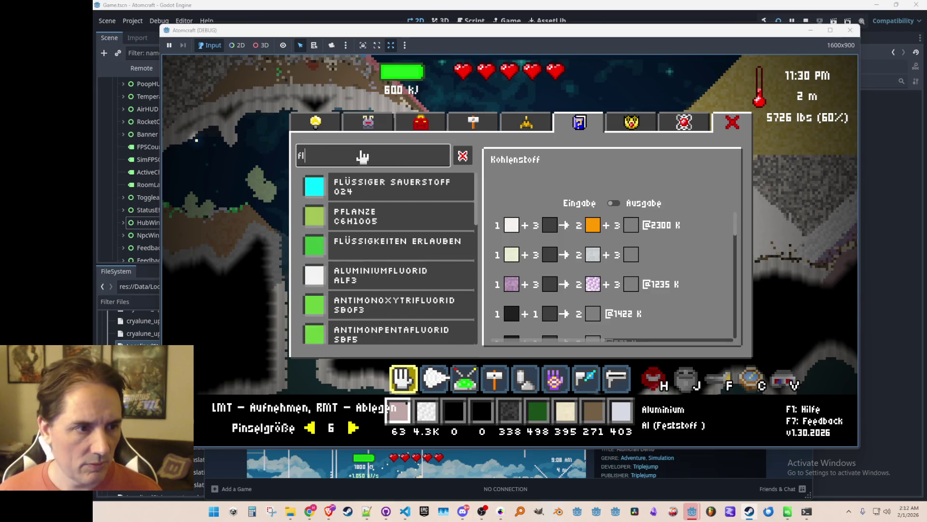
left_click(377, 181)
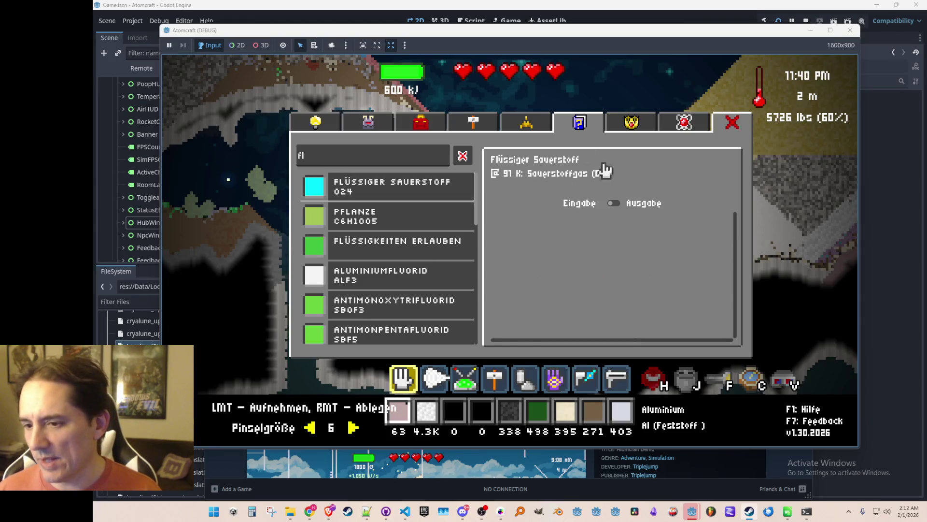
- Switch the language back to English, resume play and walk further up the slope
left_click(732, 123)
key("Escape")
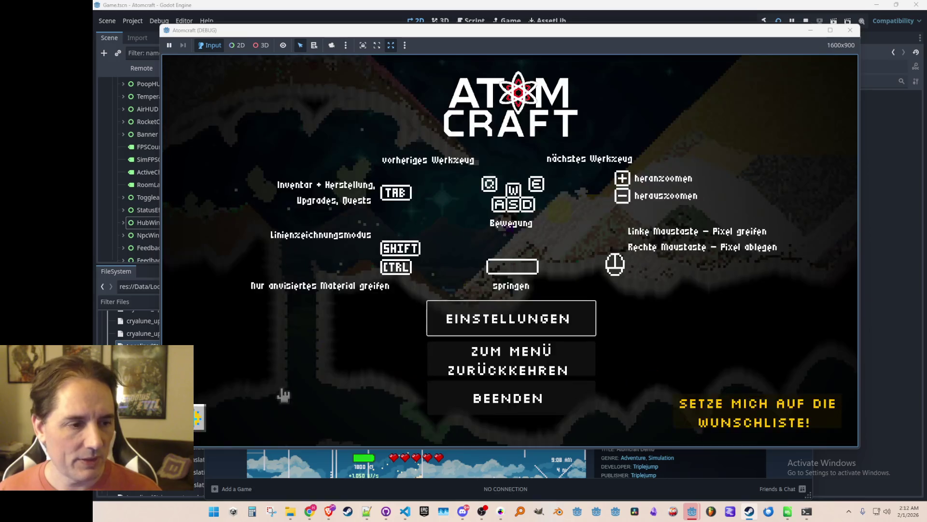
left_click(512, 317)
left_click(533, 143)
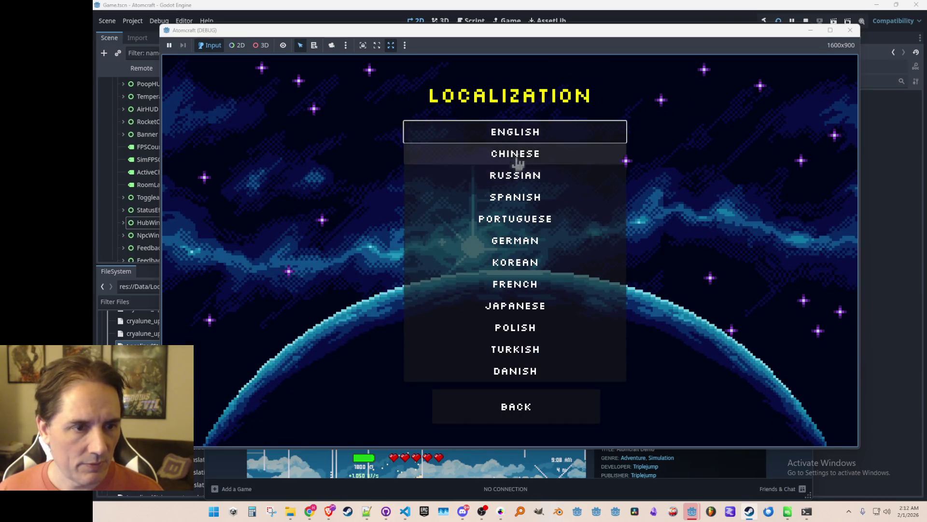
key("Escape")
key("Escape")
key("d")
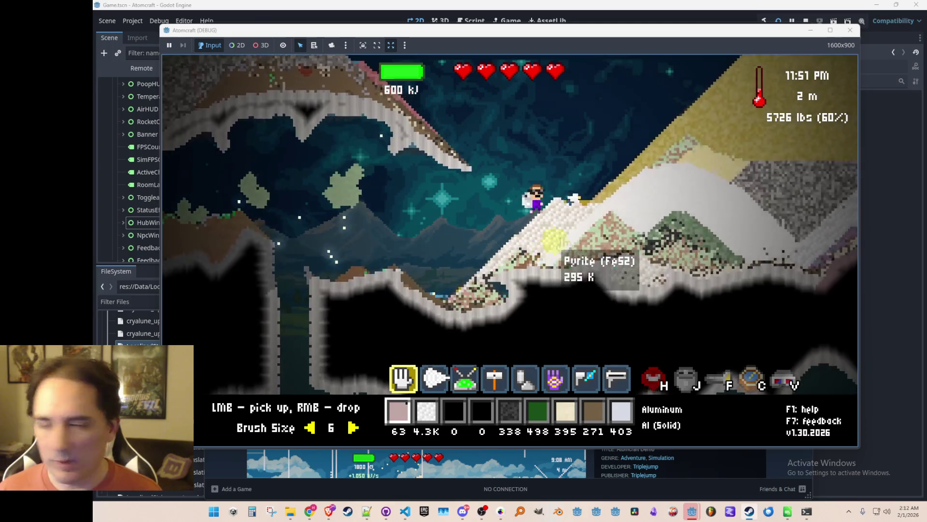
key("d")
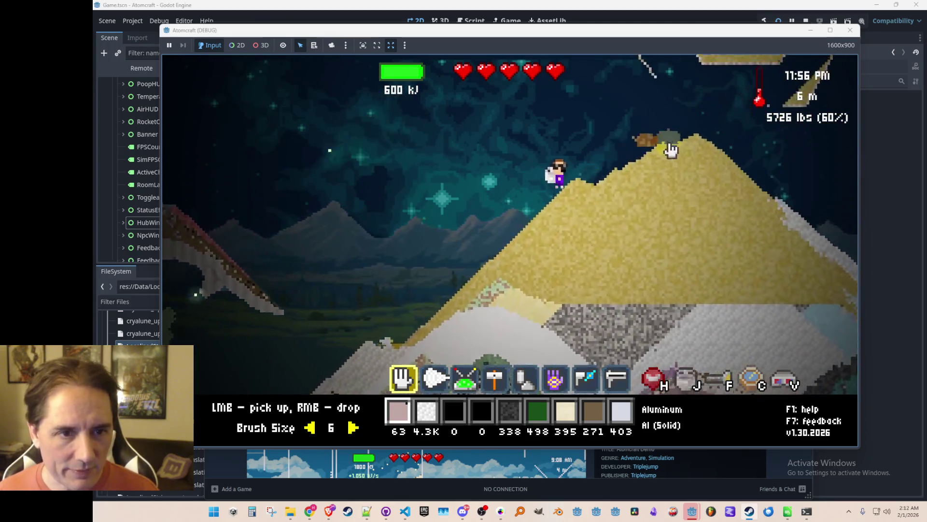